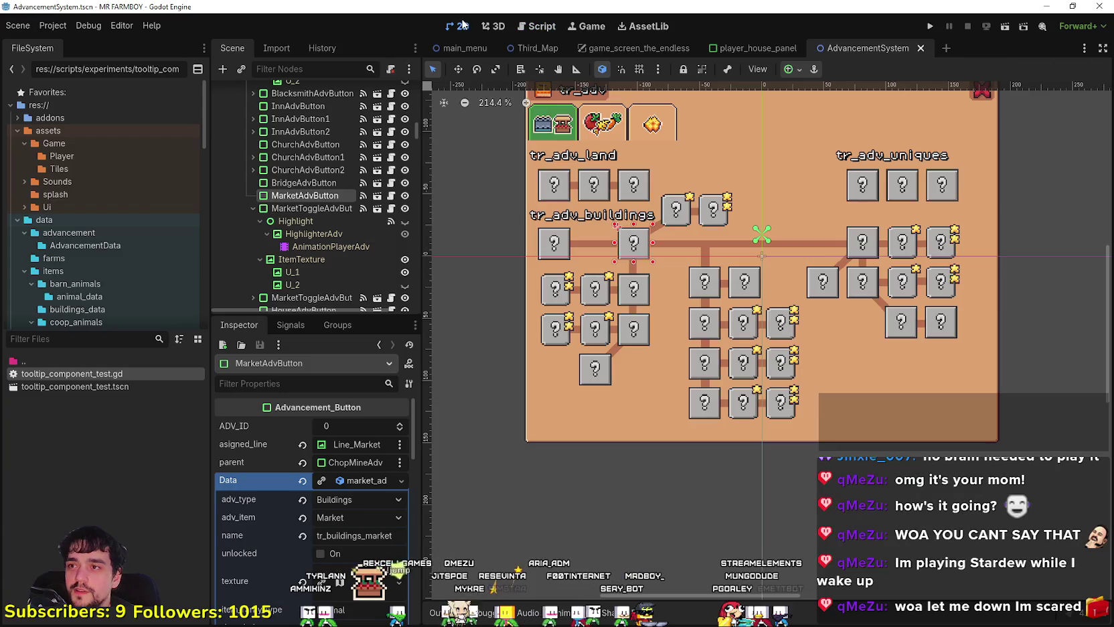
- Select ChopMineAdvButton and copy its chopmine name and description from the Inspector
scroll(315, 603, down, 3)
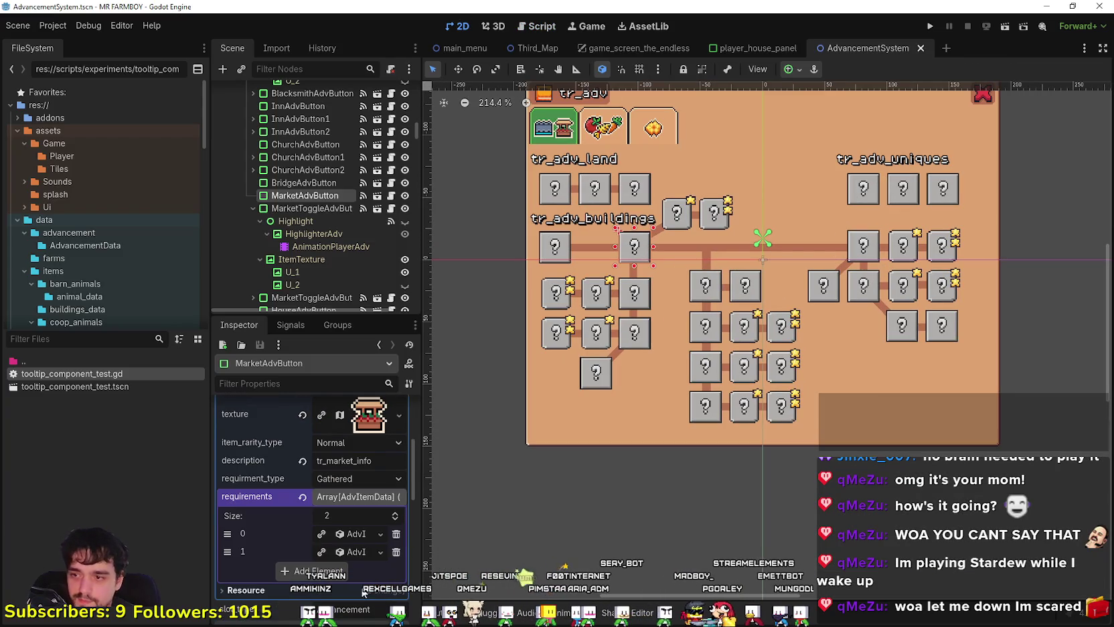
scroll(359, 590, up, 2)
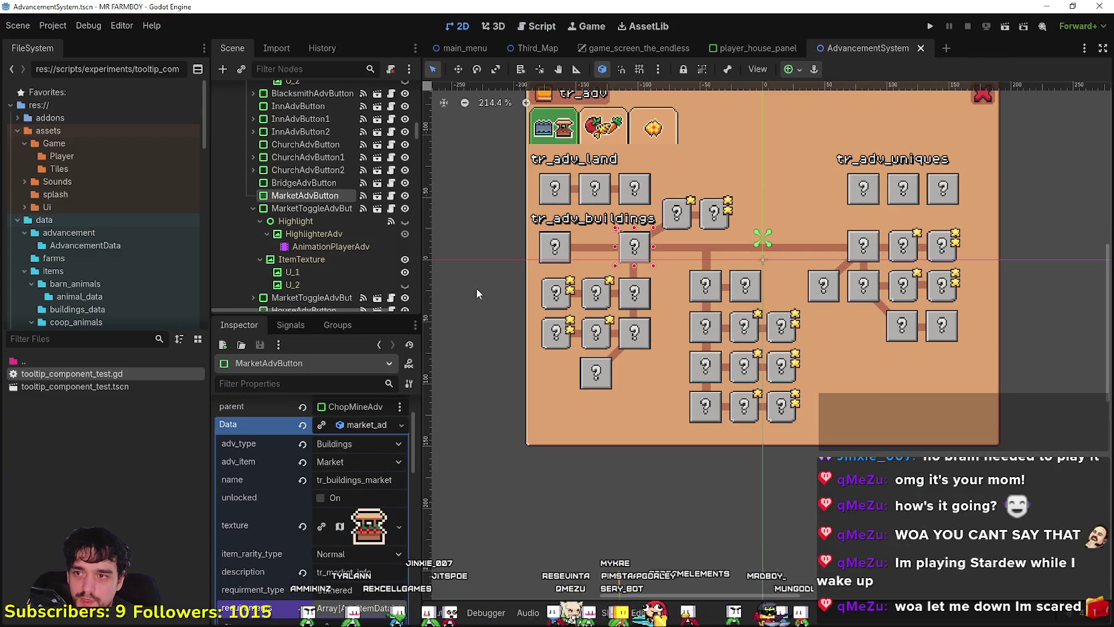
click(355, 406)
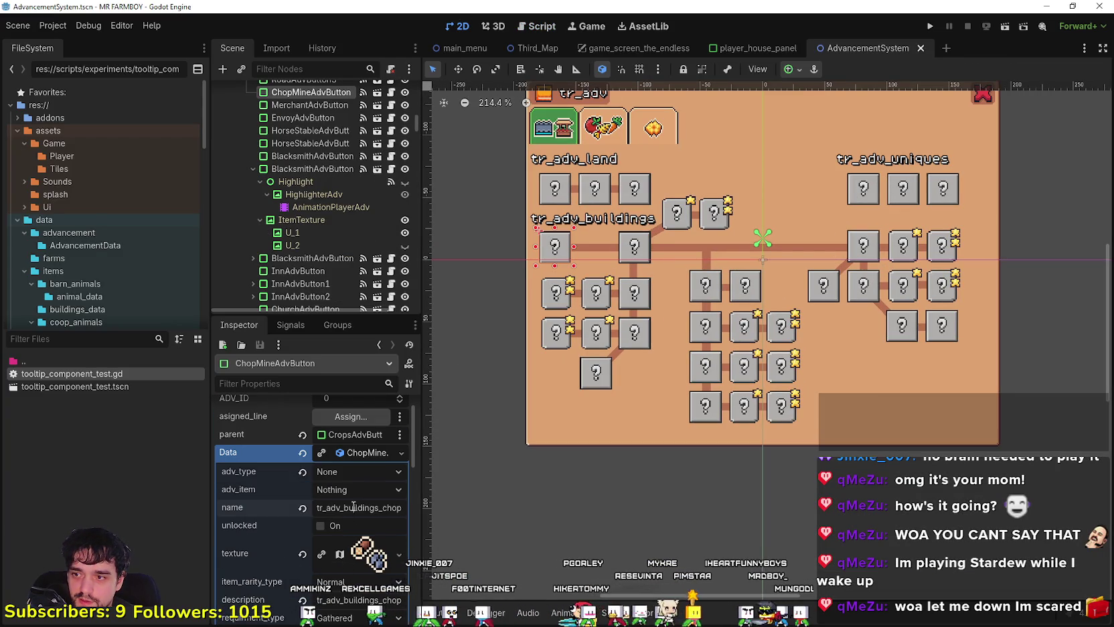
double_click(335, 507)
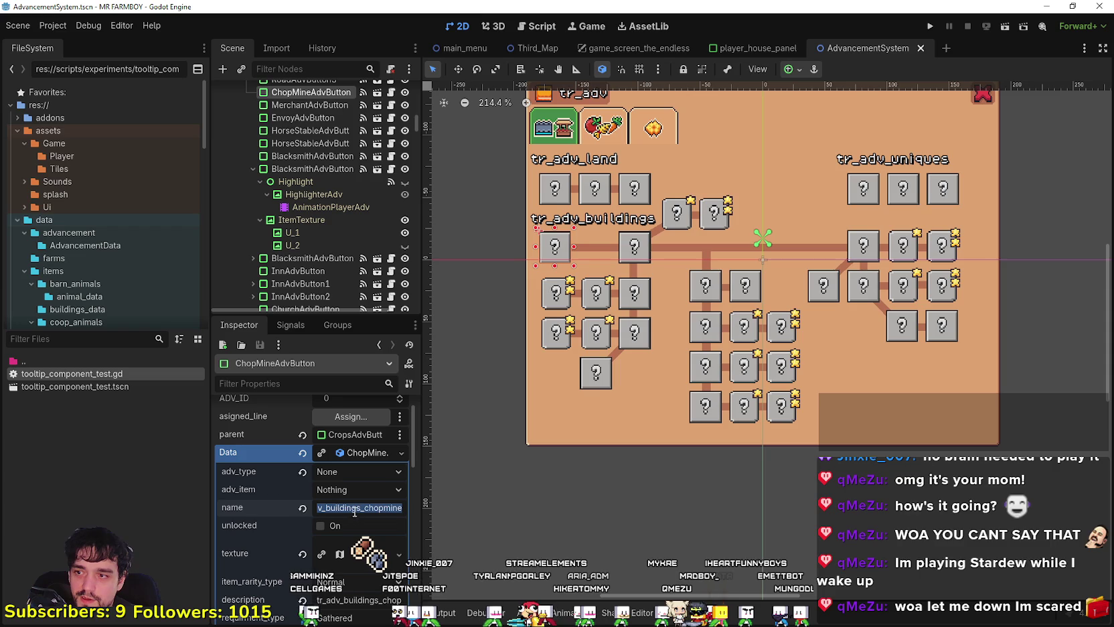
scroll(349, 509, down, 3)
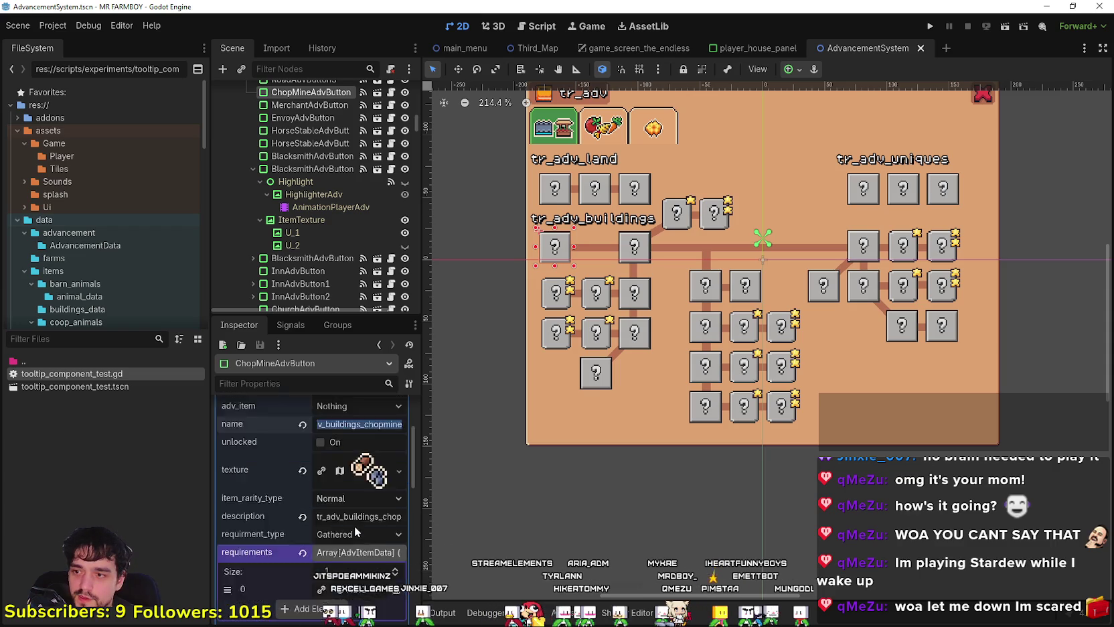
double_click(353, 488)
scroll(354, 494, up, 2)
double_click(383, 452)
key(Left)
- Widen the docks, snip the button's property values, and switch to player_house_panel
drag(423, 541, 624, 541)
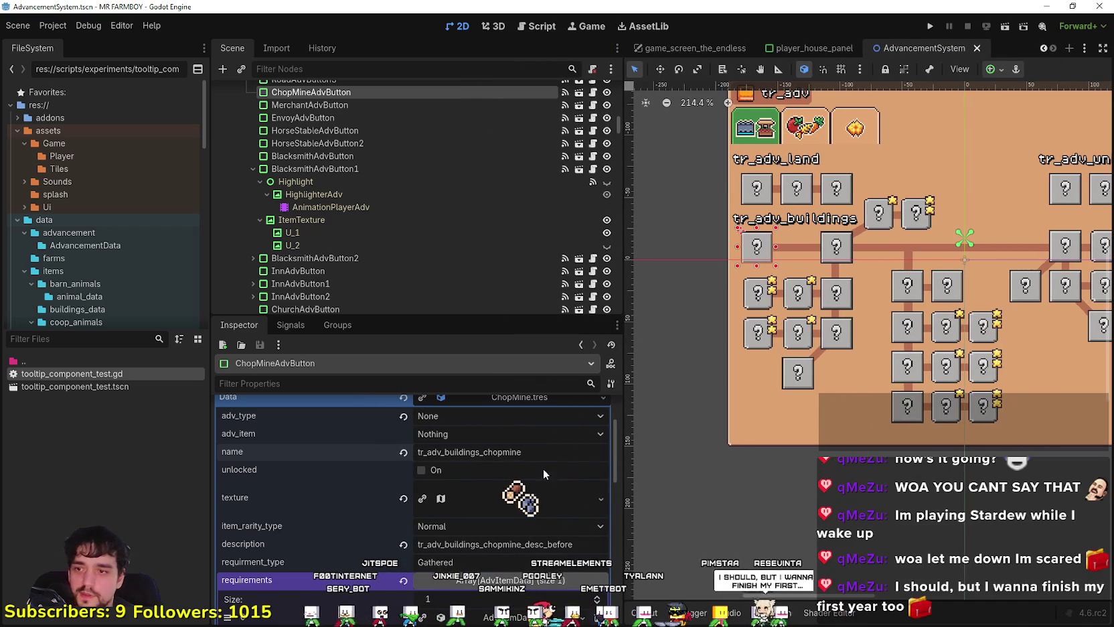
click(522, 544)
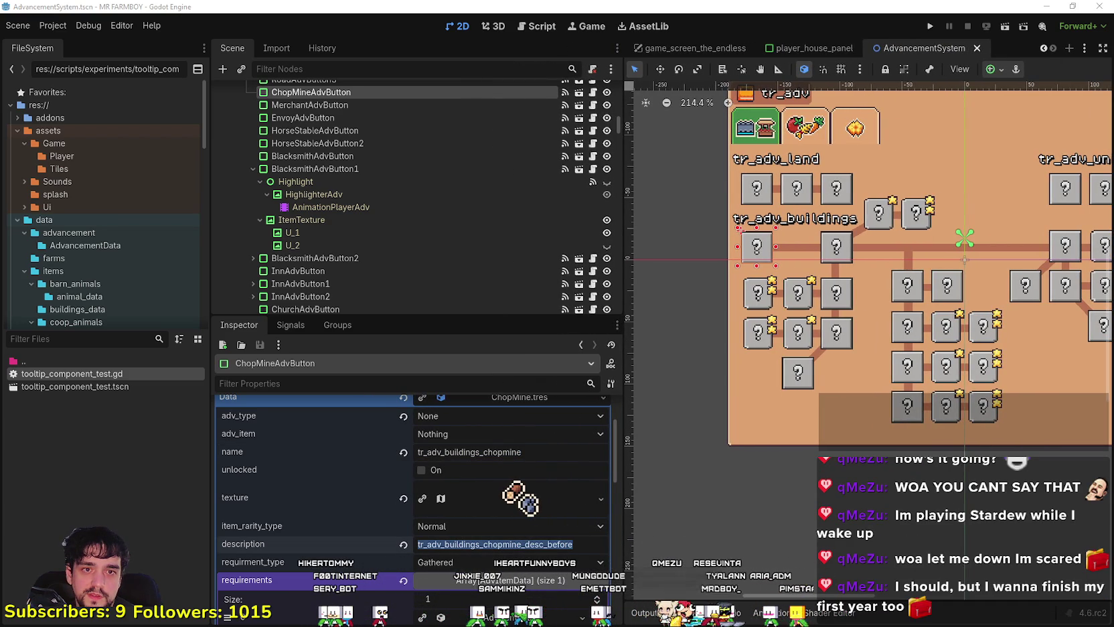
key(super+shift+s)
drag(319, 383, 550, 555)
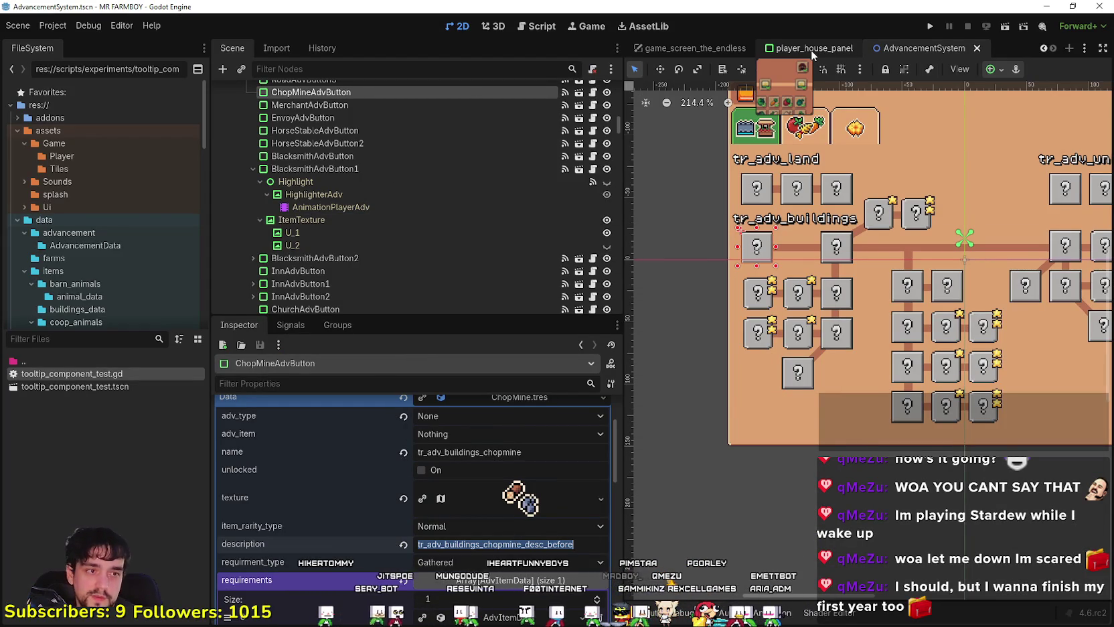
click(812, 49)
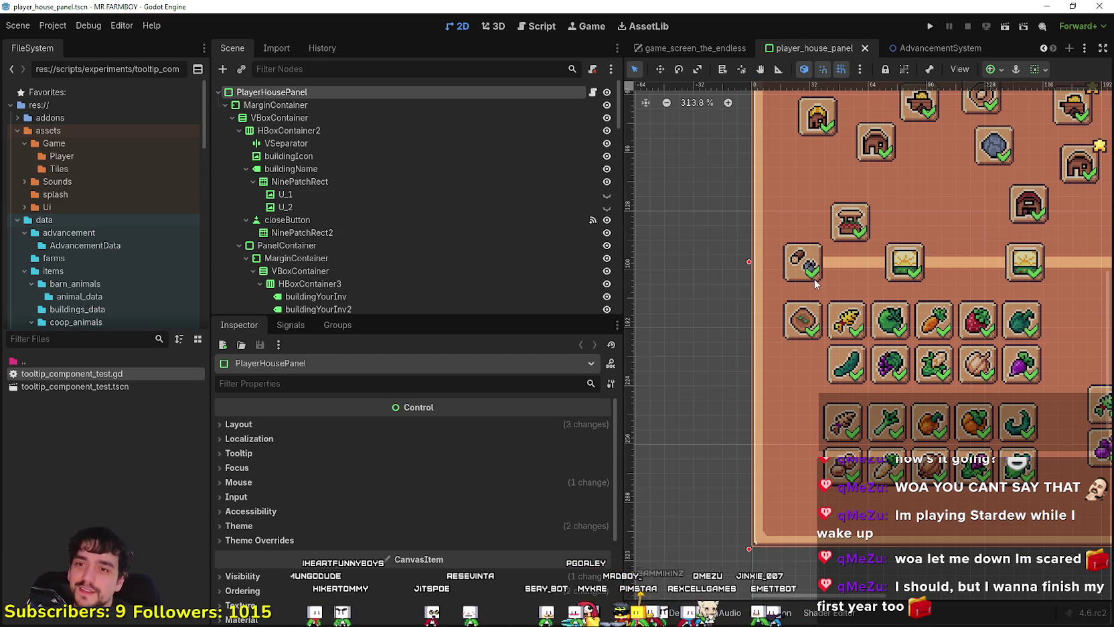
- Paste the chopmine description into PlayerUpgradeButton7's Data description field
click(802, 261)
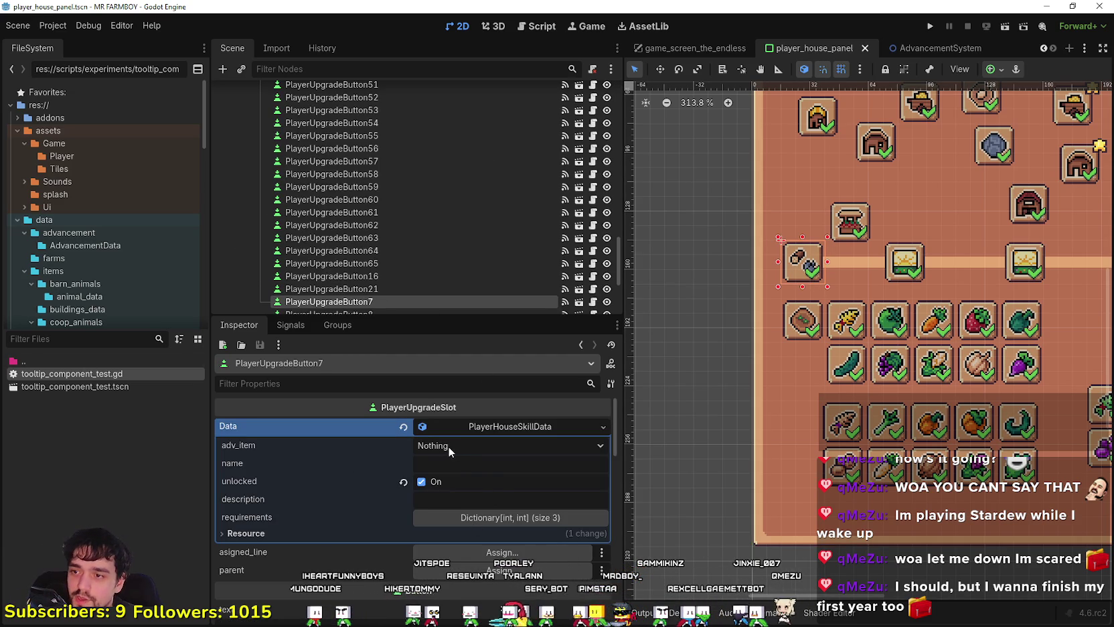
click(470, 463)
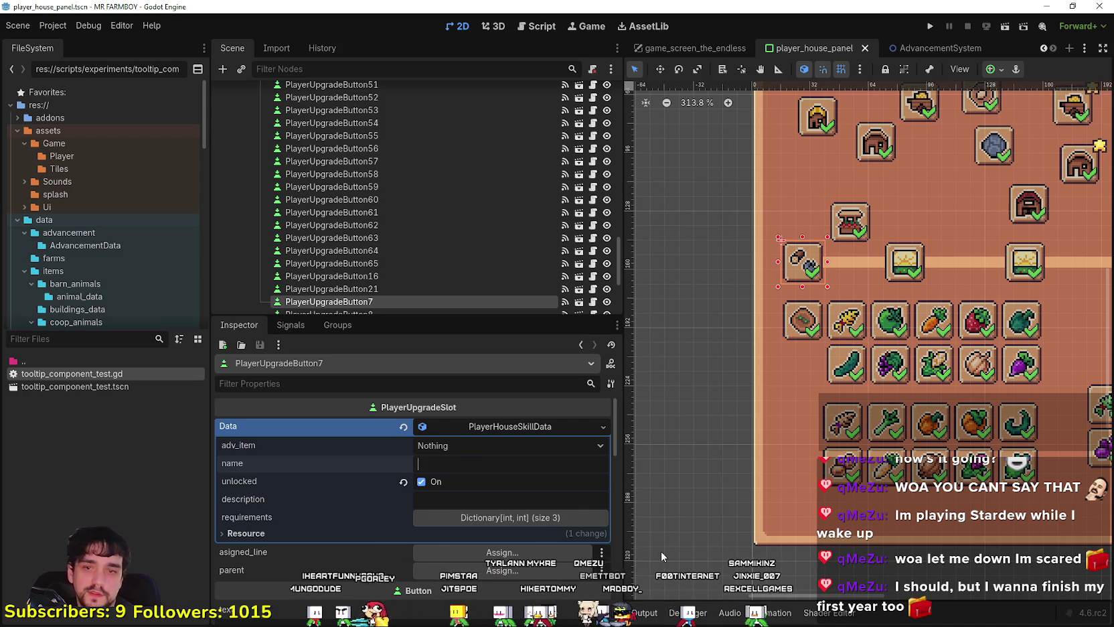
click(452, 500)
text(tr_adv_buildings_chopmine_desc_before)
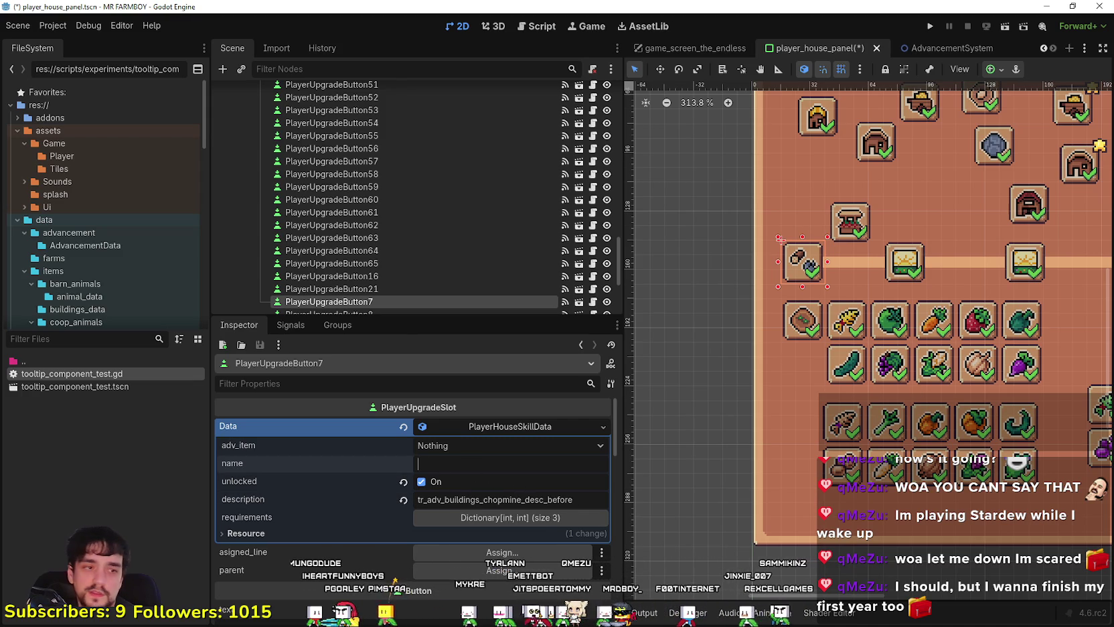
- Name the slot tr_adv_buildings_chop_mine and save the scene
click(433, 463)
text(tr_adv_buildings)
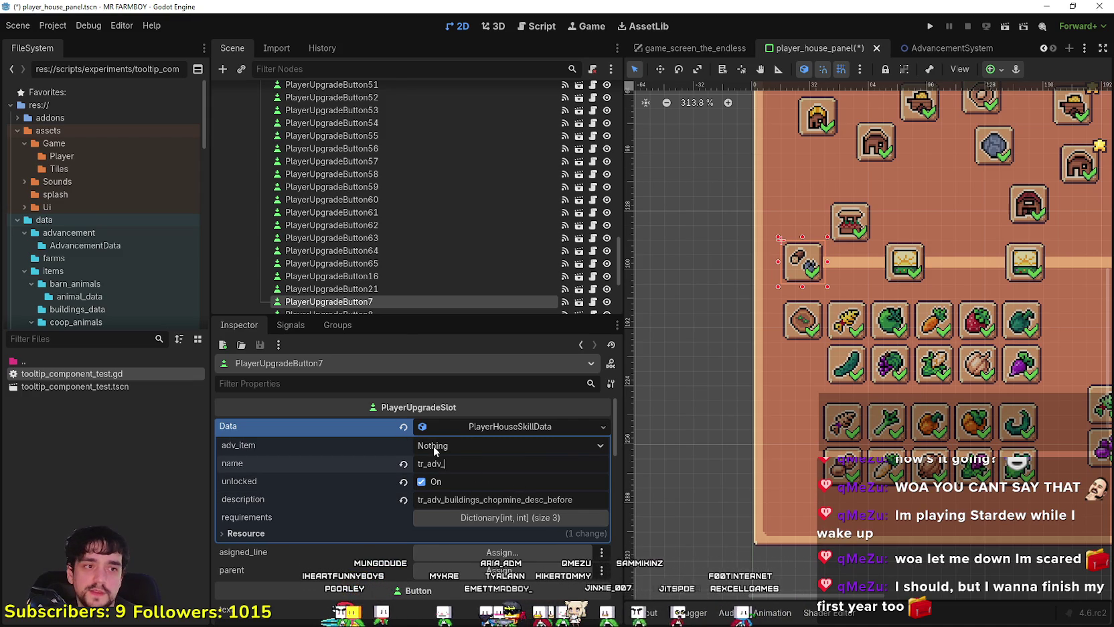
text(_choip)
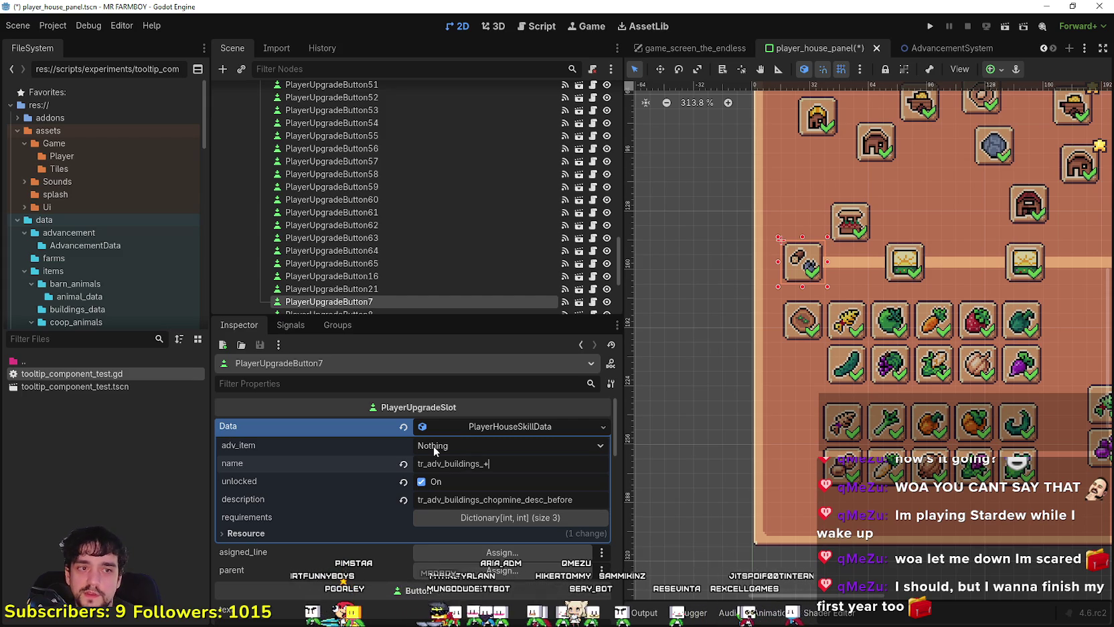
key(BackSpace)
key(BackSpace)
text(p_mine)
key(ctrl+s)
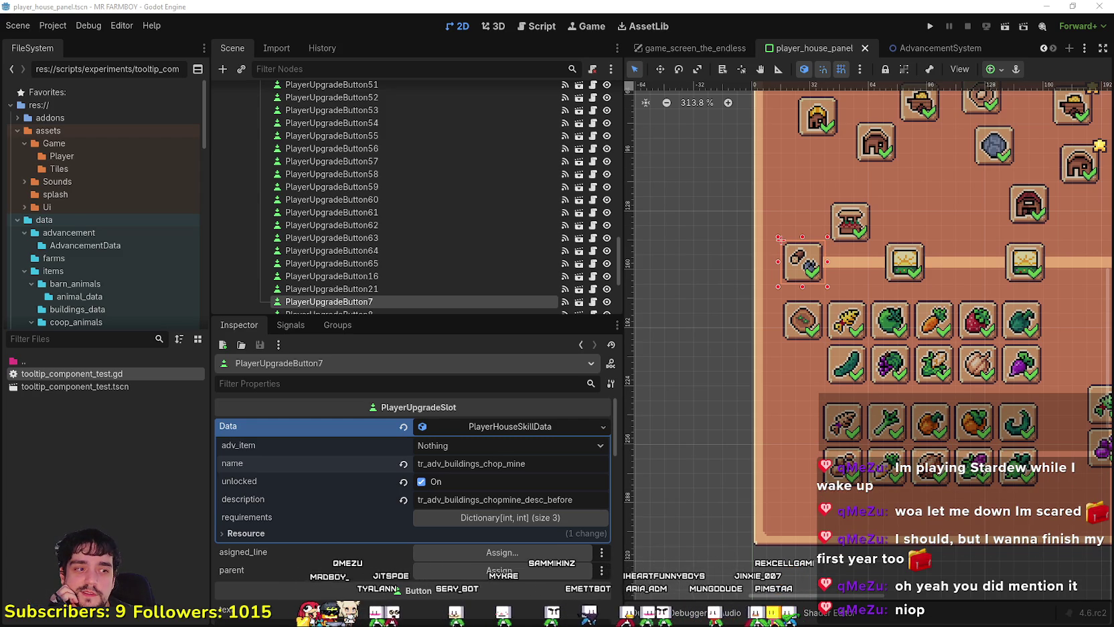
key(alt+Tab)
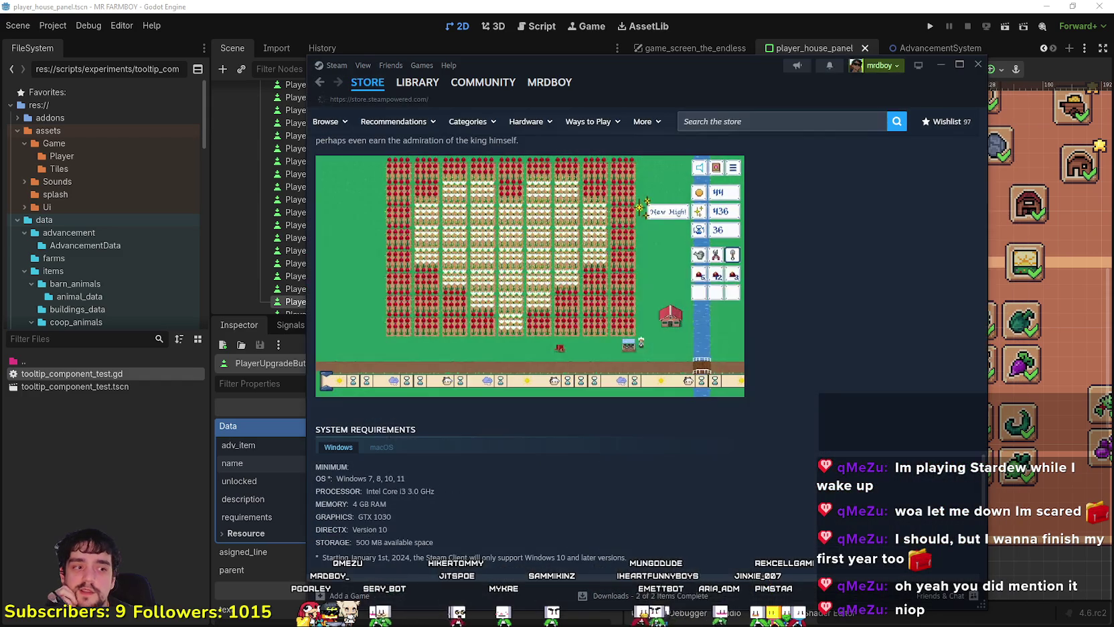
- Open Steam's LIBRARY and pick KOOK Demo from the recent games
click(367, 82)
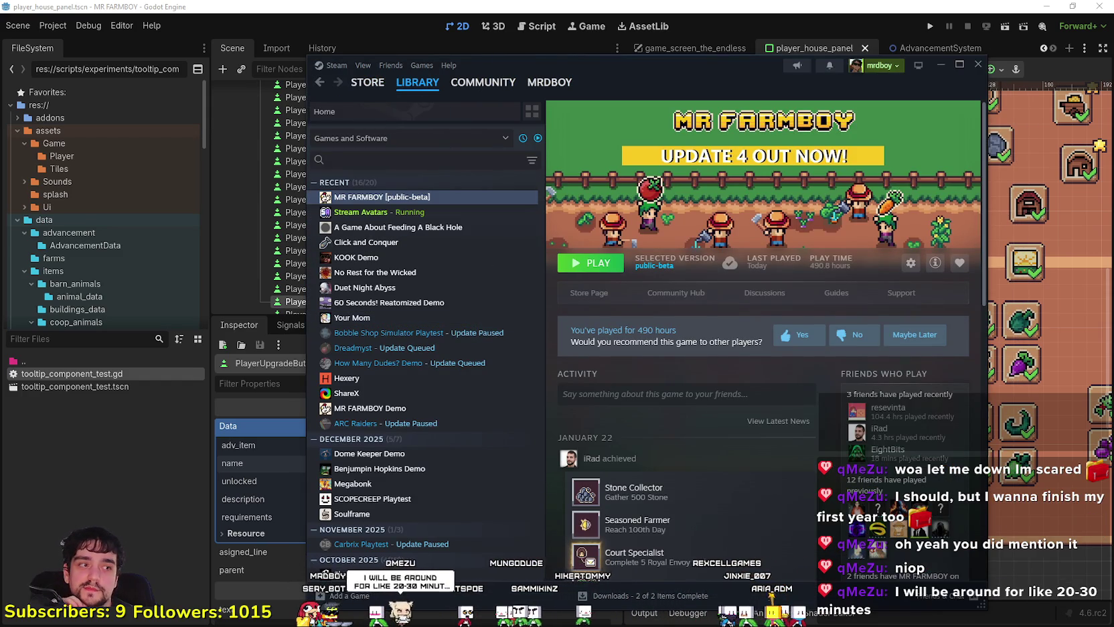
click(409, 259)
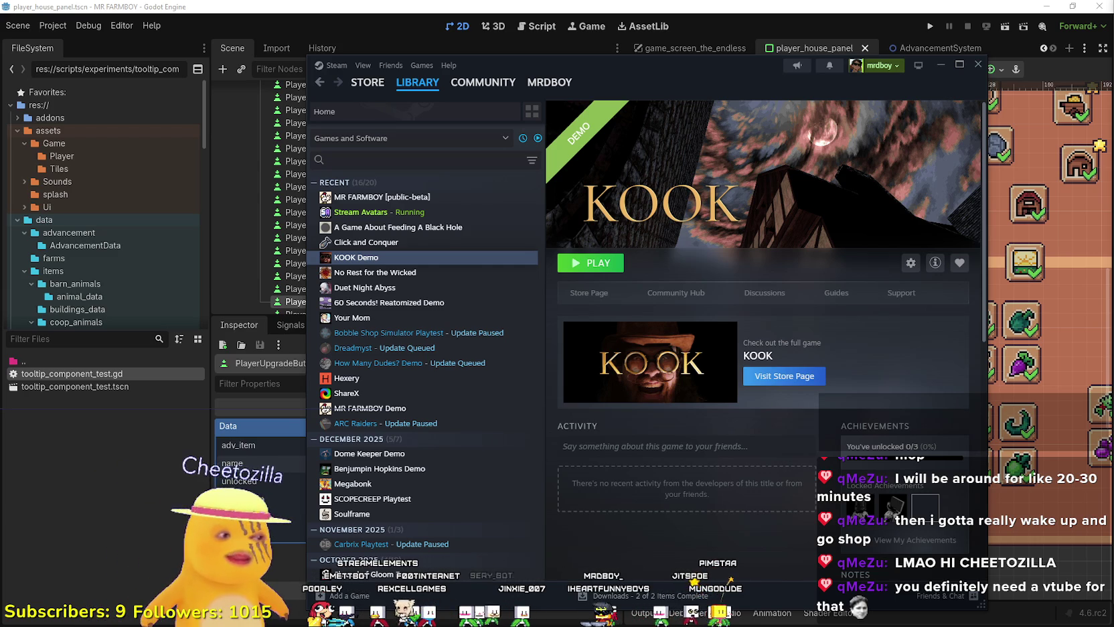
- Dismiss Steam to bring Godot forward, then restore the editor from maximized
click(910, 5)
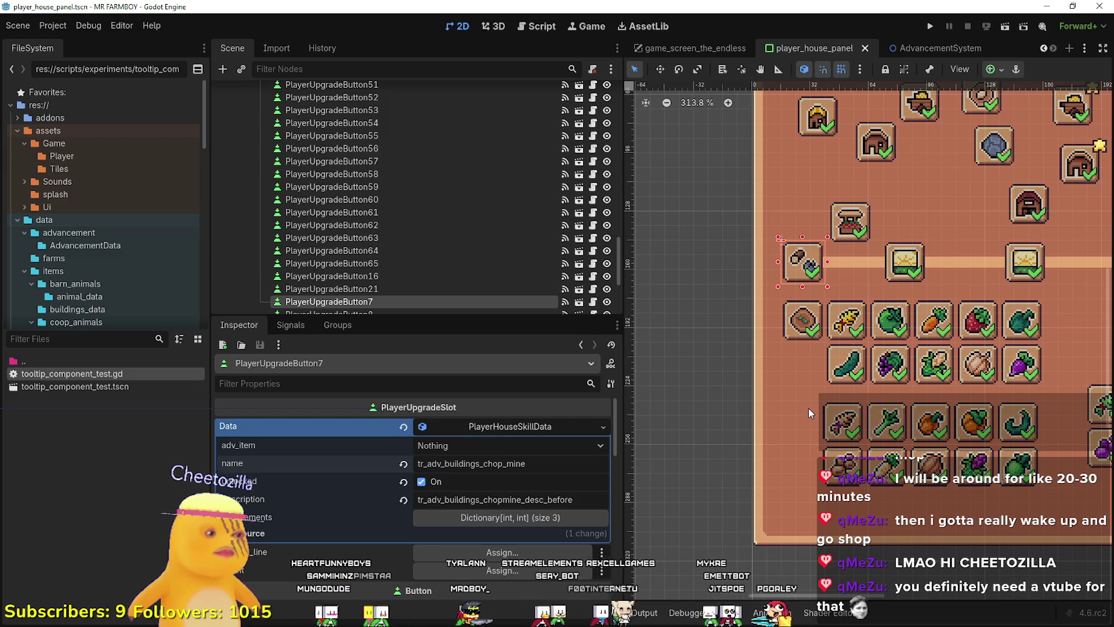
double_click(808, 7)
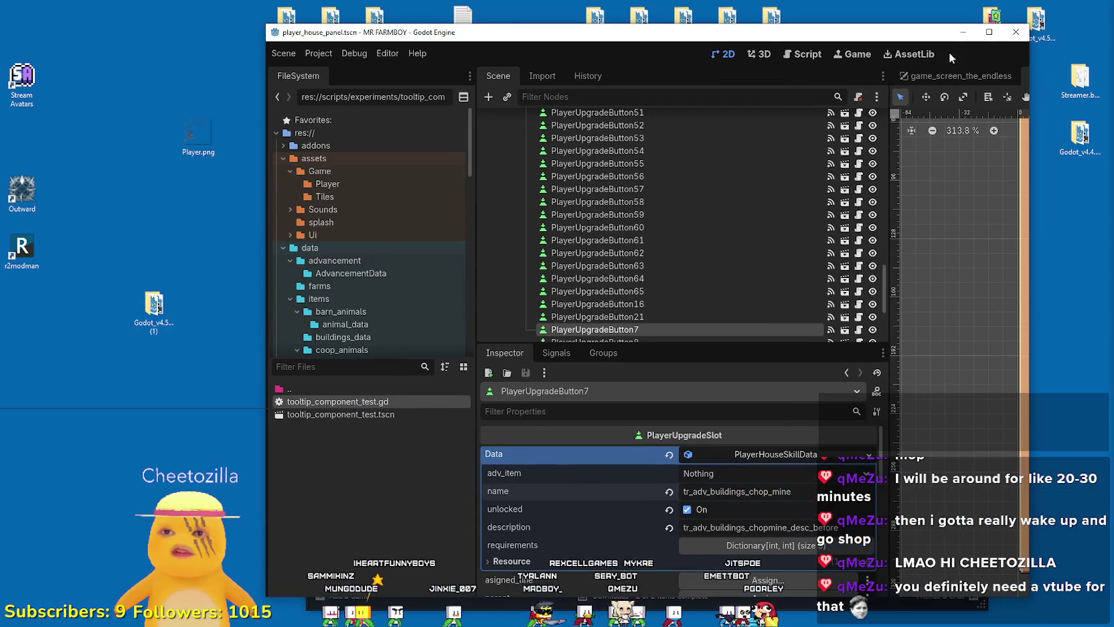
- Move the editor aside and minimize the Steam library window
drag(918, 36, 696, 24)
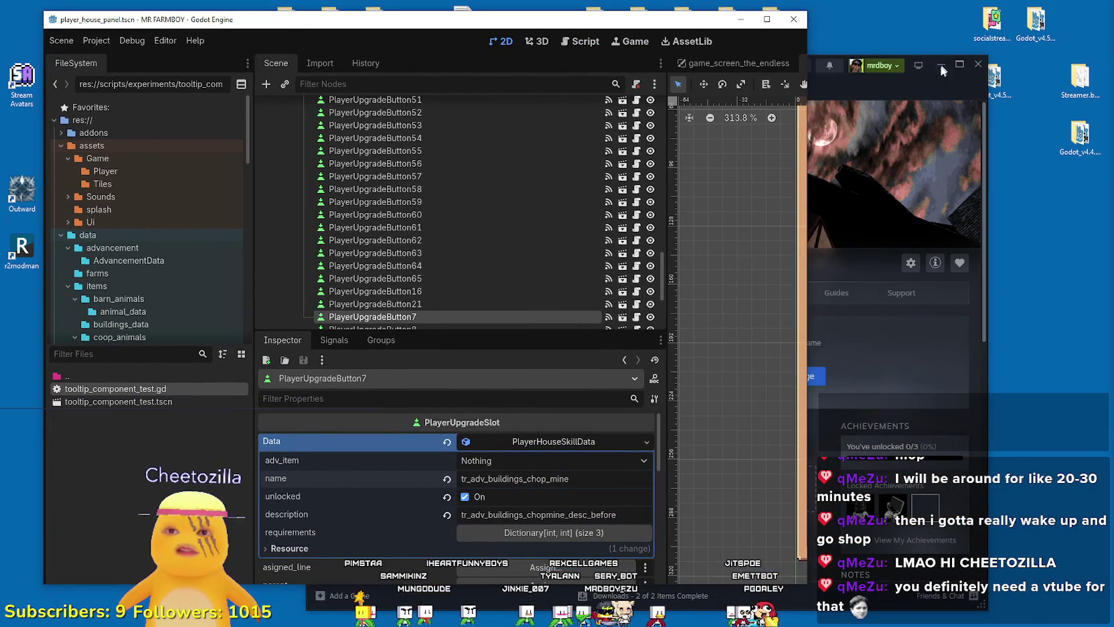
click(900, 79)
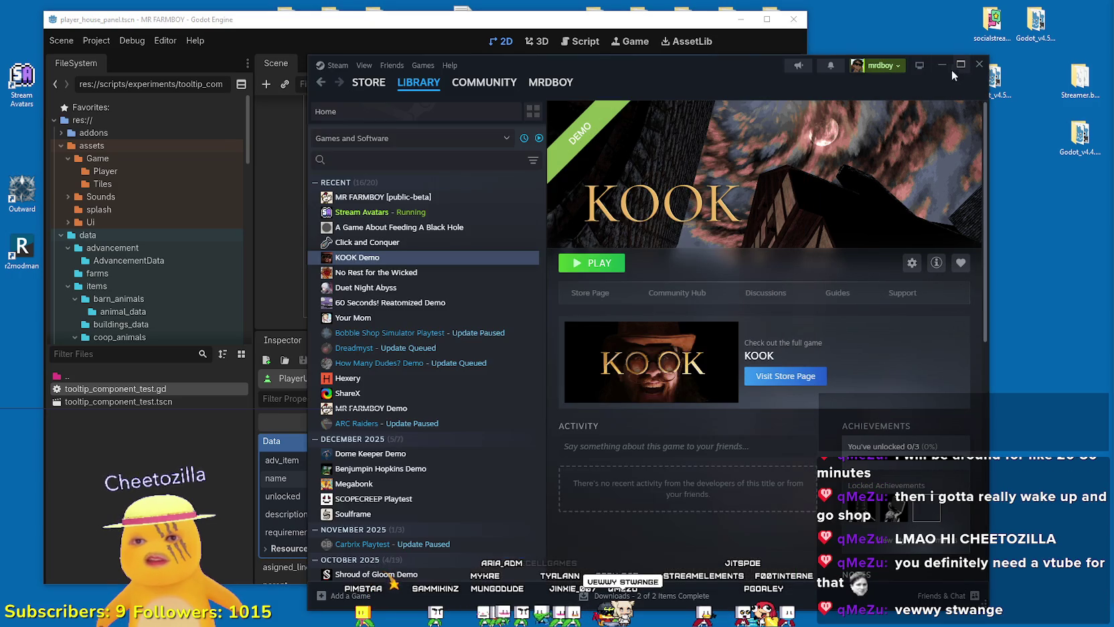
click(941, 66)
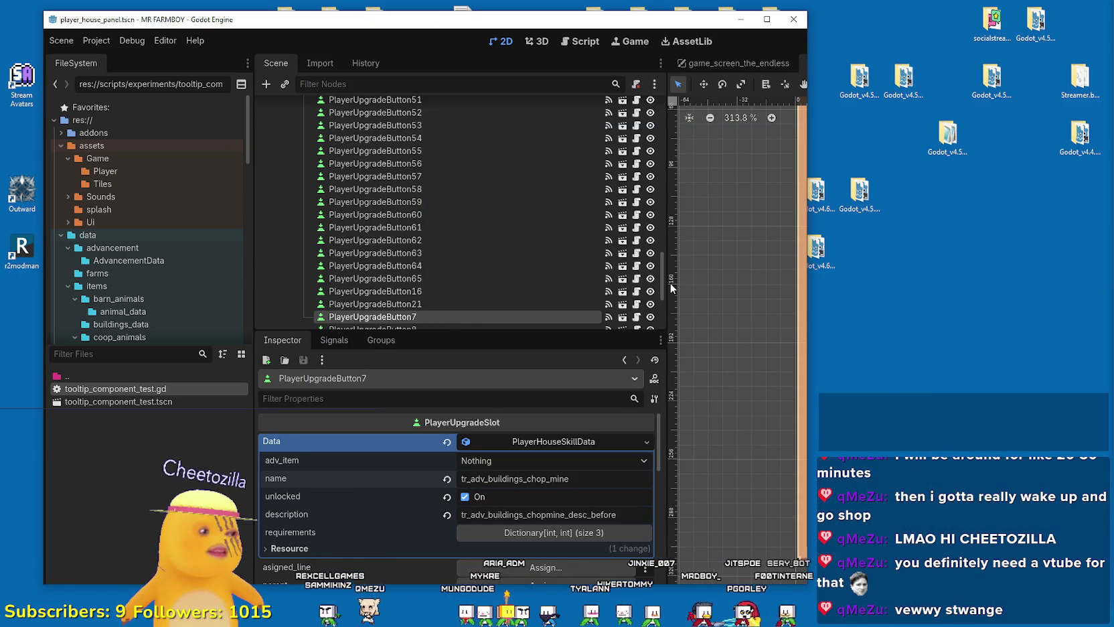
- Refresh the Windows desktop and maximize the Godot editor again
drag(692, 19, 771, 15)
right_click(1018, 392)
click(1014, 425)
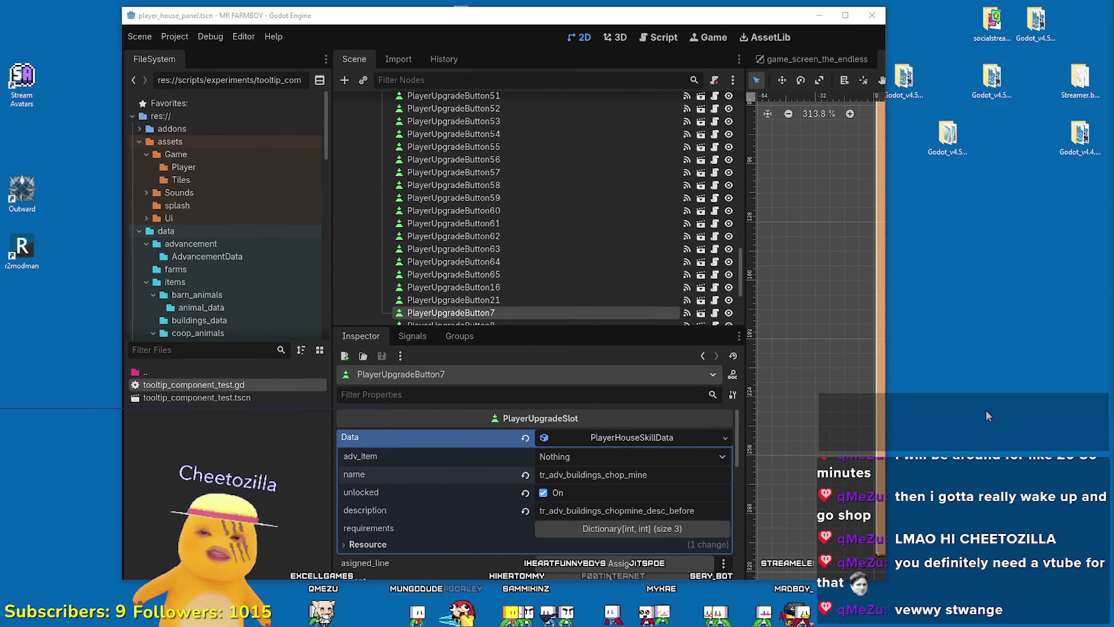
click(843, 15)
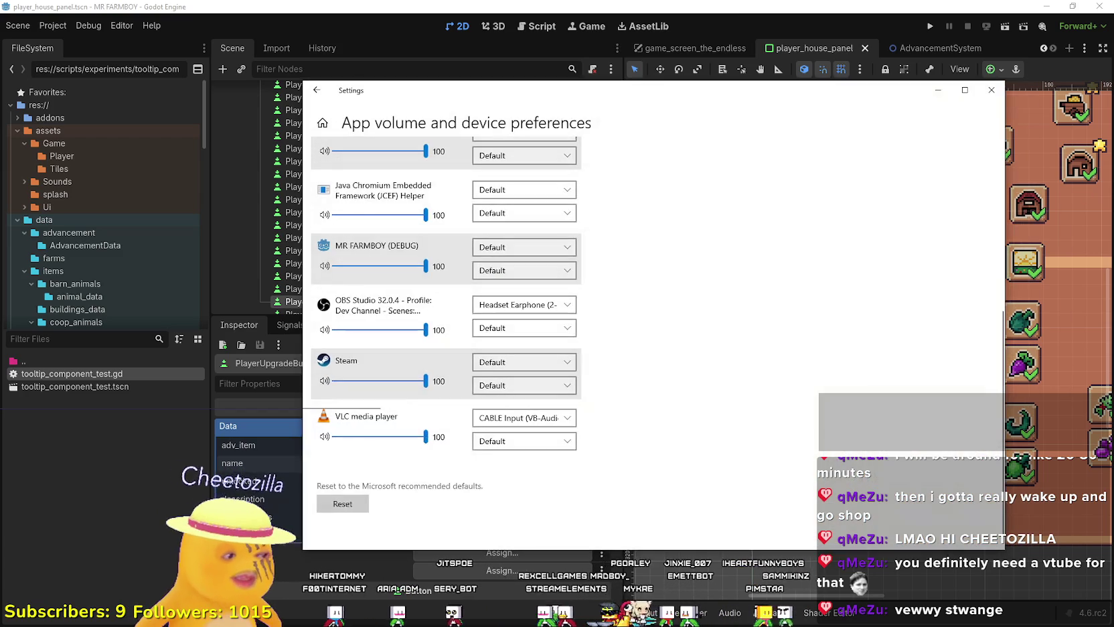
key(alt+Tab)
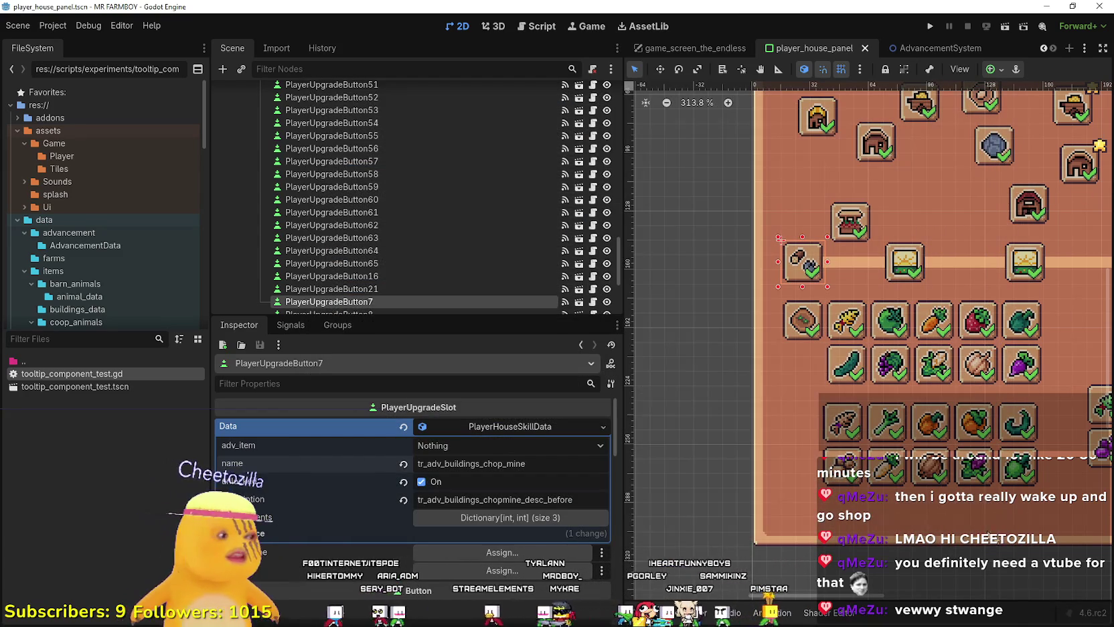
- Use Project > Open User Data Folder to reach the project's user data
click(52, 25)
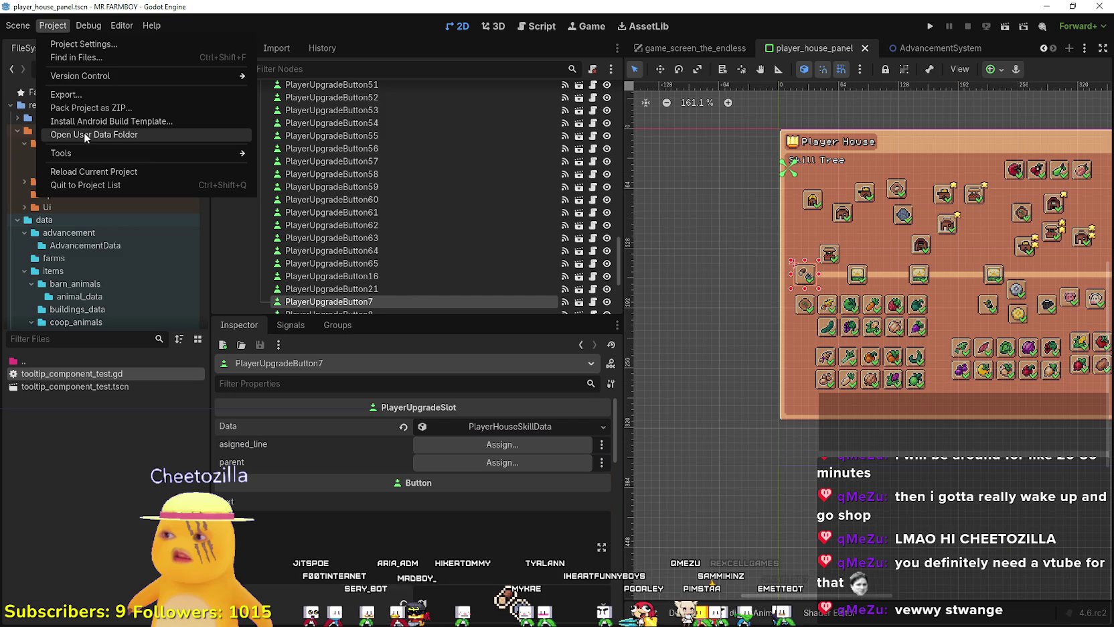
click(84, 134)
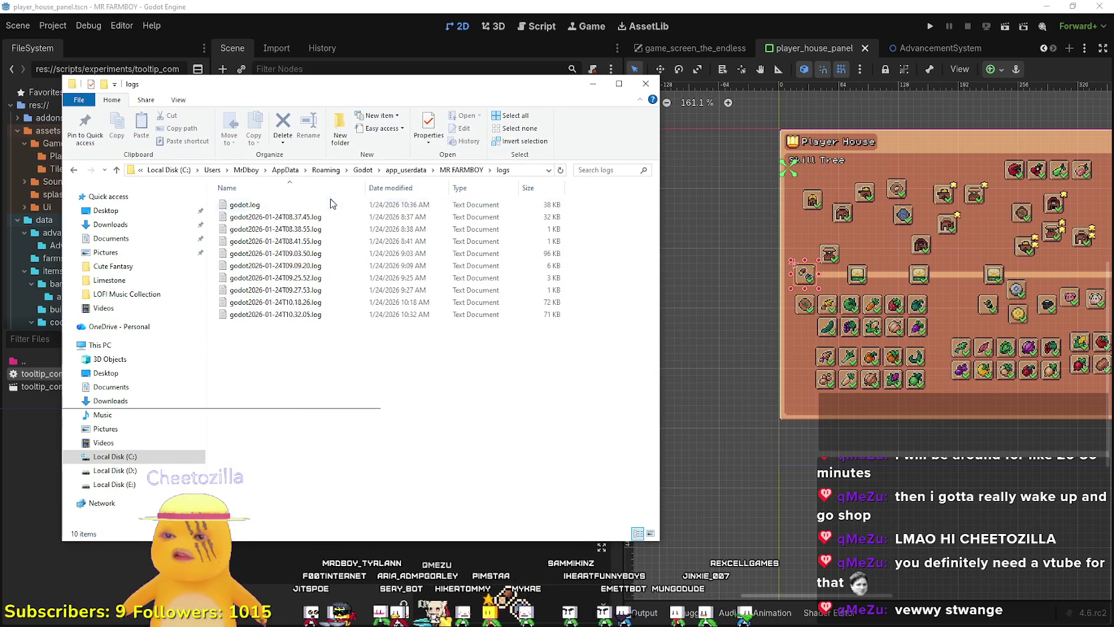
- Review godot.log's SCRIPT ERRORs about Nil 'unlocked' and 'name', then close Notepad and the logs folder
double_click(333, 204)
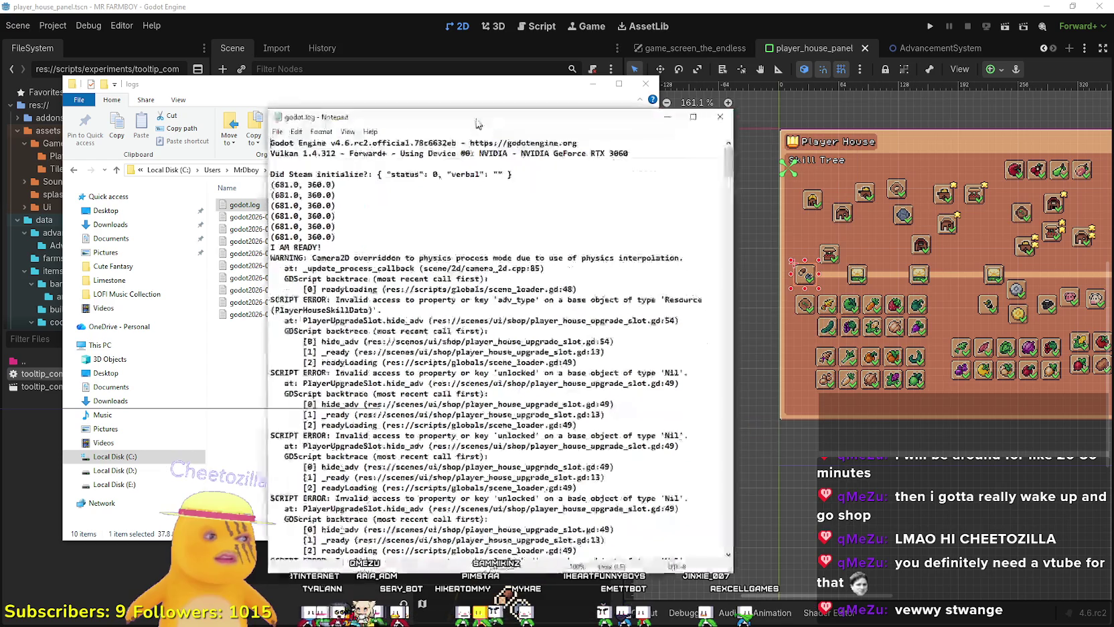
mouse_move(730, 151)
mouse_down()
mouse_move(702, 254)
mouse_move(685, 551)
mouse_up()
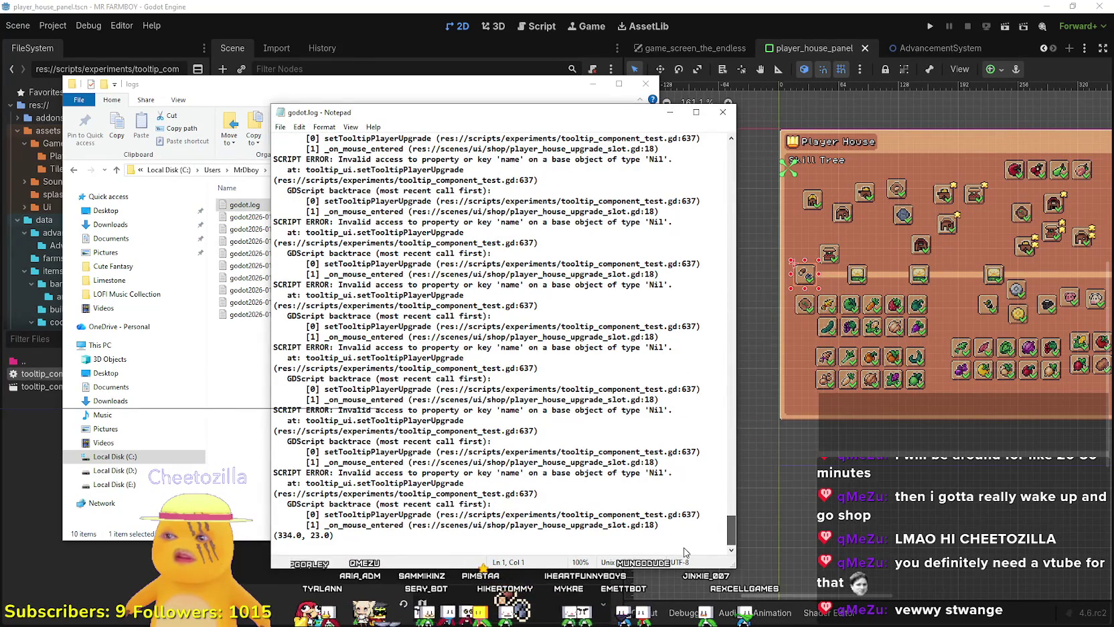
mouse_move(684, 551)
mouse_down()
mouse_move(731, 134)
mouse_move(729, 282)
mouse_move(739, 86)
mouse_move(730, 221)
mouse_move(710, 114)
mouse_move(690, 107)
mouse_up()
click(723, 112)
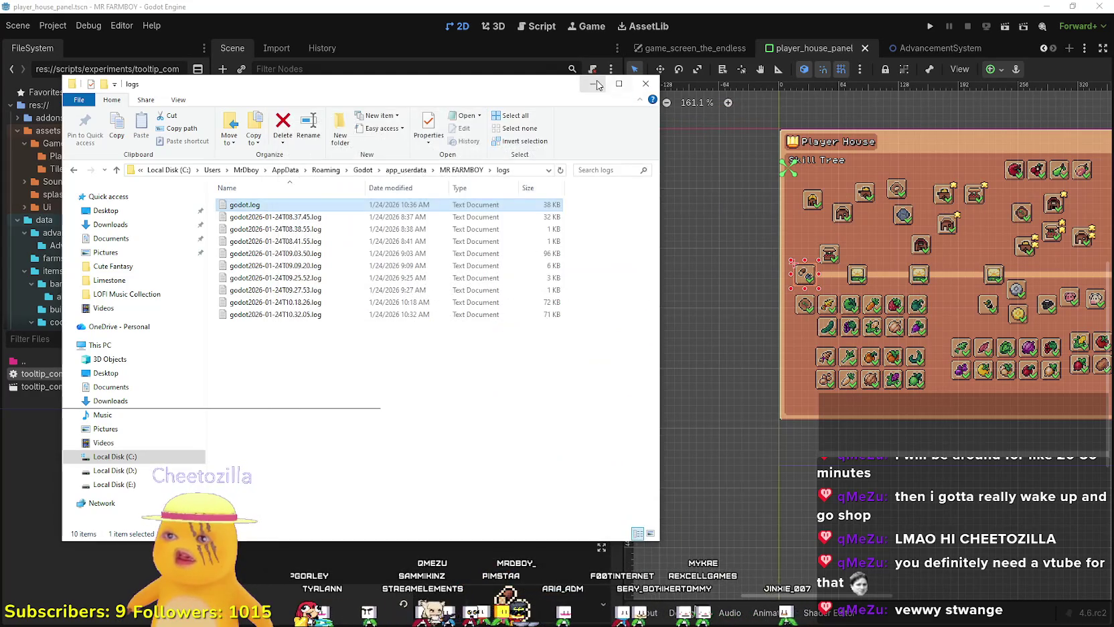
click(646, 84)
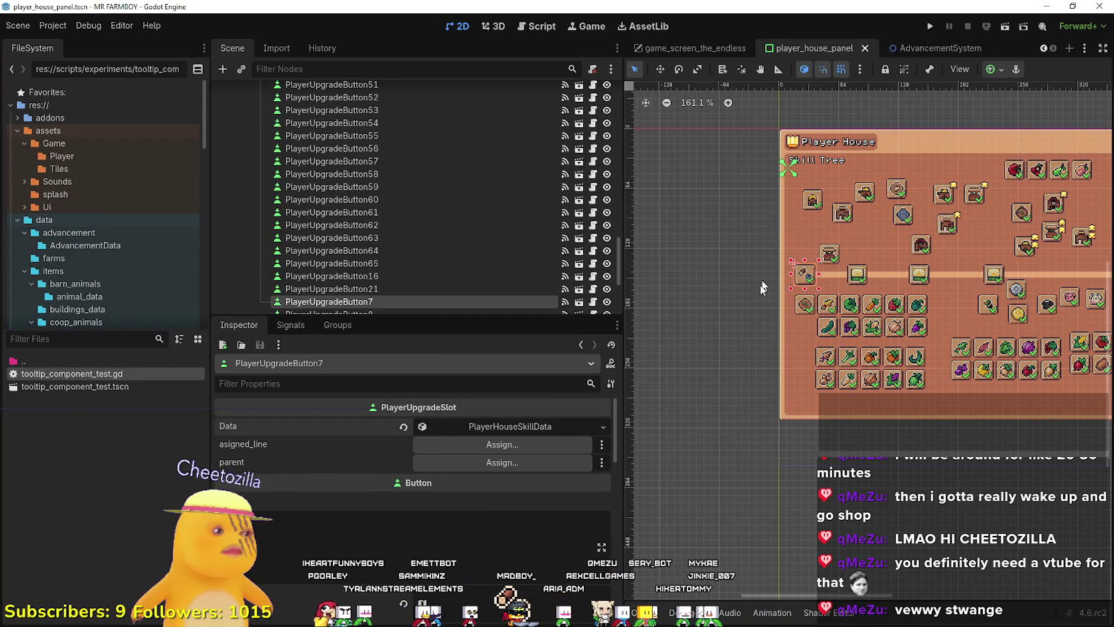
- Scroll the Scene dock and bring up the AdvancementSystem scene tab
scroll(505, 243, down, 2)
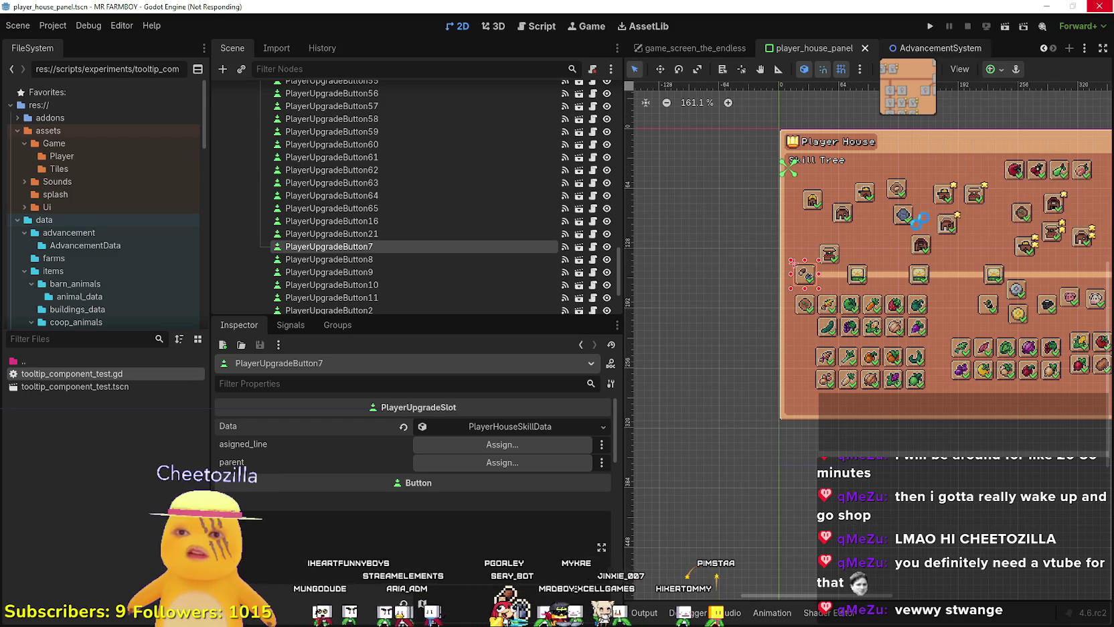
click(950, 50)
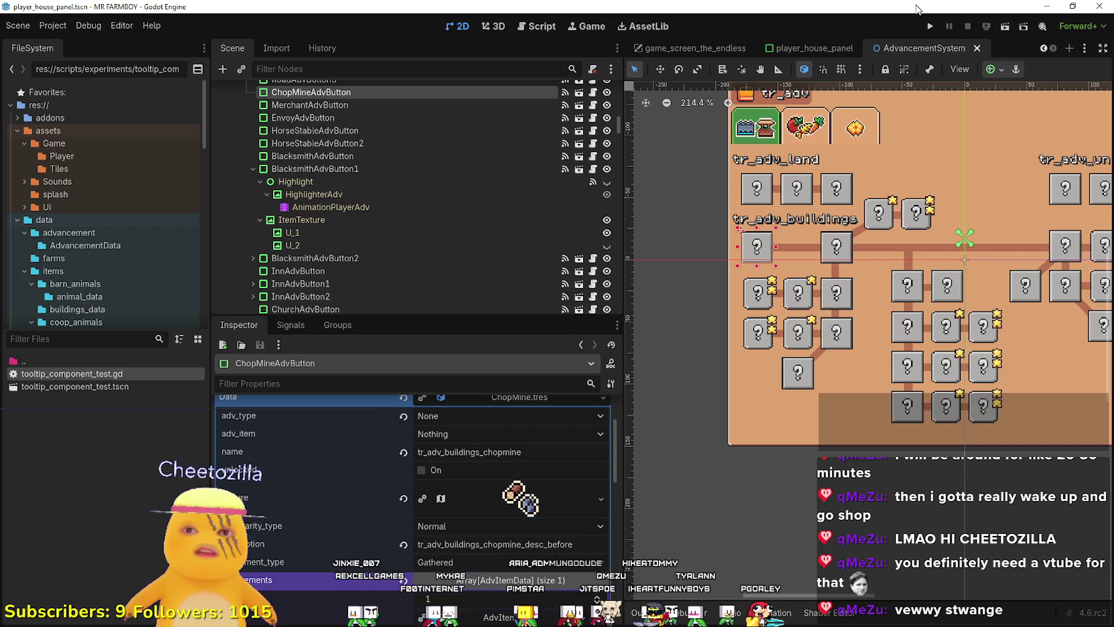
- Restore, reposition and resize the editor window, then maximize it again
click(1073, 7)
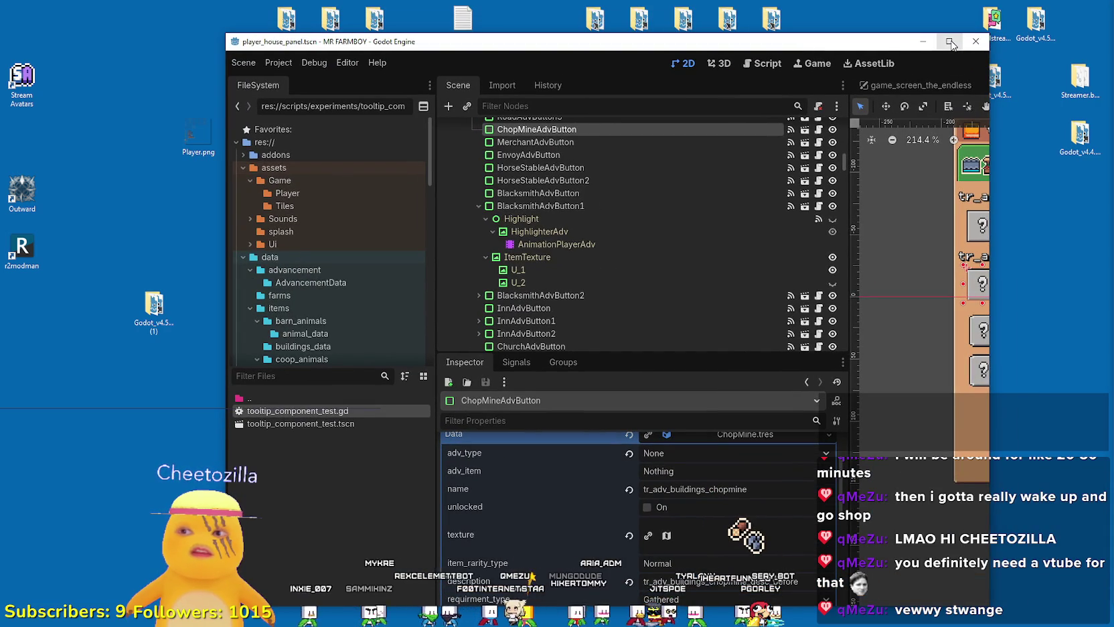
drag(880, 47, 815, 73)
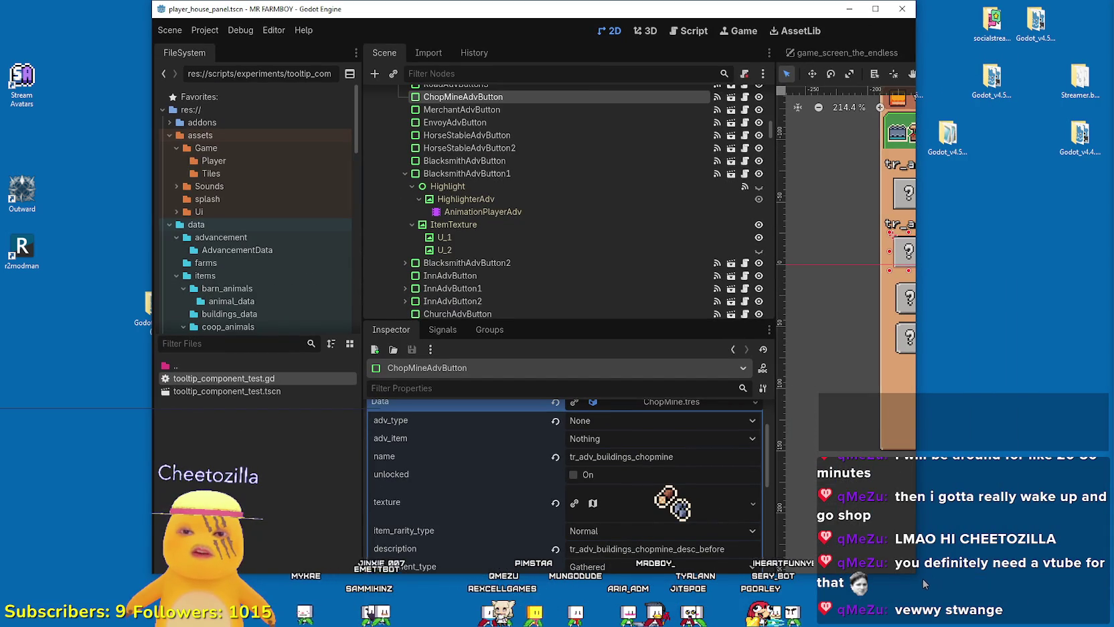
mouse_move(918, 576)
mouse_down()
mouse_move(745, 348)
mouse_move(1094, 560)
mouse_move(1032, 535)
mouse_move(982, 432)
mouse_move(1031, 508)
mouse_up()
key(super+Up)
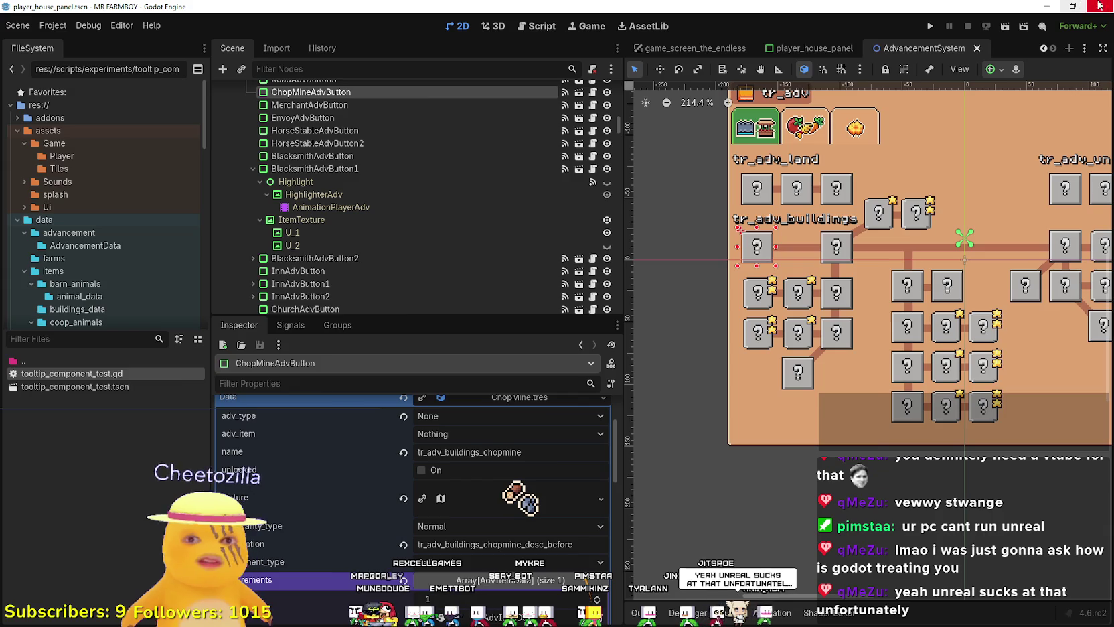
- Shrink the editor once more, re-maximize it, and quit Godot
click(1073, 6)
mouse_move(1040, 498)
mouse_down()
mouse_move(745, 366)
mouse_move(746, 472)
mouse_move(821, 362)
mouse_move(820, 472)
mouse_move(1113, 468)
mouse_up()
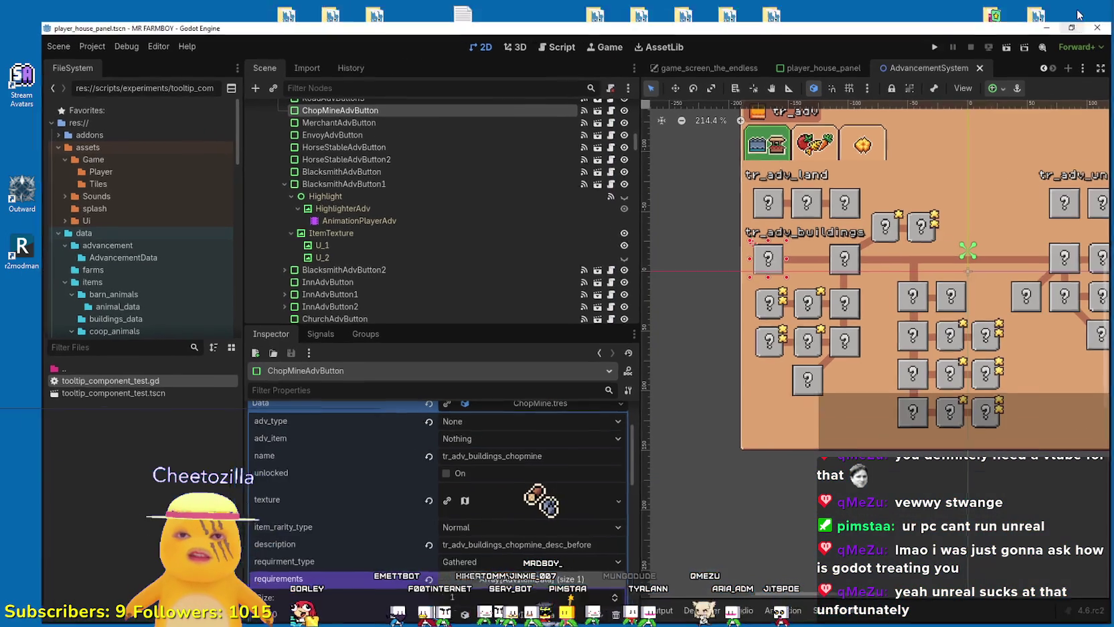
click(1079, 9)
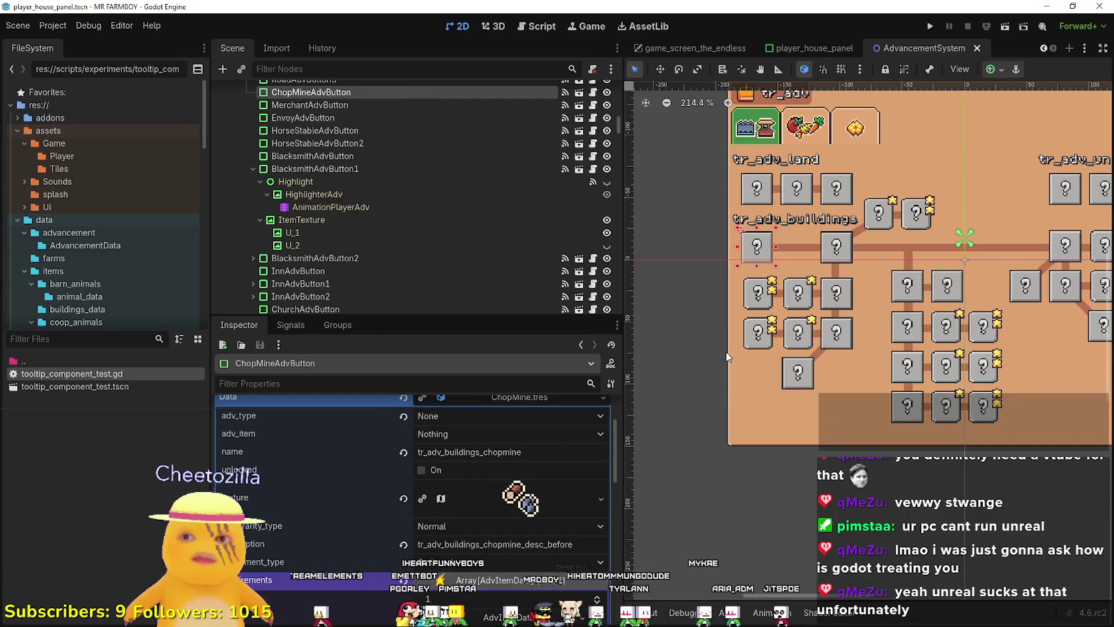
click(1102, 10)
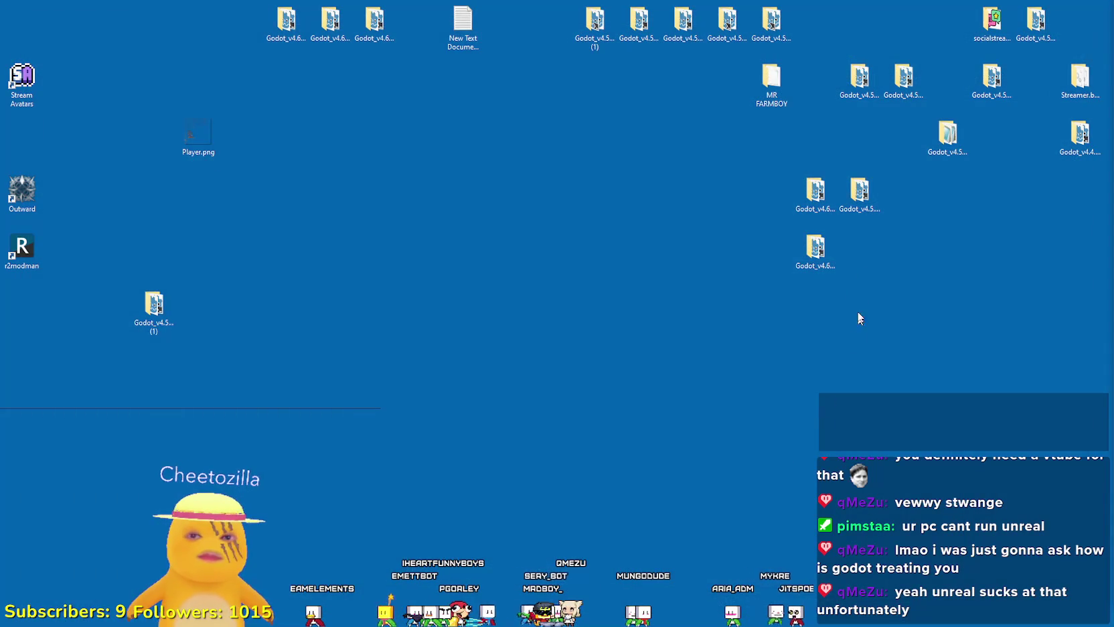
- Launch Godot_v4.6-rc2_win64.exe from the desktop and open the MR FARMBOY project
click(797, 268)
double_click(816, 251)
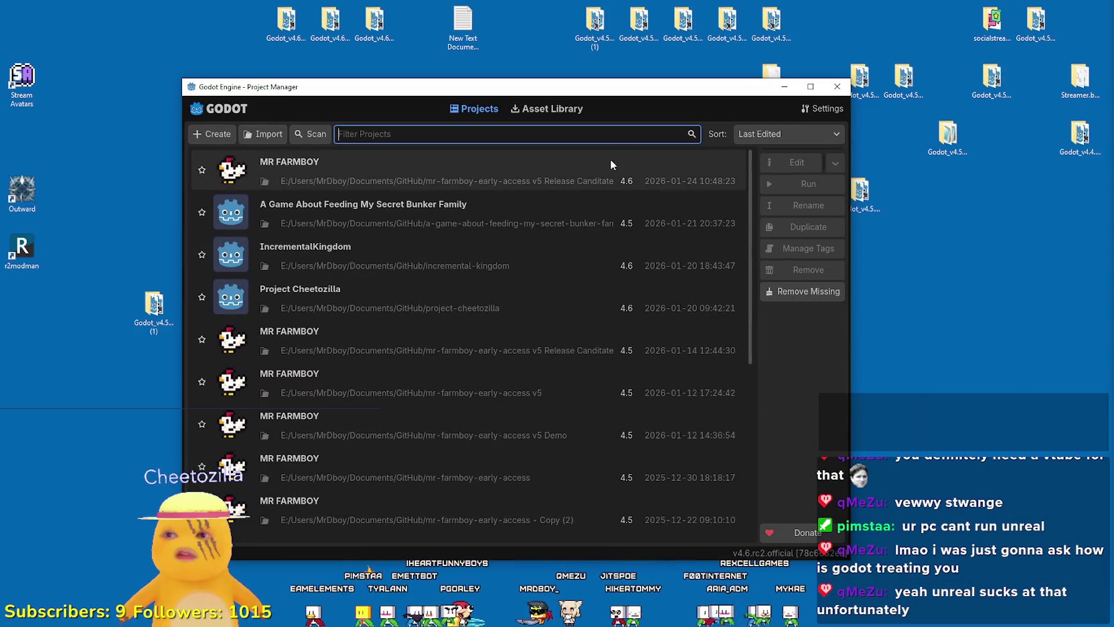
double_click(607, 160)
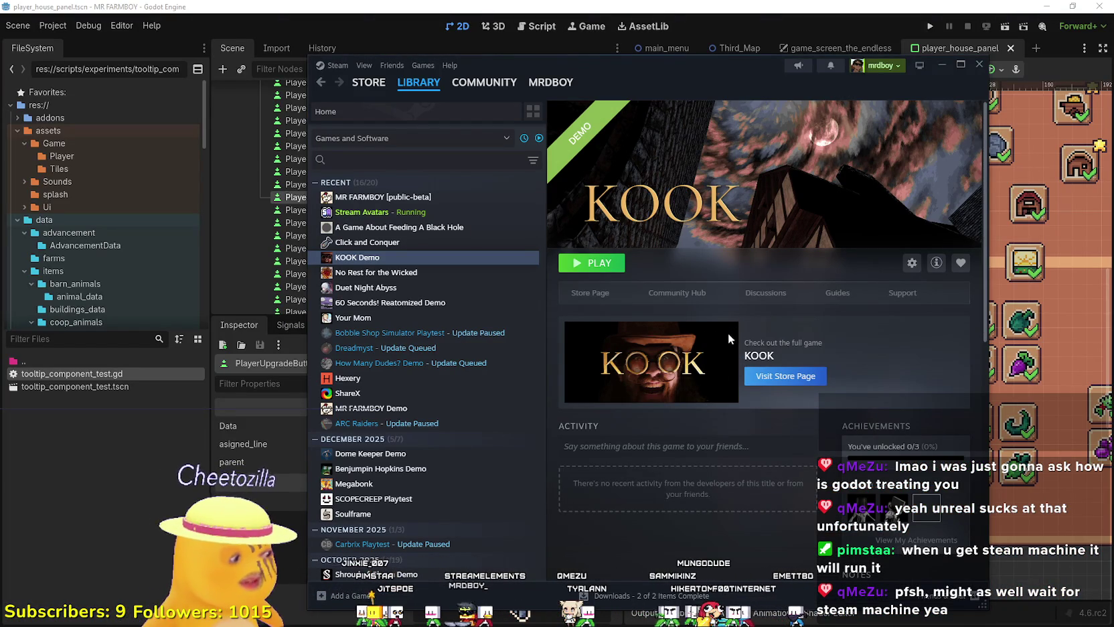
- From the MR FARMBOY library page, search the store for 'FRAM' and browse the Steam Frame hardware page
key(Up)
key(Up)
key(Up)
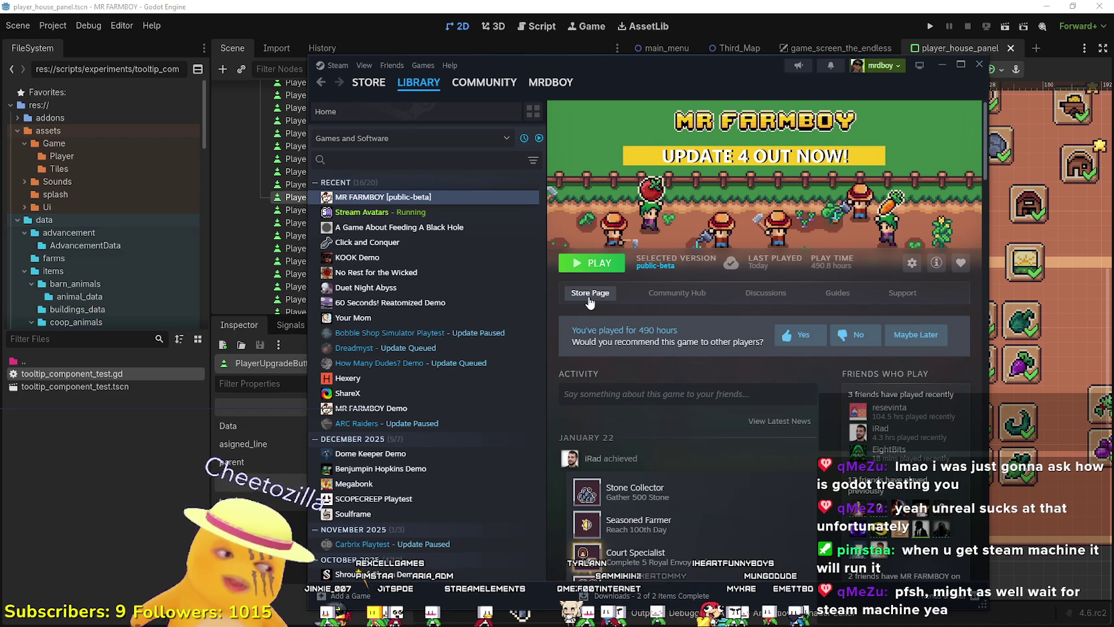
click(369, 82)
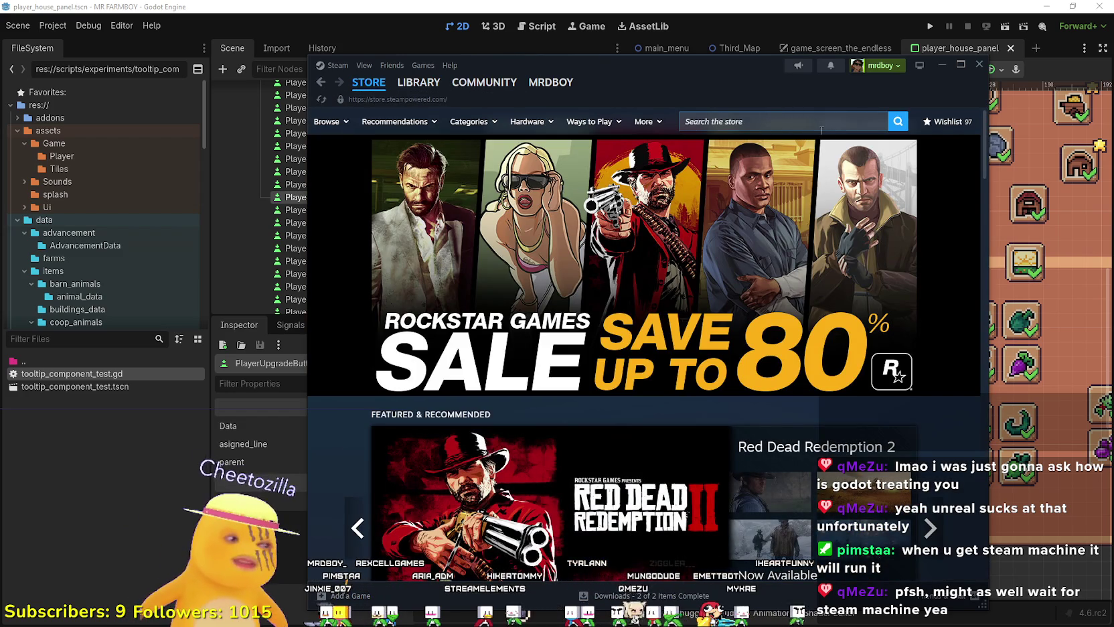
click(822, 127)
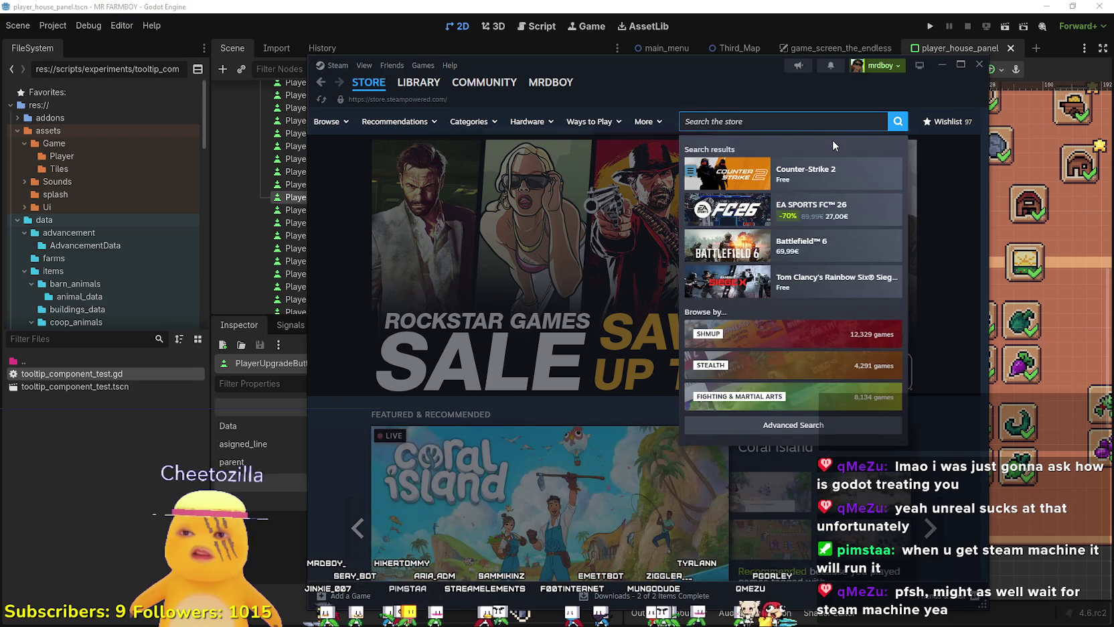
text(STEAMFRAM)
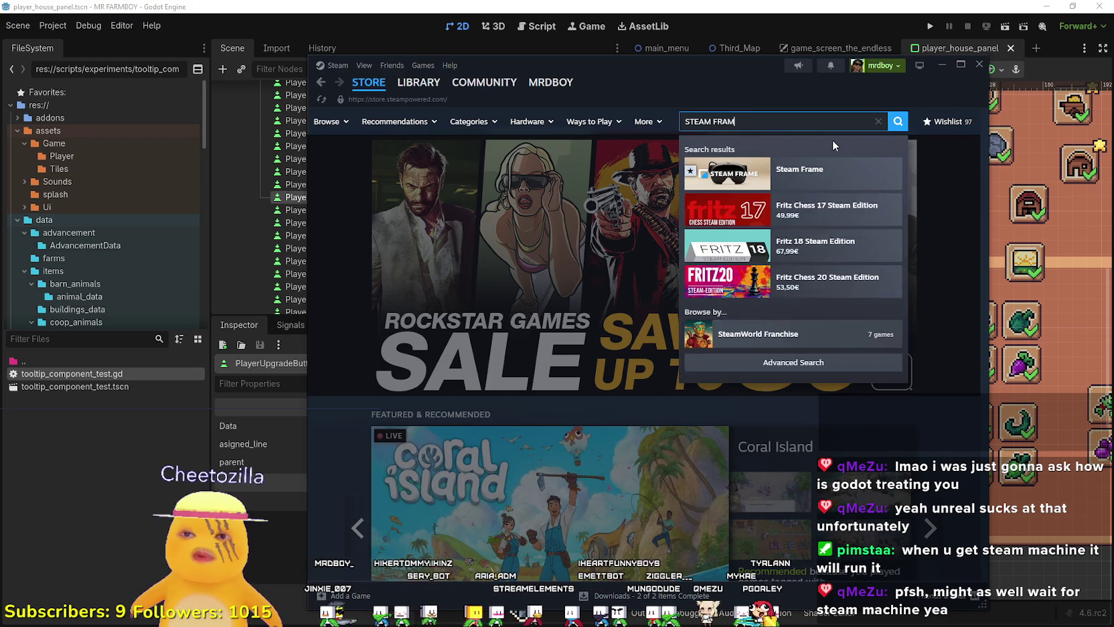
click(828, 191)
scroll(529, 375, down, 3)
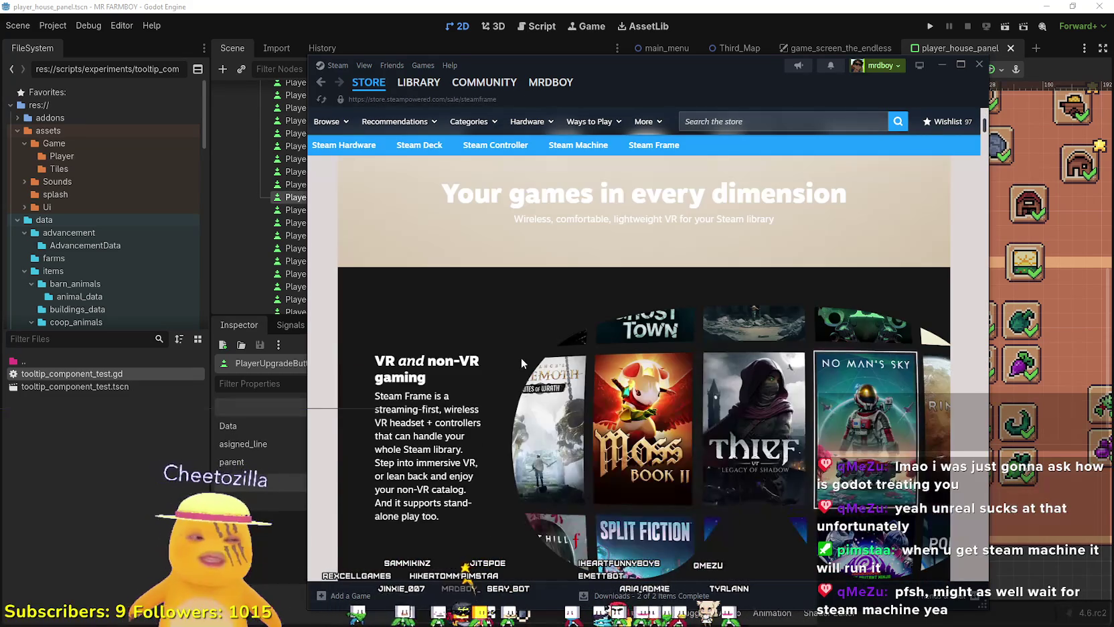
scroll(521, 362, down, 10)
scroll(524, 367, down, 7)
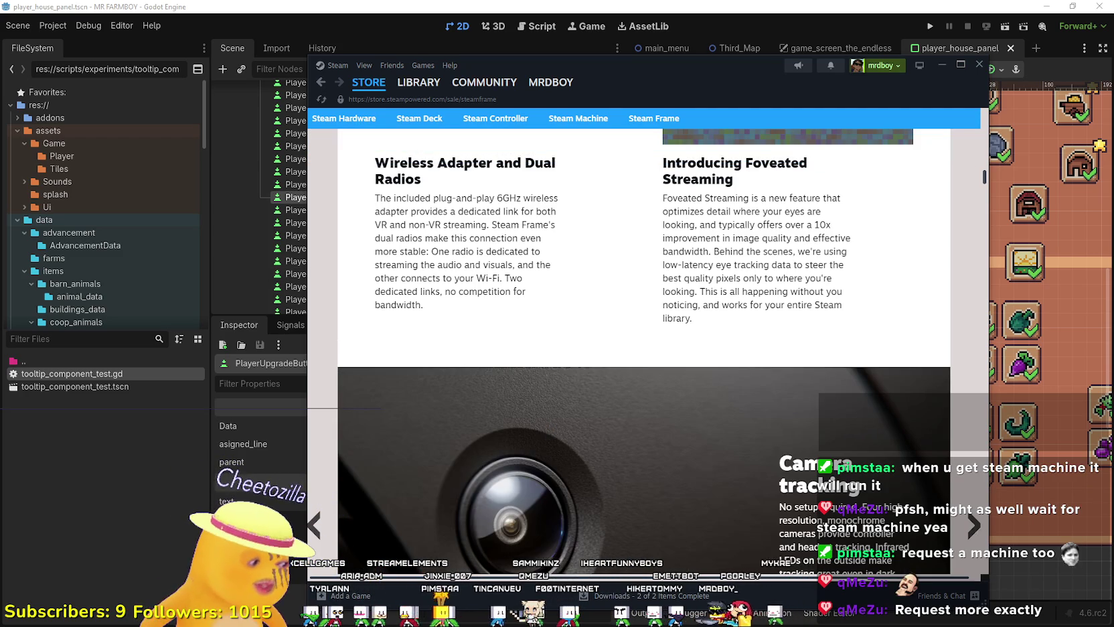
scroll(479, 435, down, 9)
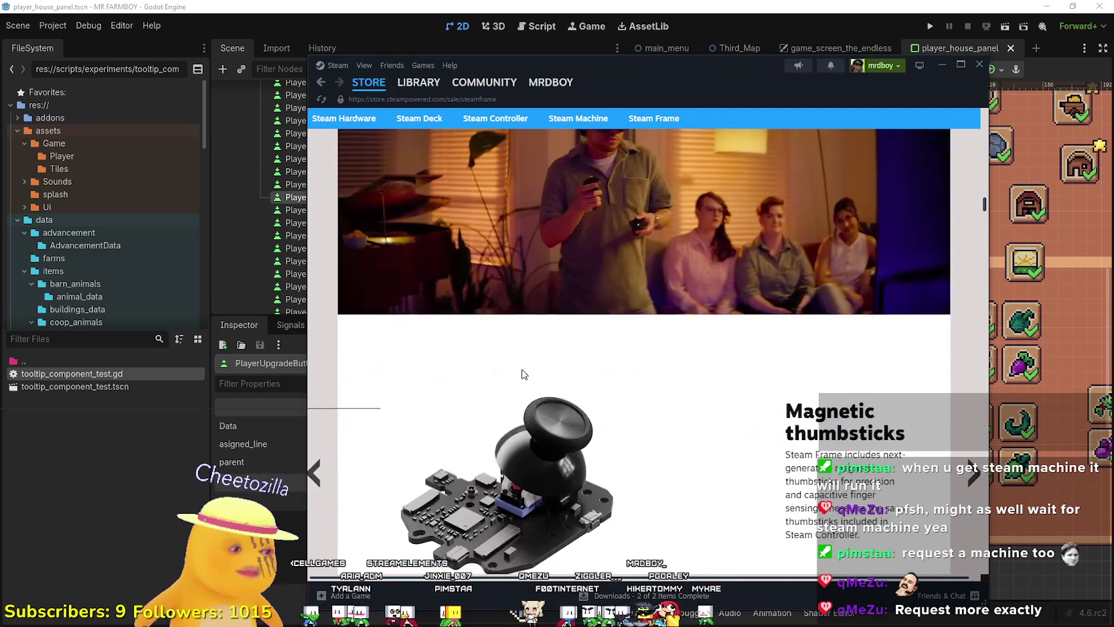
scroll(521, 380, up, 3)
scroll(521, 379, up, 12)
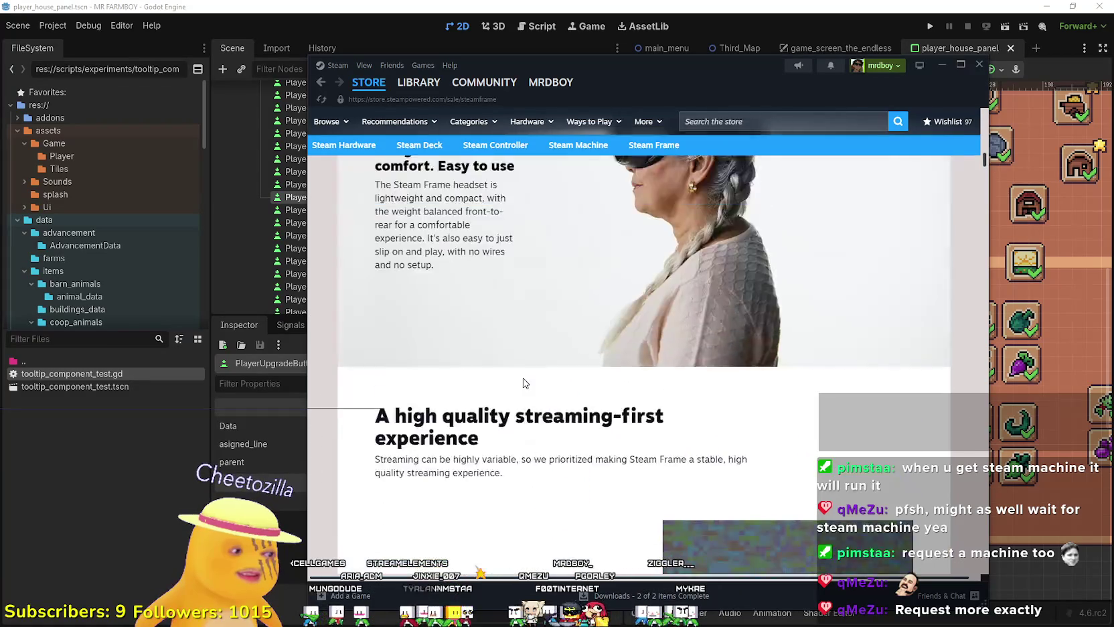
scroll(522, 379, up, 10)
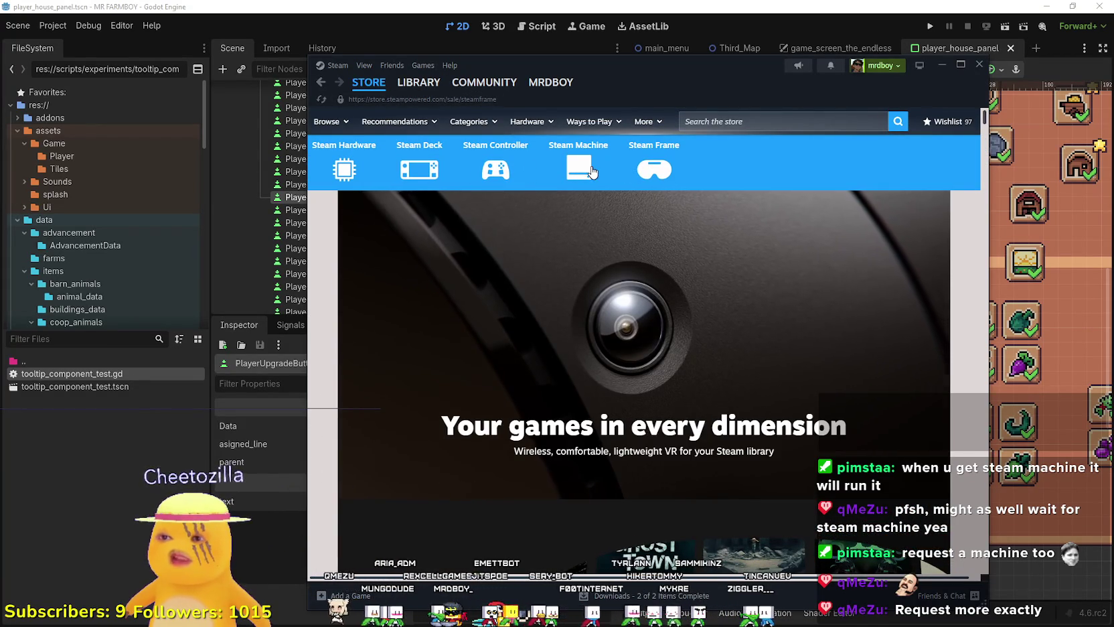
- Scroll through the Steam Machine hardware page, then head back to the Steam library
click(580, 173)
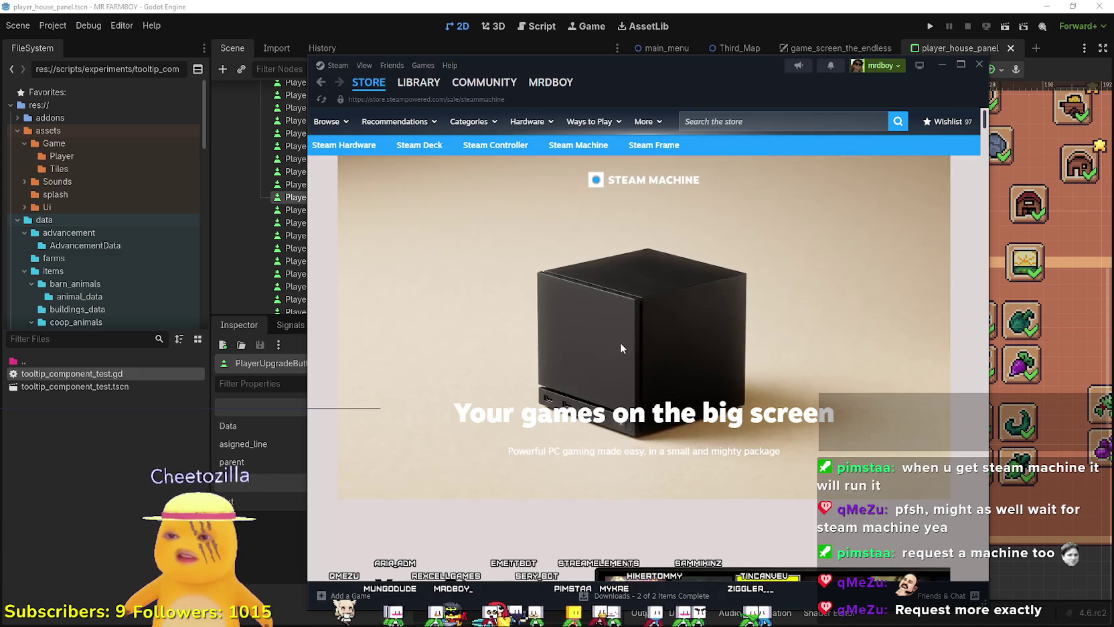
scroll(620, 345, down, 15)
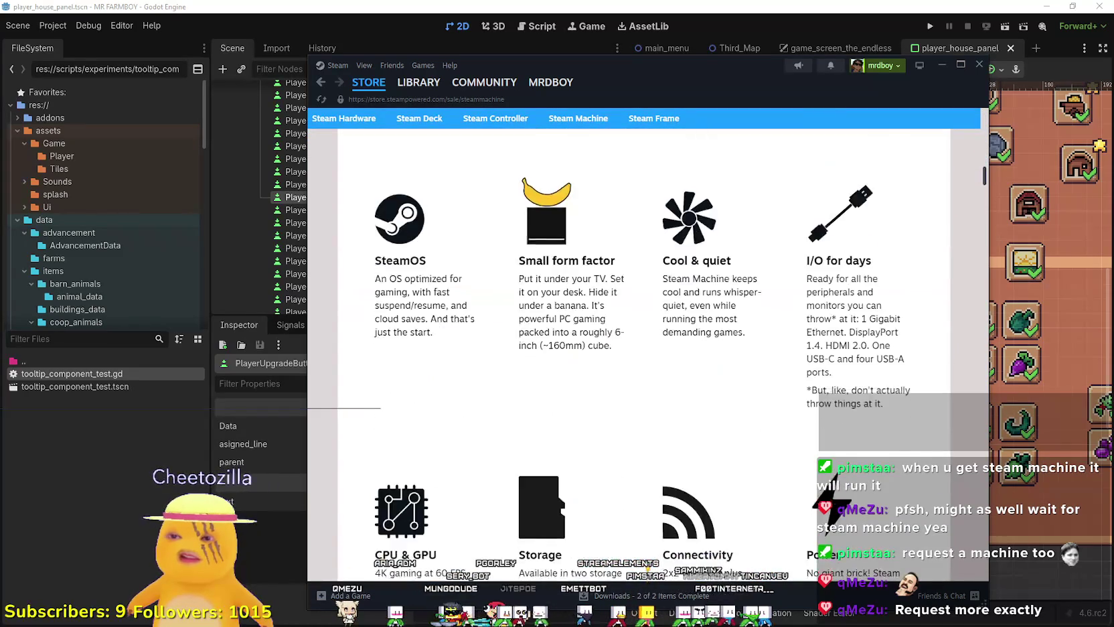
scroll(594, 317, down, 8)
scroll(594, 317, down, 5)
mouse_move(427, 85)
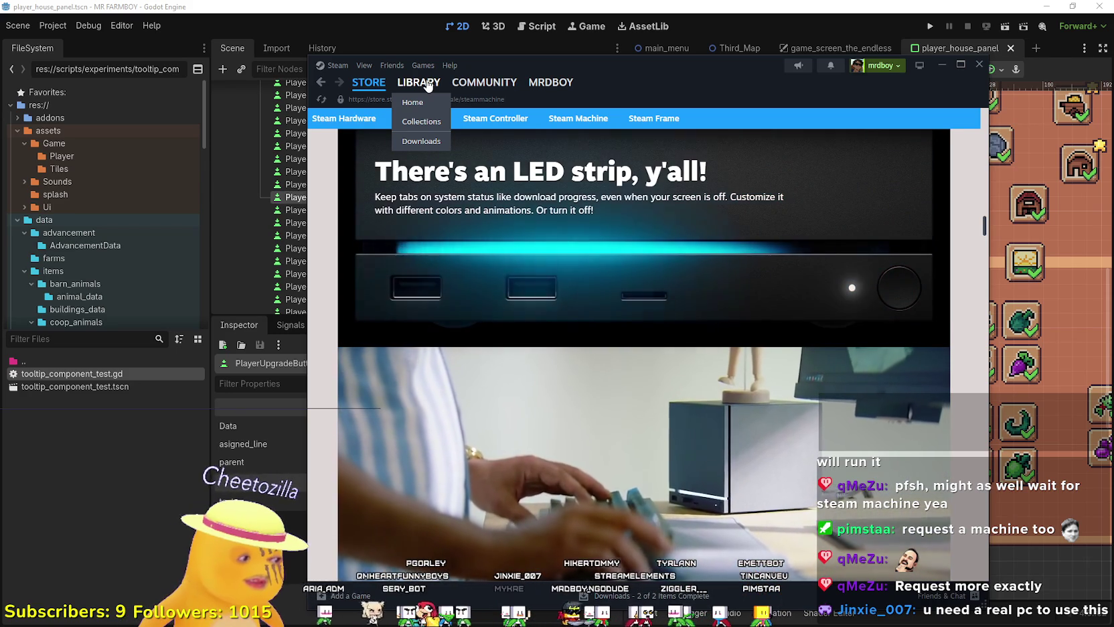
scroll(566, 292, down, 5)
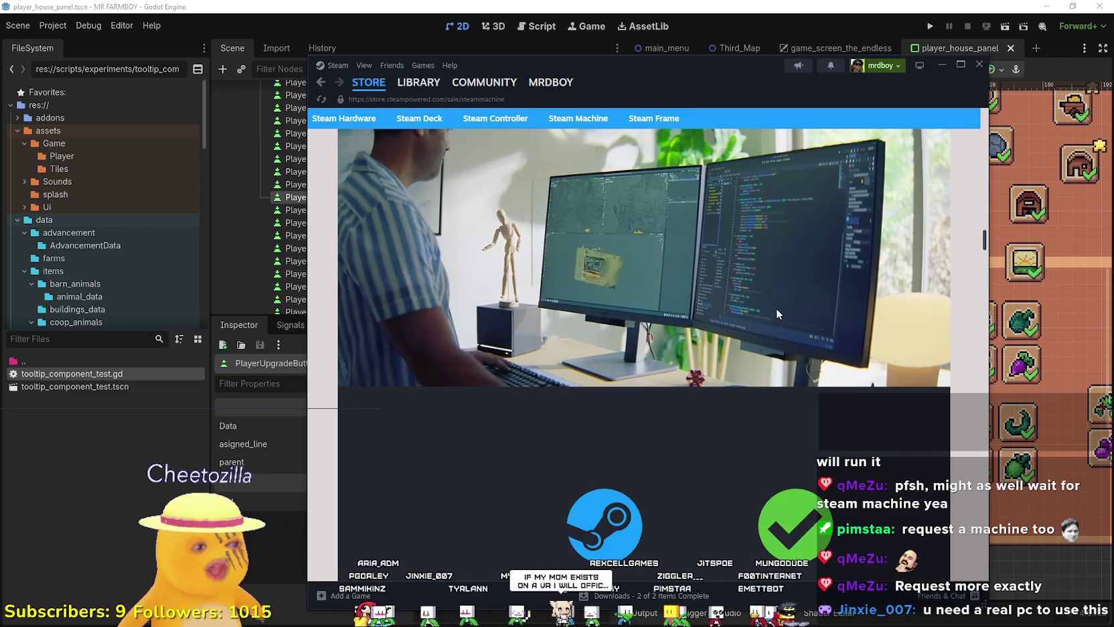
scroll(848, 387, up, 2)
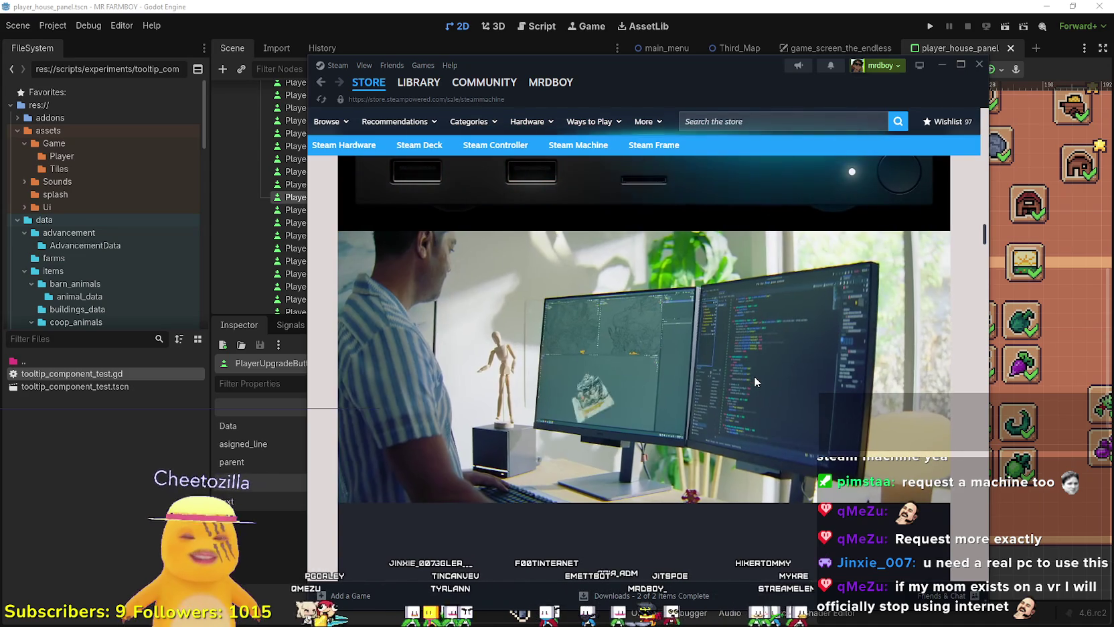
click(424, 85)
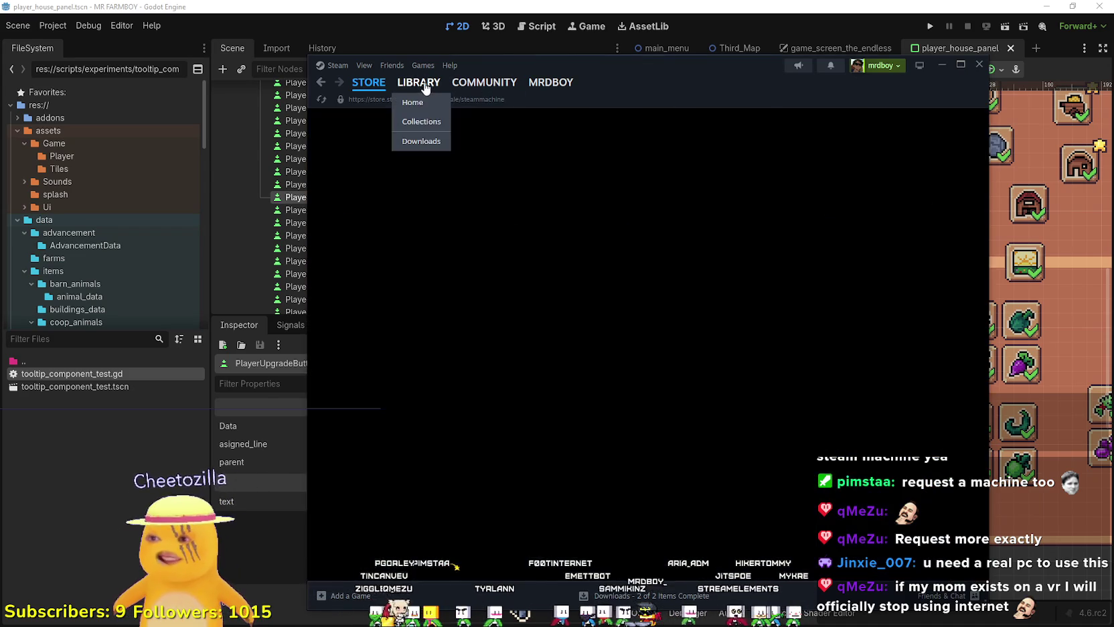
- Back in Godot, try the slot's asigned_line and parent pickers without assigning, then select the leftmost slot
click(943, 65)
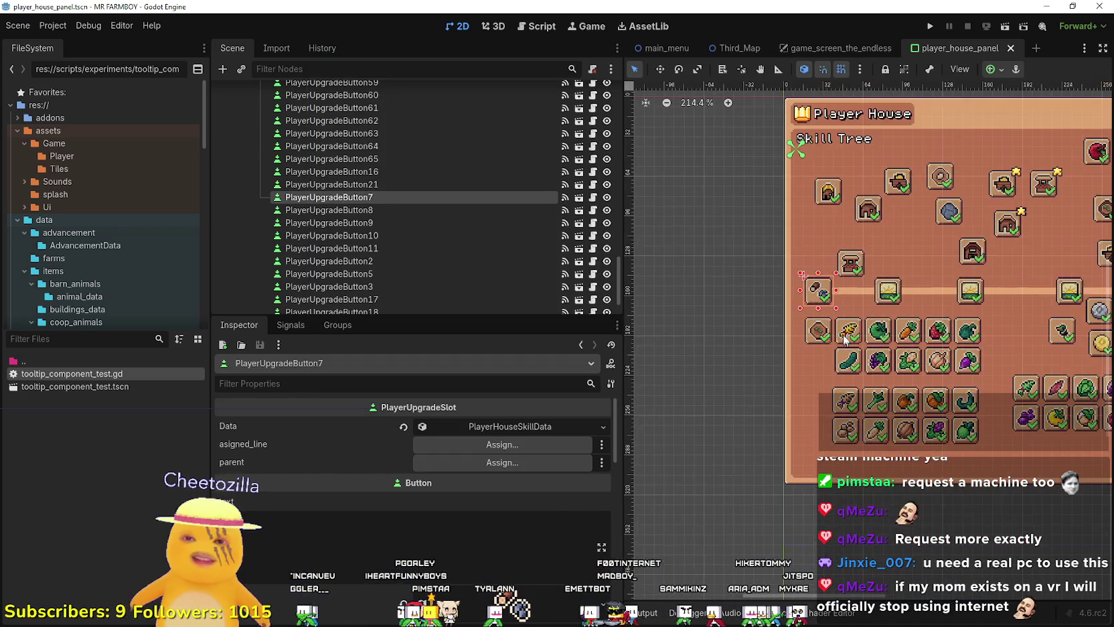
click(482, 447)
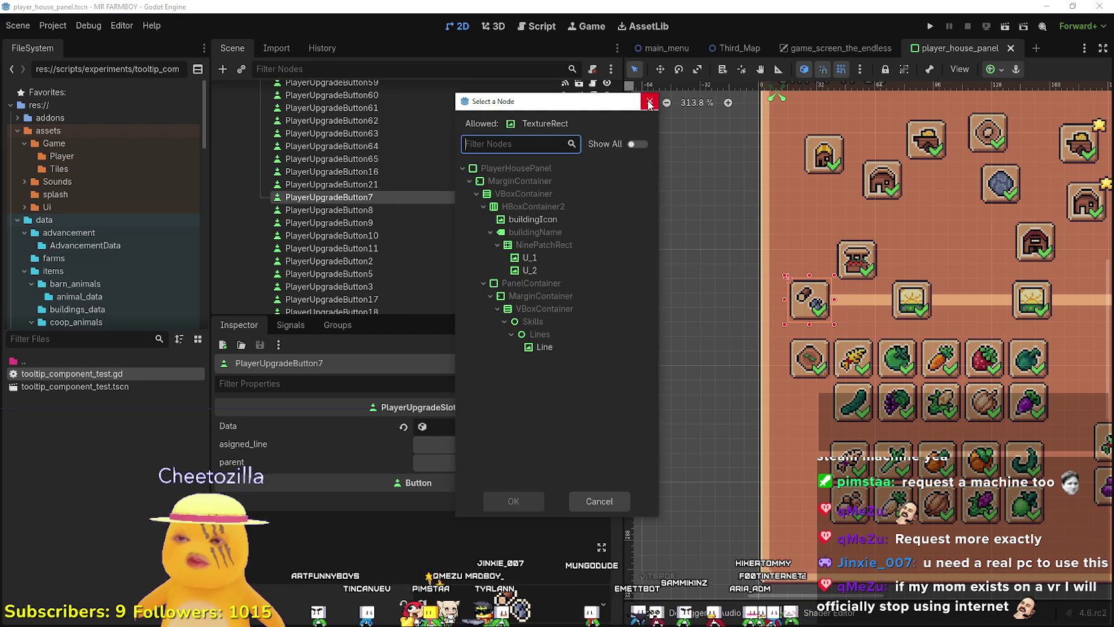
click(649, 102)
click(519, 460)
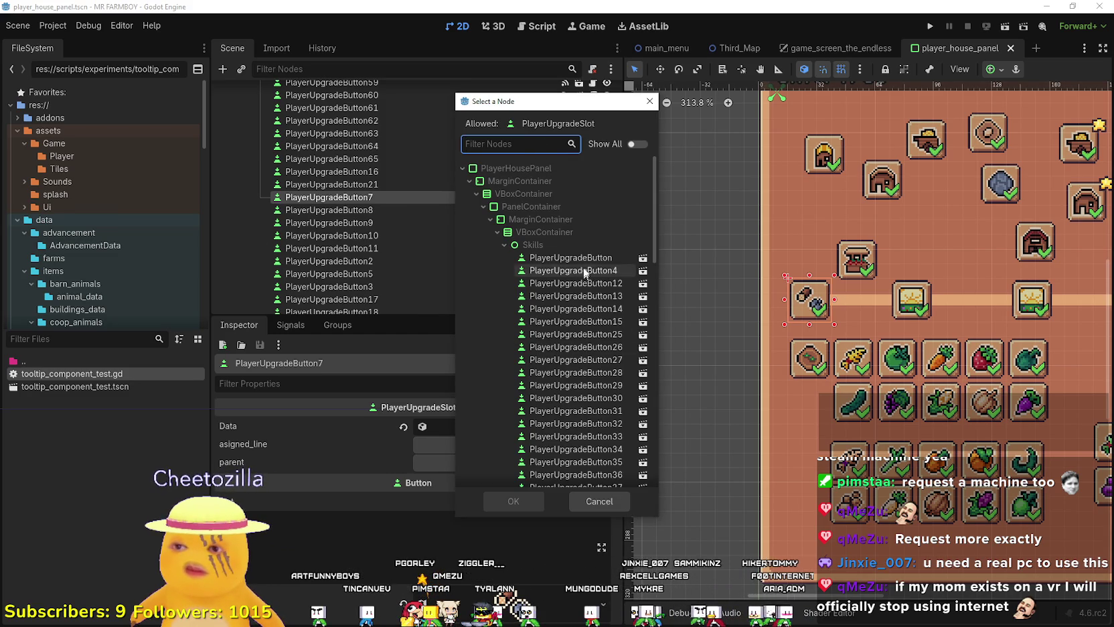
click(580, 257)
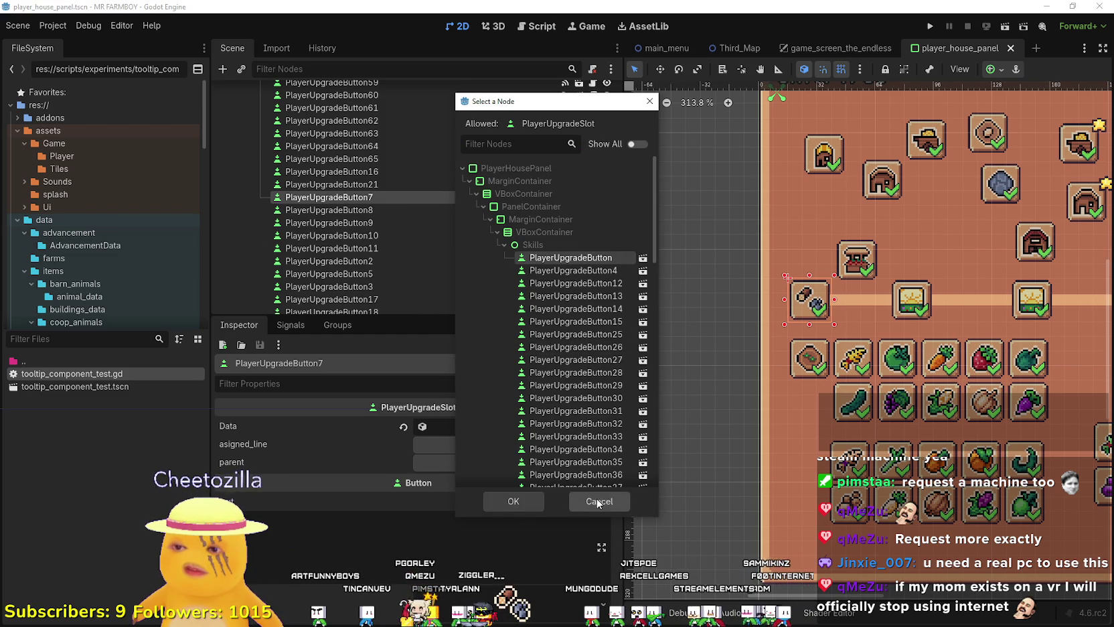
click(598, 502)
click(855, 273)
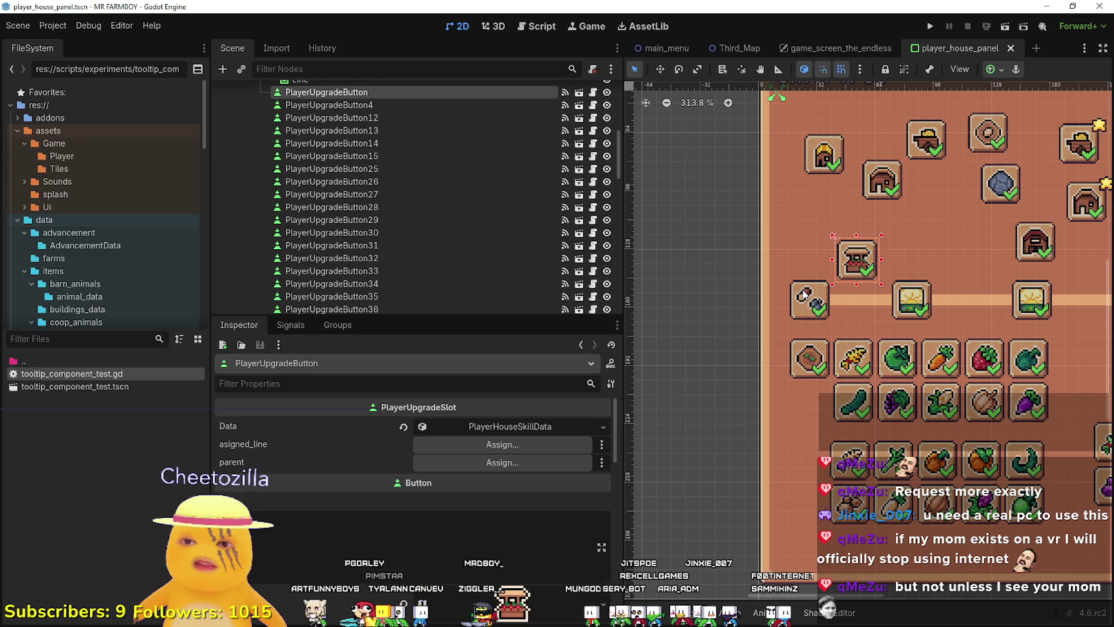
click(805, 294)
- Rename PlayerUpgradeButton7 to StartHere and drag it to the top of the skill buttons
scroll(409, 297, down, 2)
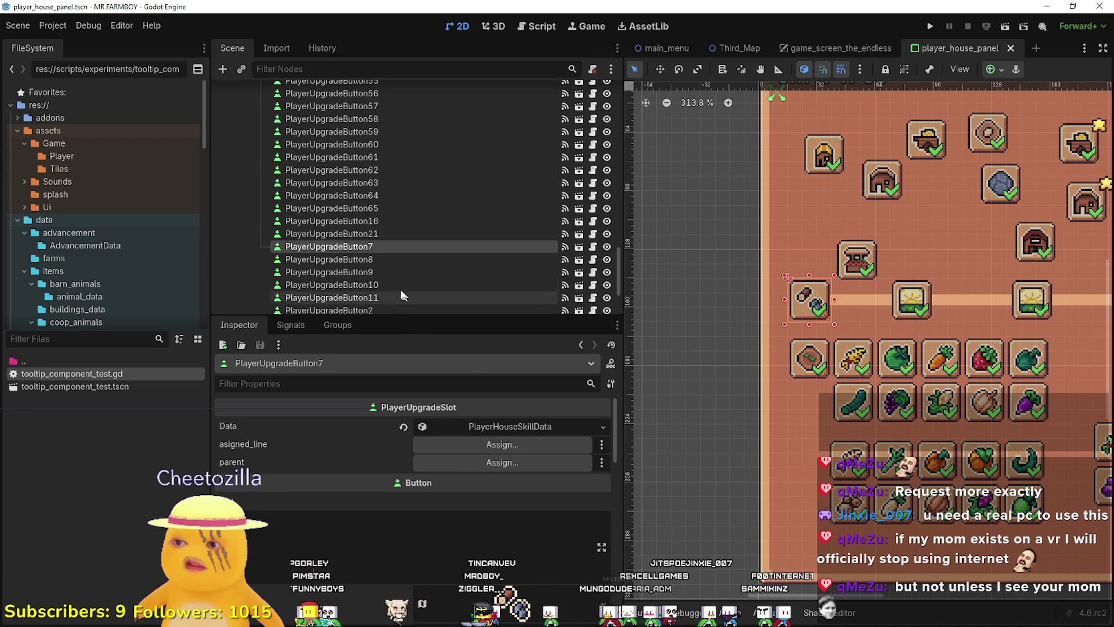
click(345, 249)
text(StartH)
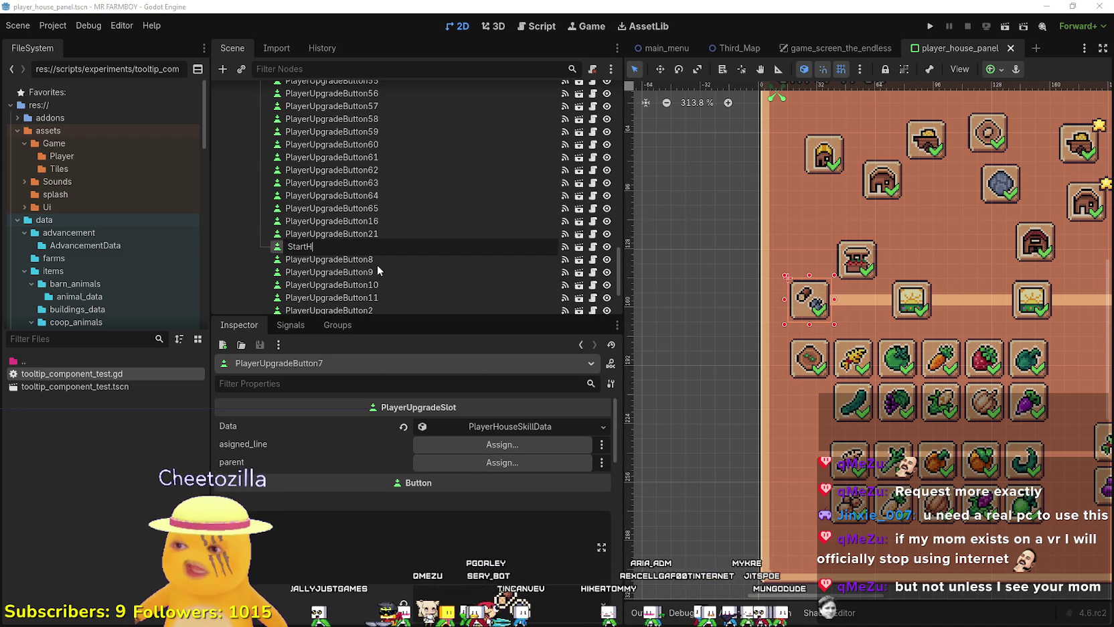
key(Return)
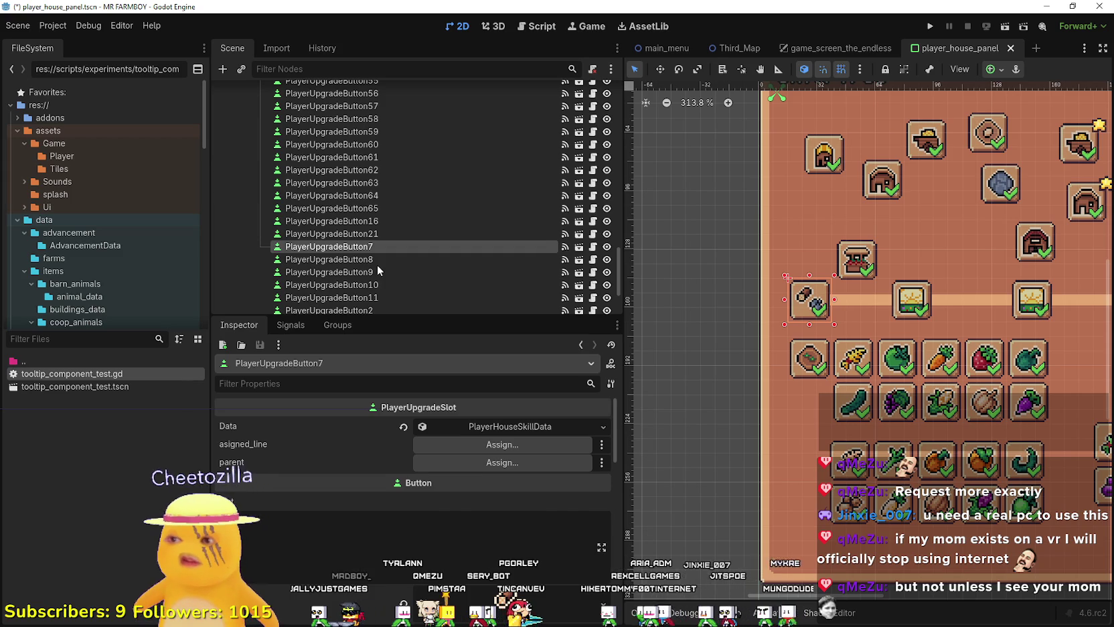
key(F2)
text(StartHere)
key(Return)
mouse_move(341, 257)
mouse_down()
mouse_move(366, 199)
mouse_move(385, 191)
mouse_move(384, 209)
mouse_move(394, 204)
mouse_move(382, 107)
mouse_move(374, 120)
mouse_up()
scroll(365, 201, up, 5)
scroll(388, 208, up, 10)
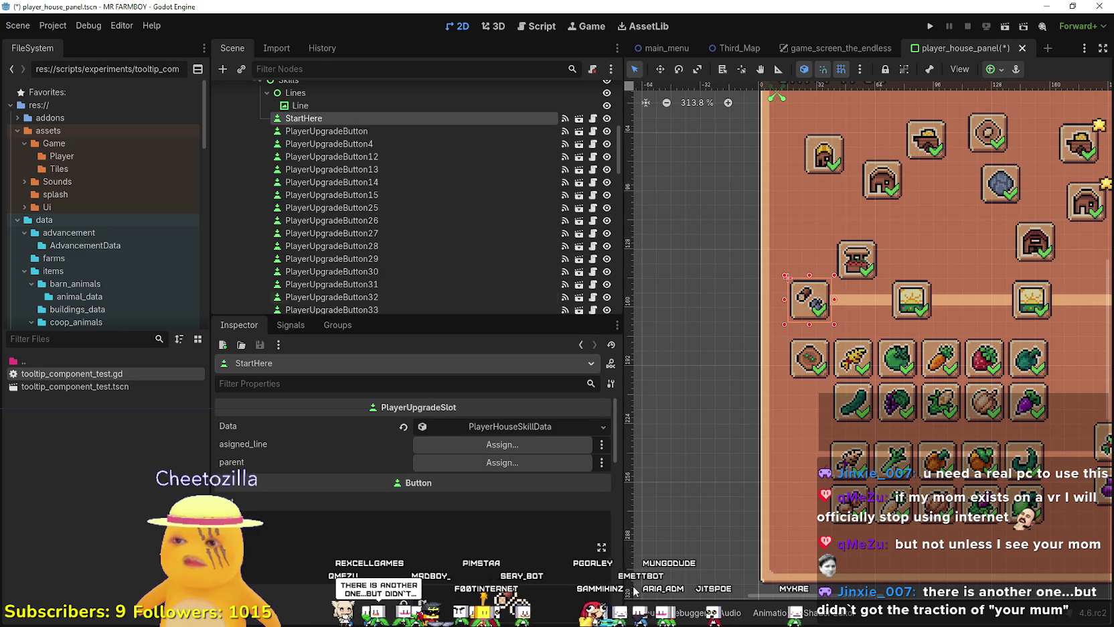
click(501, 461)
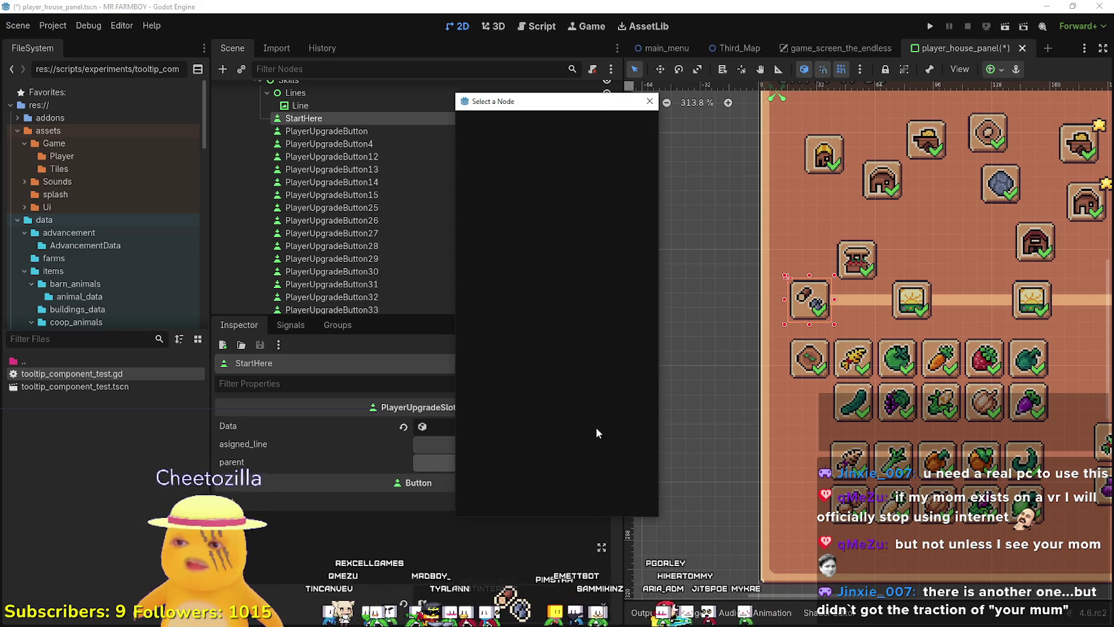
- Assign StartHere as its own parent, then rename PlayerUpgradeButton to Market
click(563, 257)
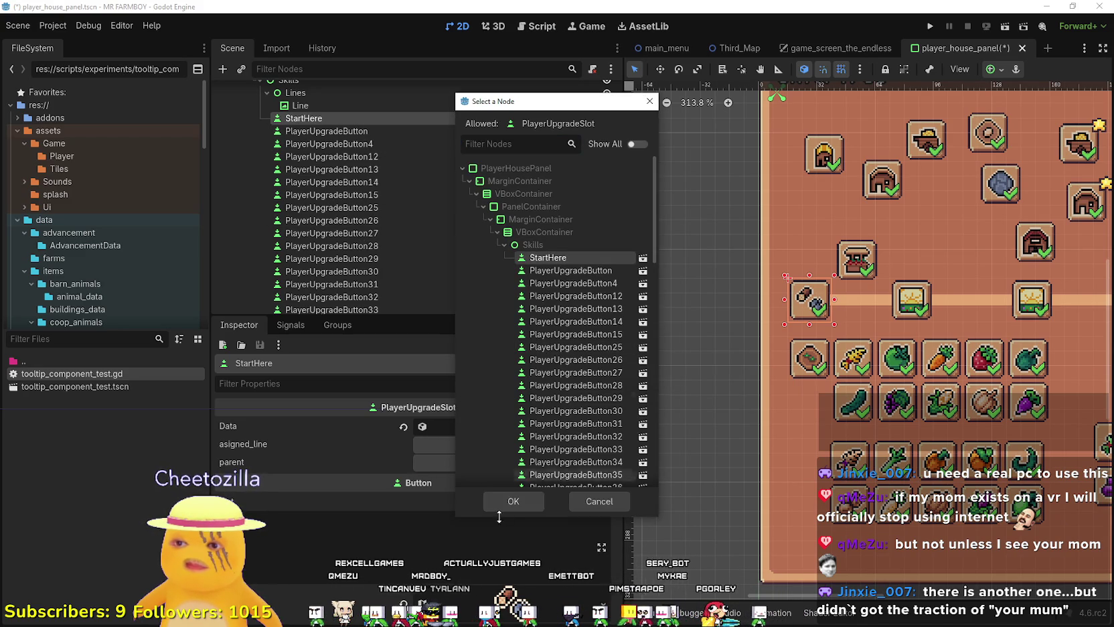
click(514, 499)
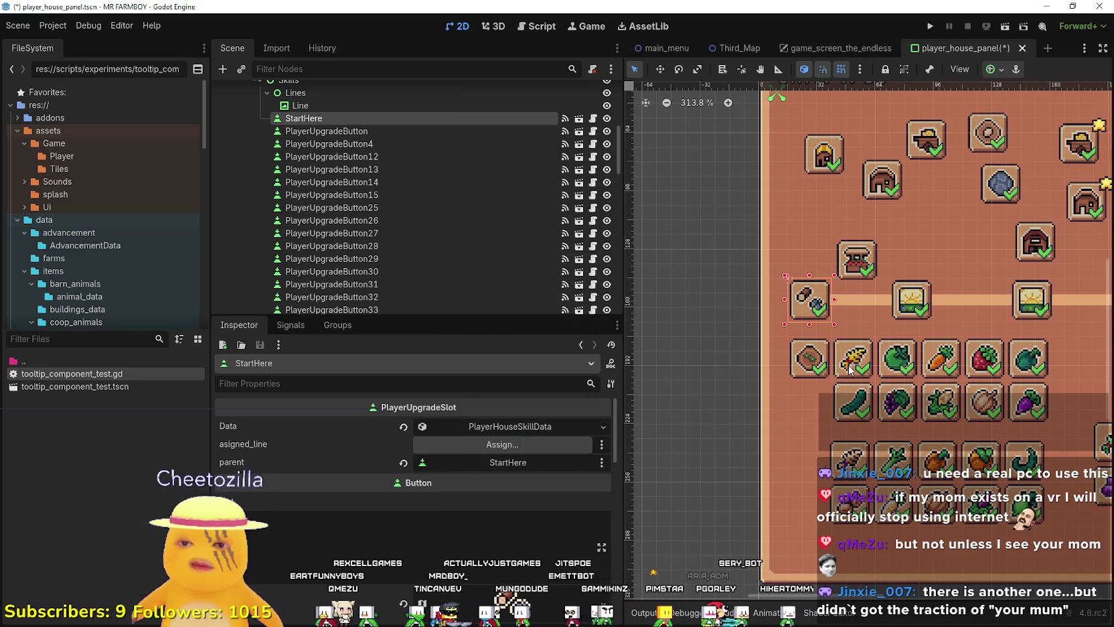
click(364, 131)
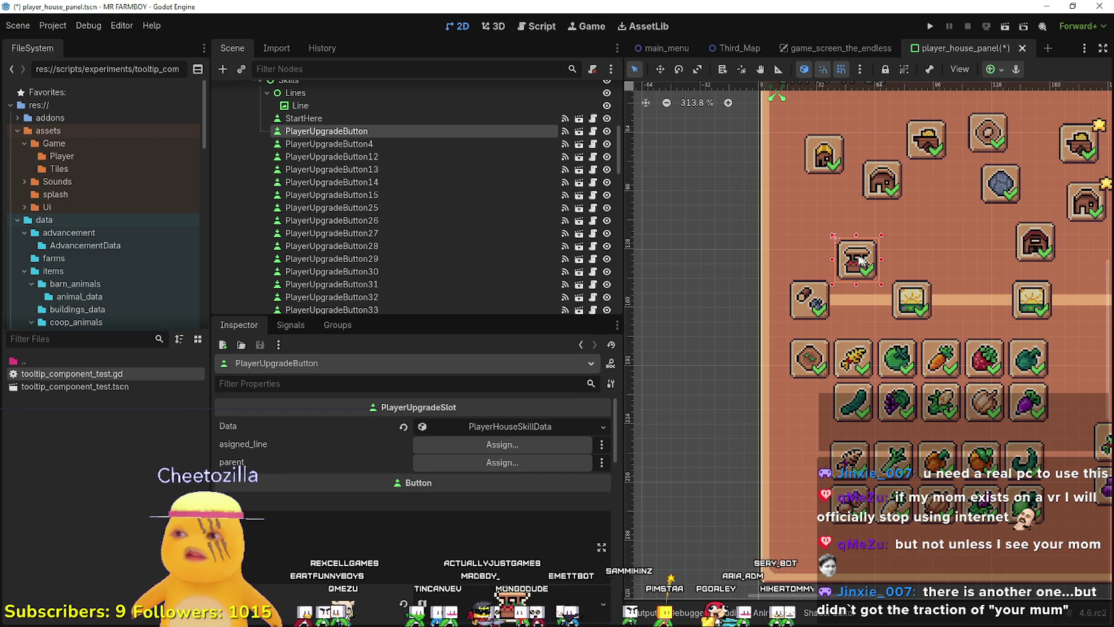
click(377, 133)
text(Mer)
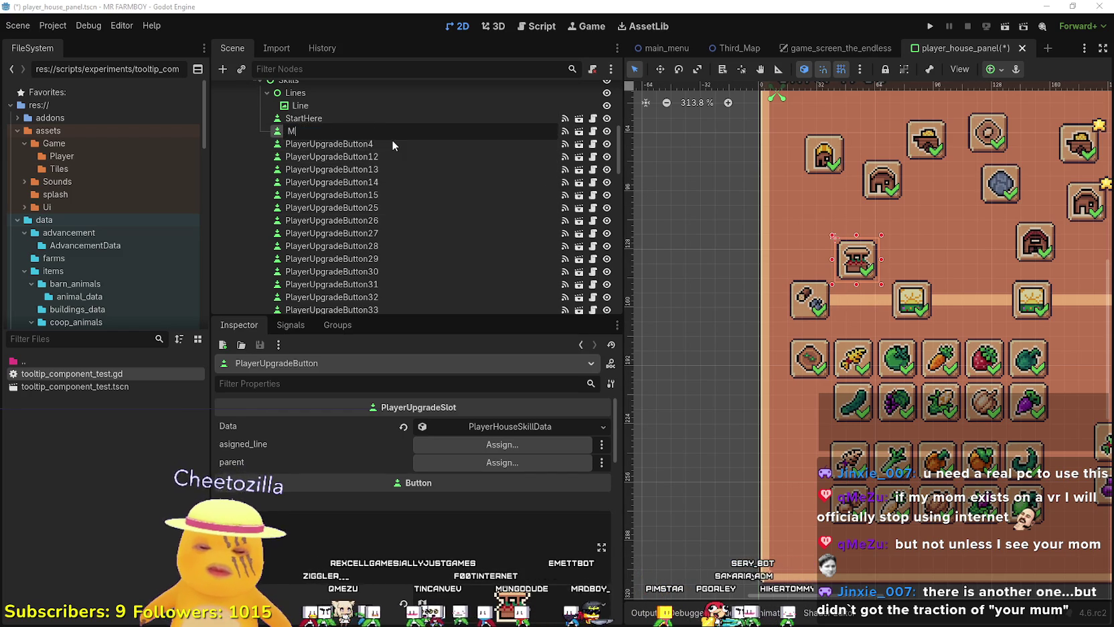
text(chan)
key(Return)
text(rket)
key(Return)
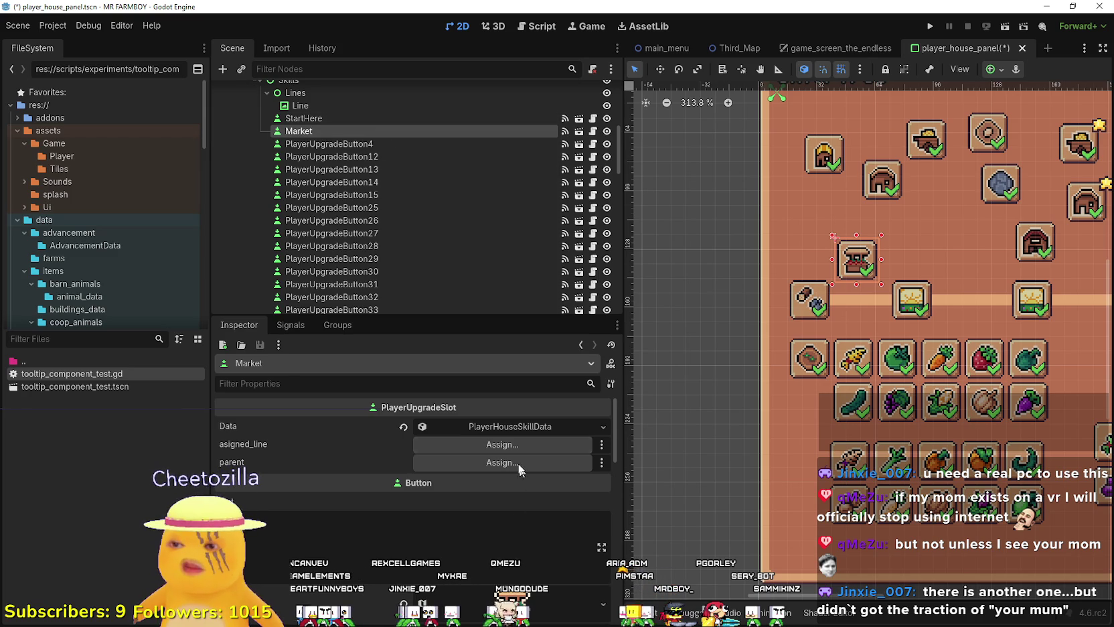
- Set Market's parent field to the Market node
click(472, 462)
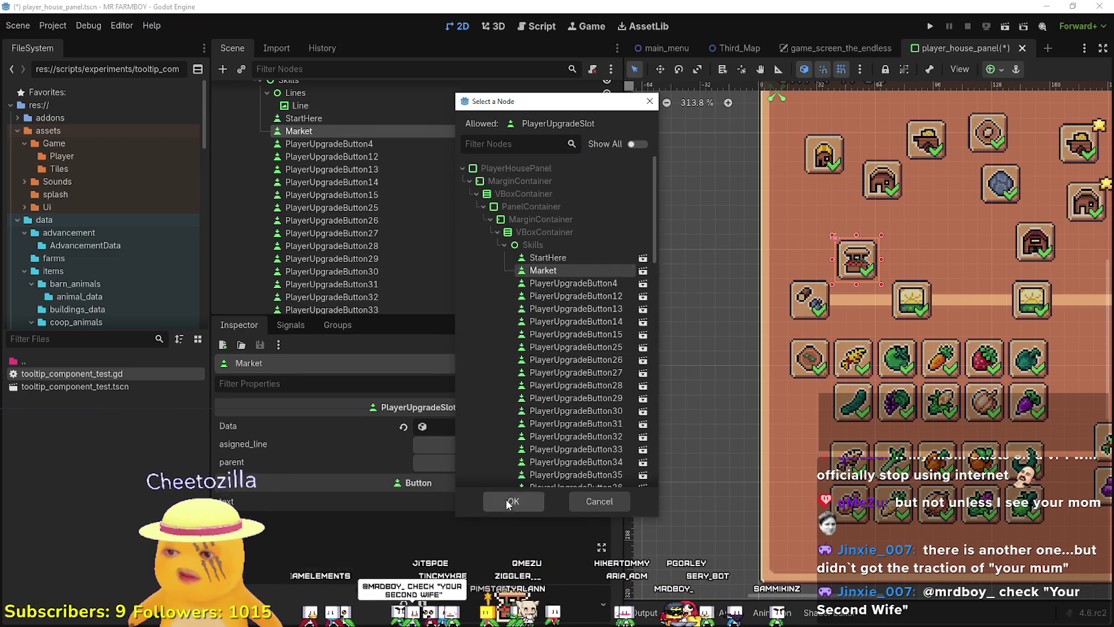
double_click(543, 270)
scroll(836, 281, up, 3)
scroll(749, 397, down, 1)
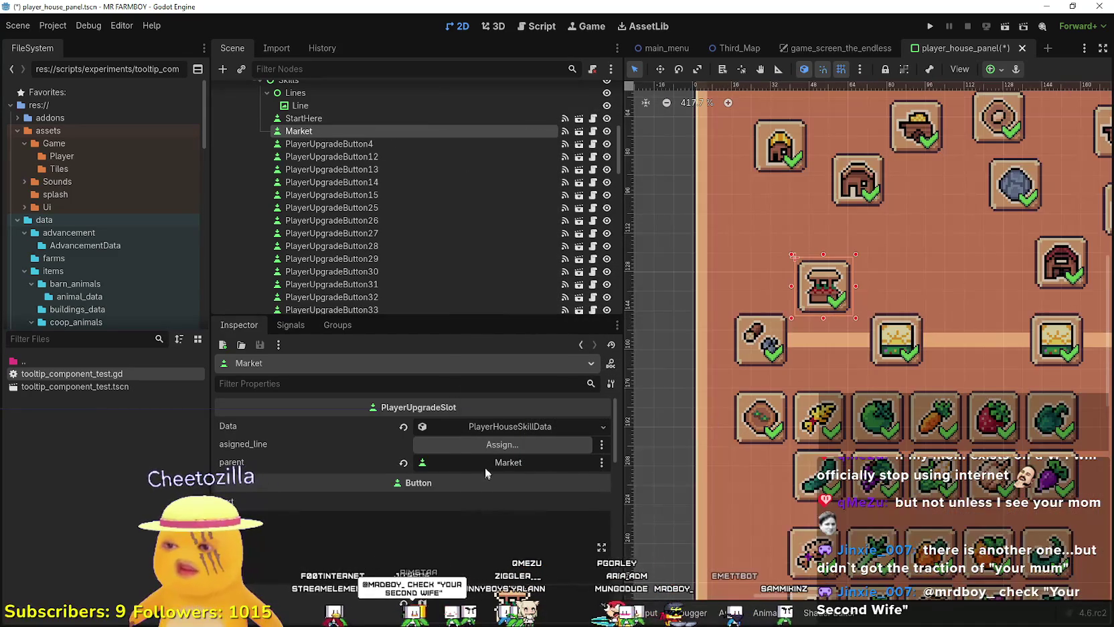
- Duplicate the Line node under Lines and name the copy MarketLine
scroll(399, 228, up, 3)
click(339, 160)
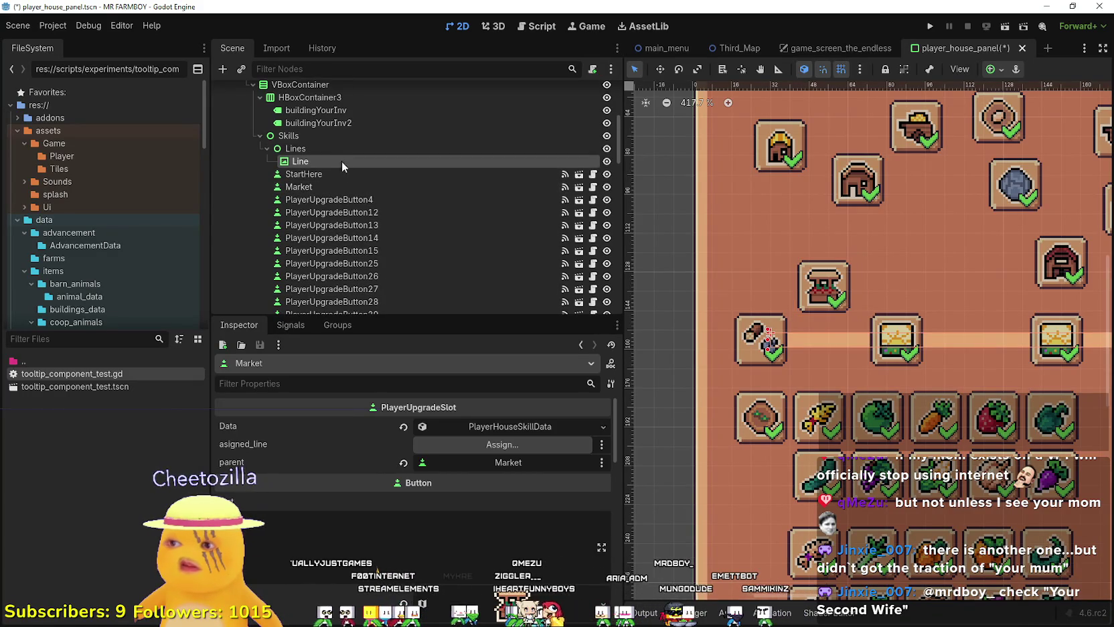
key(ctrl+d)
key(F2)
text(MarketLine)
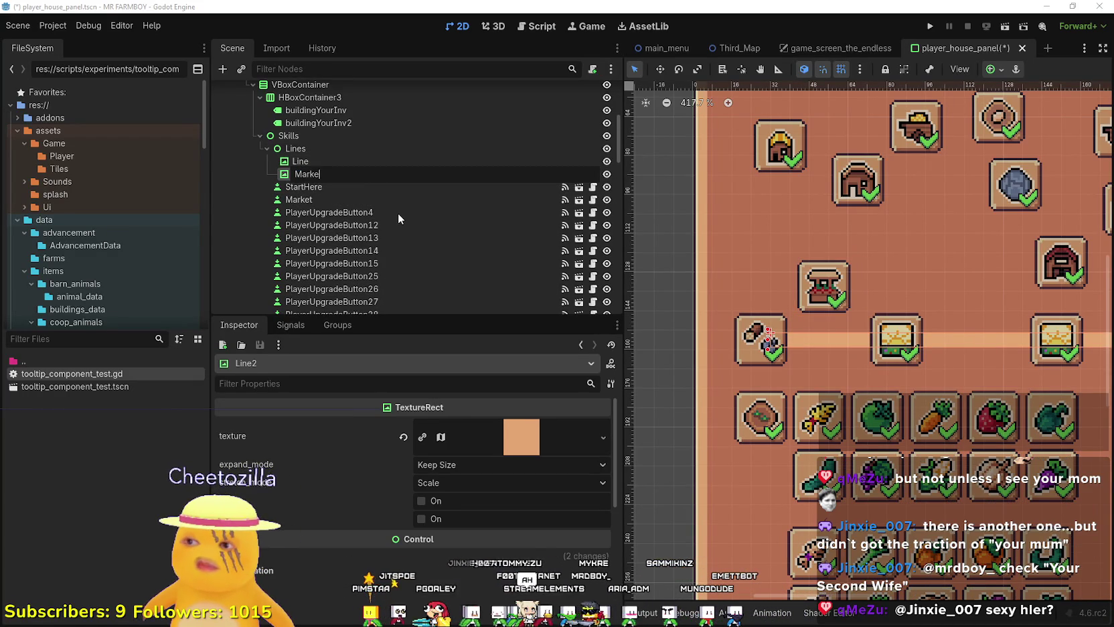
key(Return)
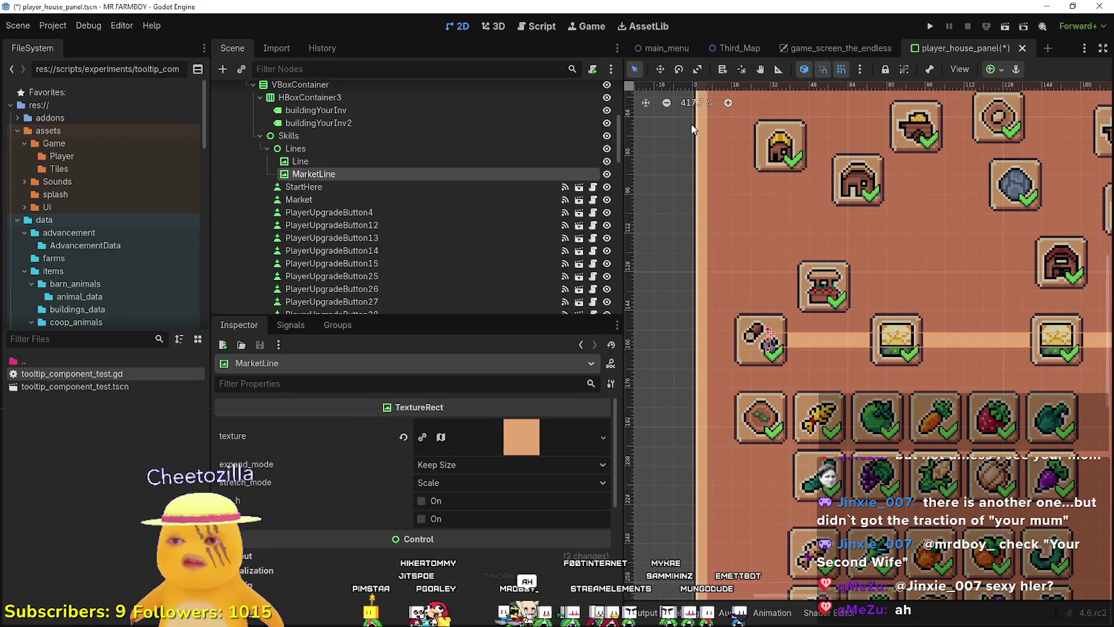
scroll(695, 127, down, 2)
key(w)
scroll(871, 230, down, 5)
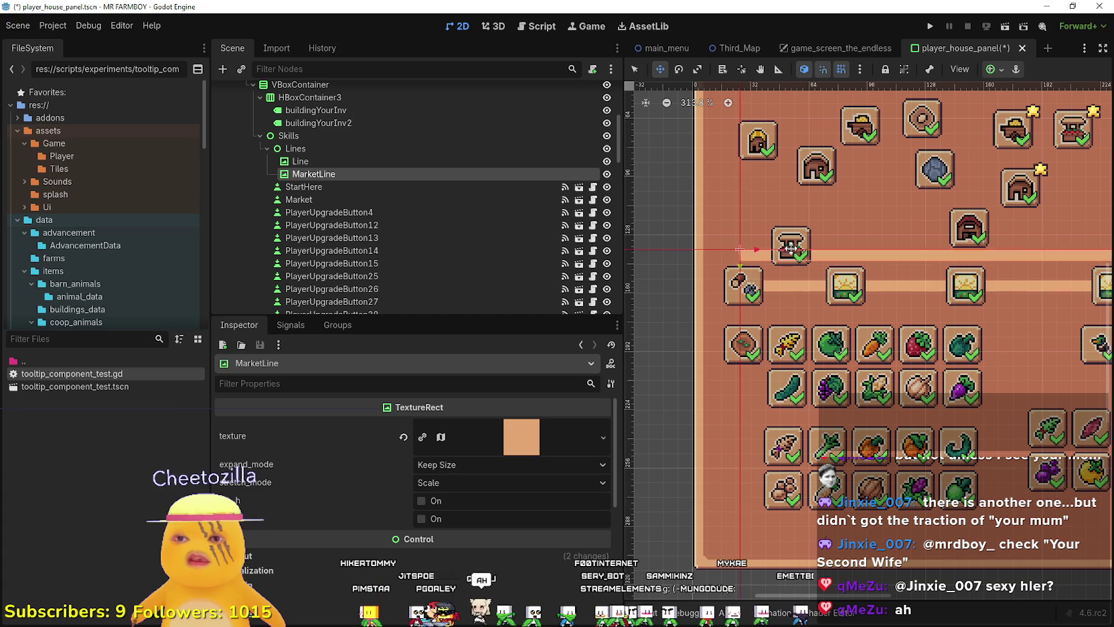
scroll(776, 221, right, 3)
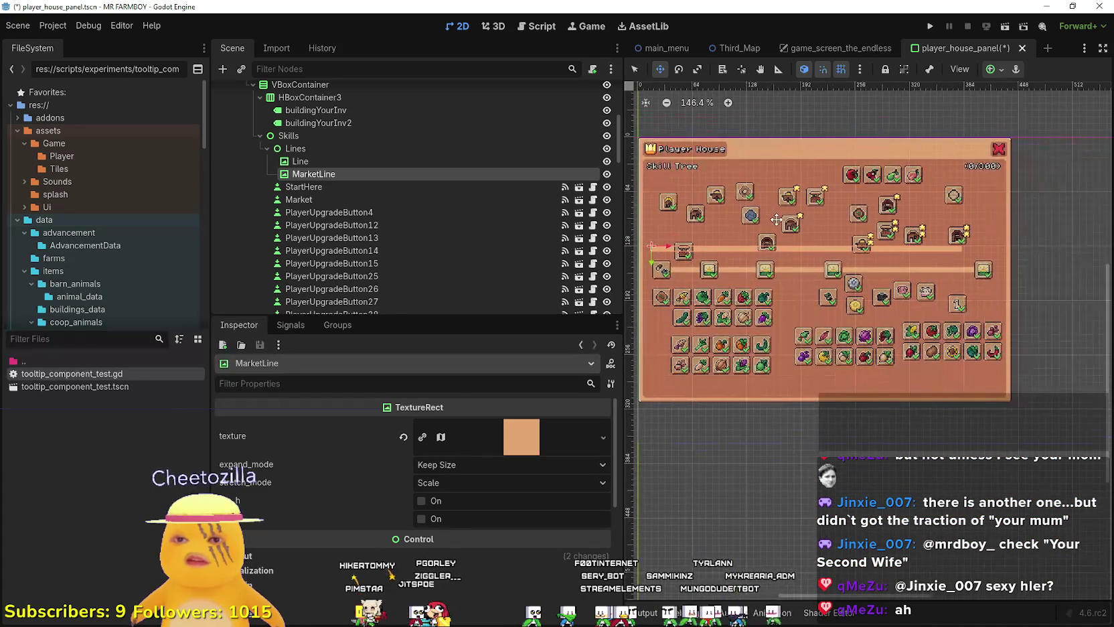
click(636, 69)
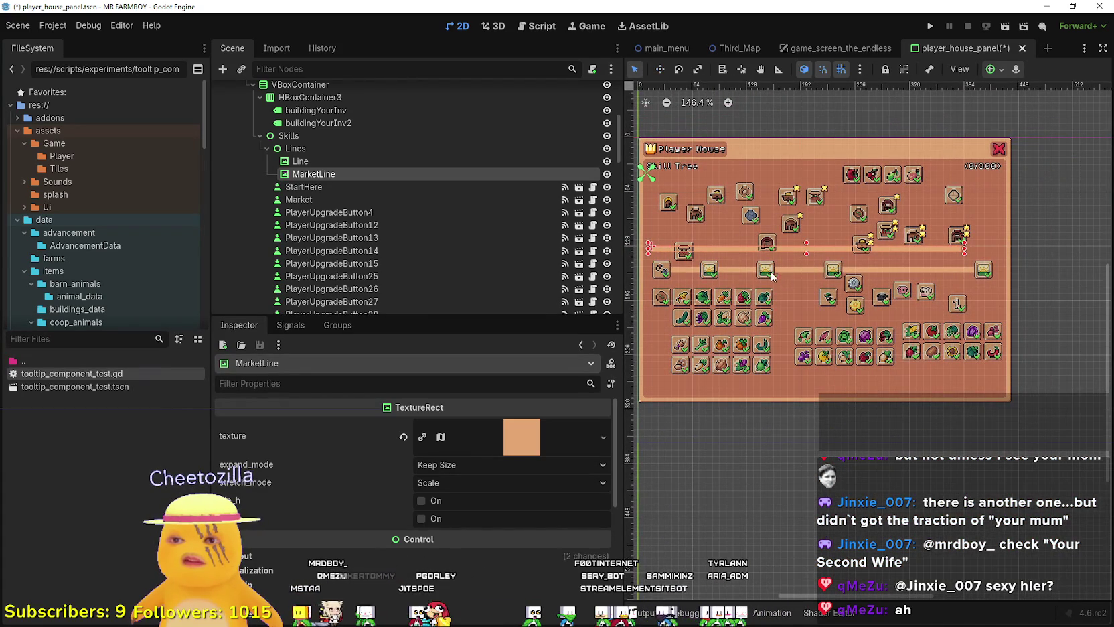
- Shorten MarketLine to a stub, place it beside StartHere, and tilt it up toward Market
mouse_move(965, 251)
mouse_down()
mouse_move(664, 246)
mouse_move(689, 261)
mouse_up()
scroll(664, 247, up, 5)
key(w)
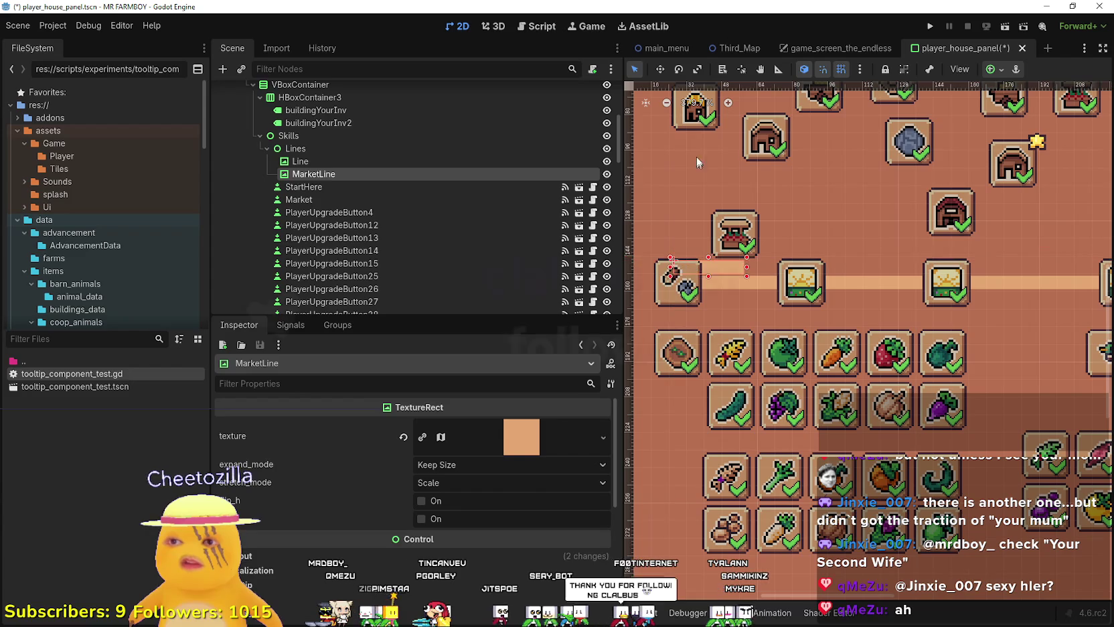
drag(764, 264, 676, 246)
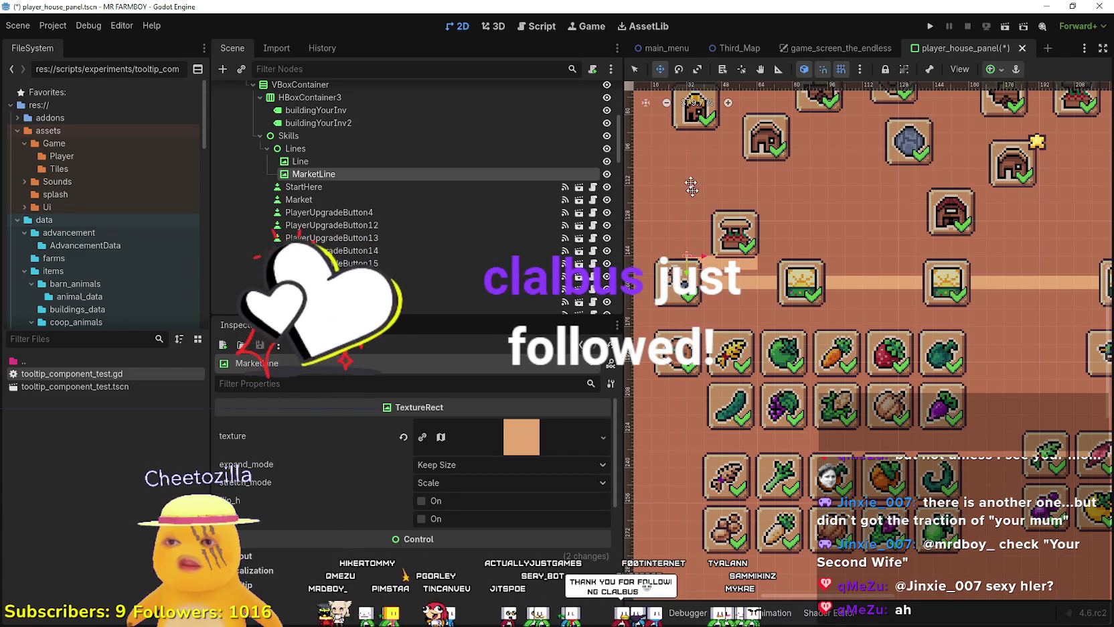
click(680, 70)
drag(767, 263, 753, 221)
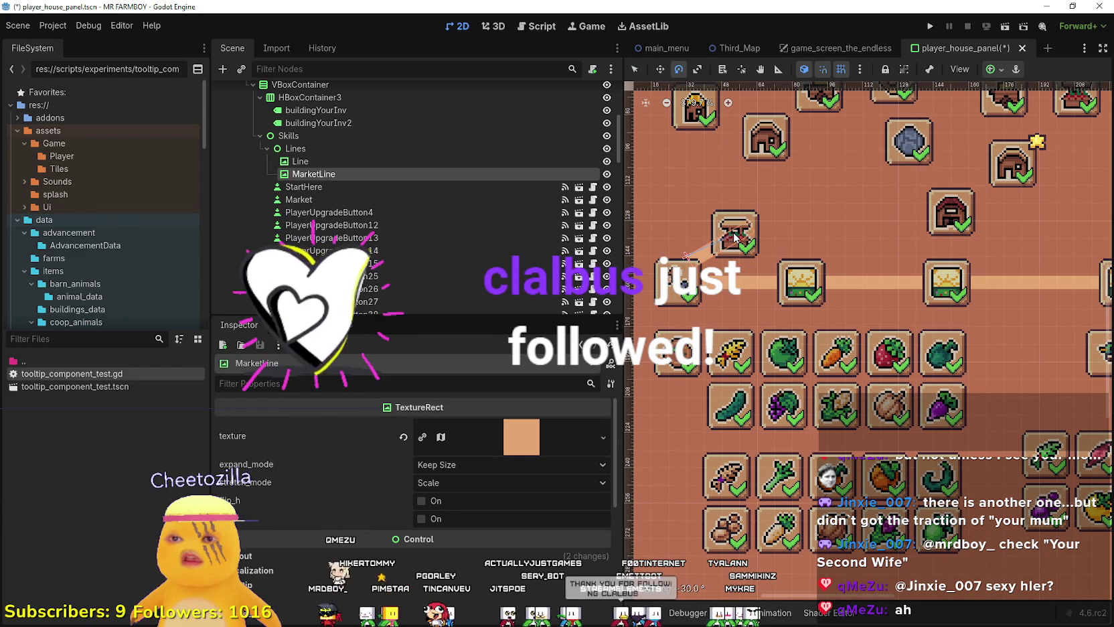
- Check the connector's rotation and save the player_house_panel scene, then switch to Steam
click(635, 69)
scroll(720, 334, up, 4)
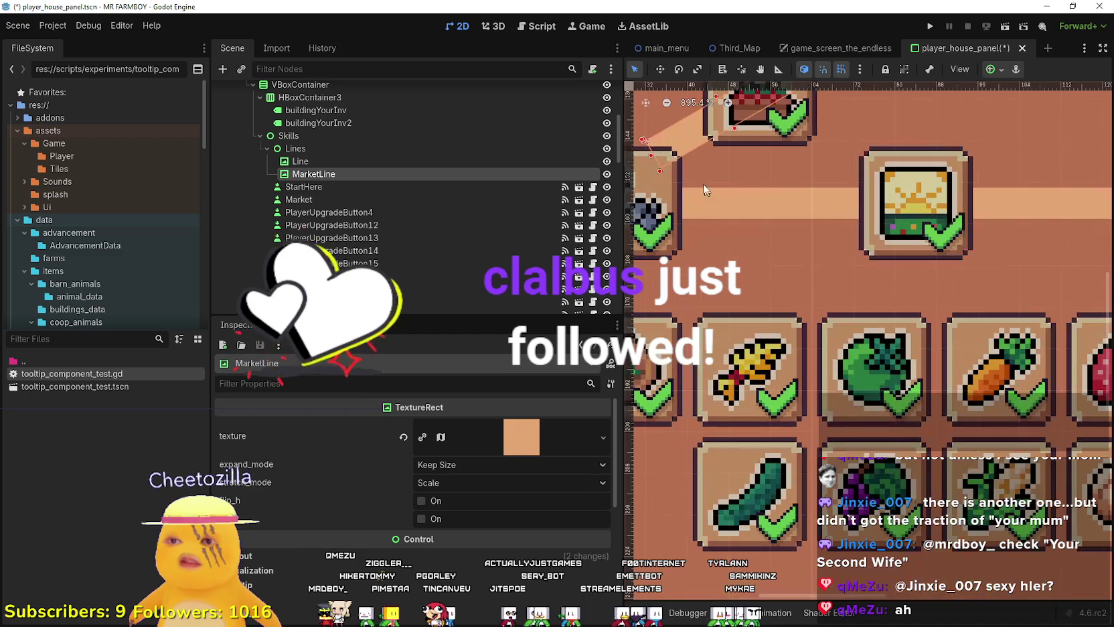
scroll(694, 264, down, 5)
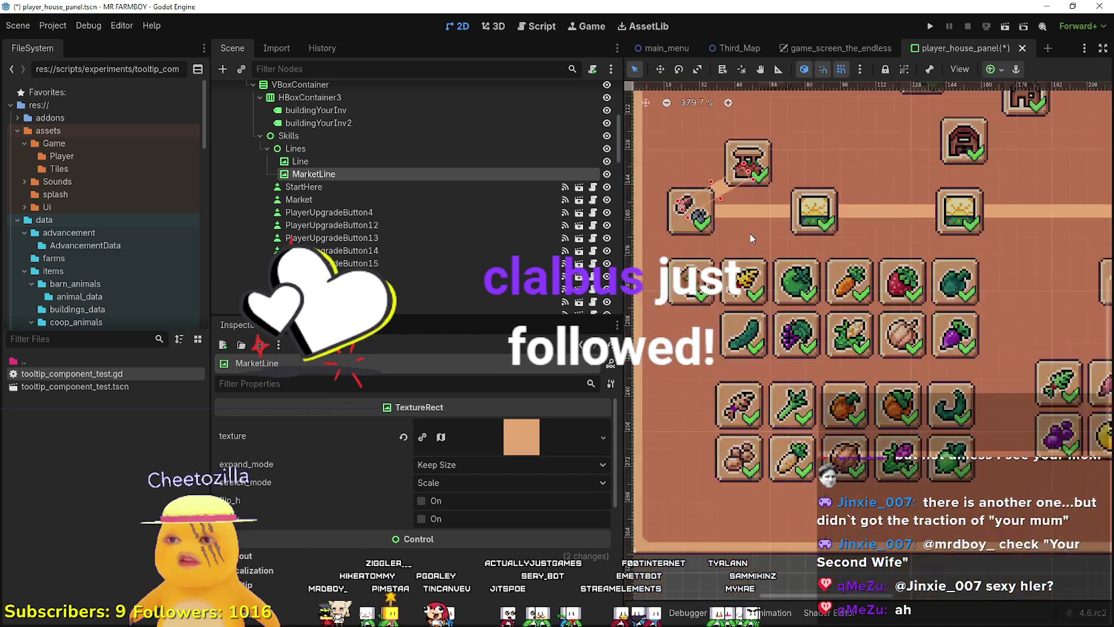
click(678, 70)
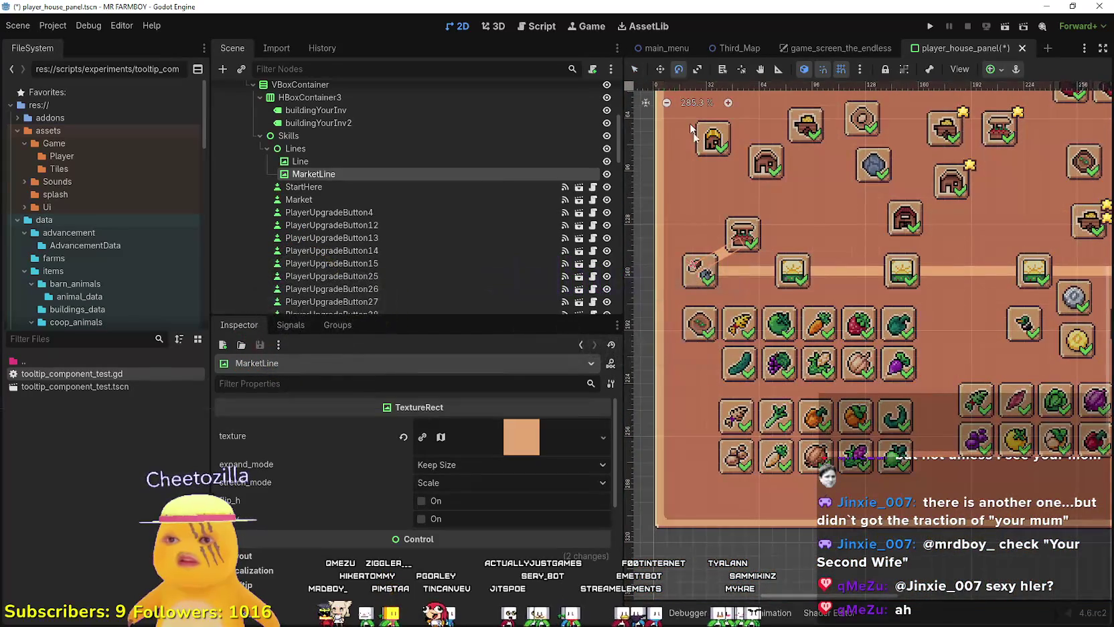
scroll(710, 101, up, 2)
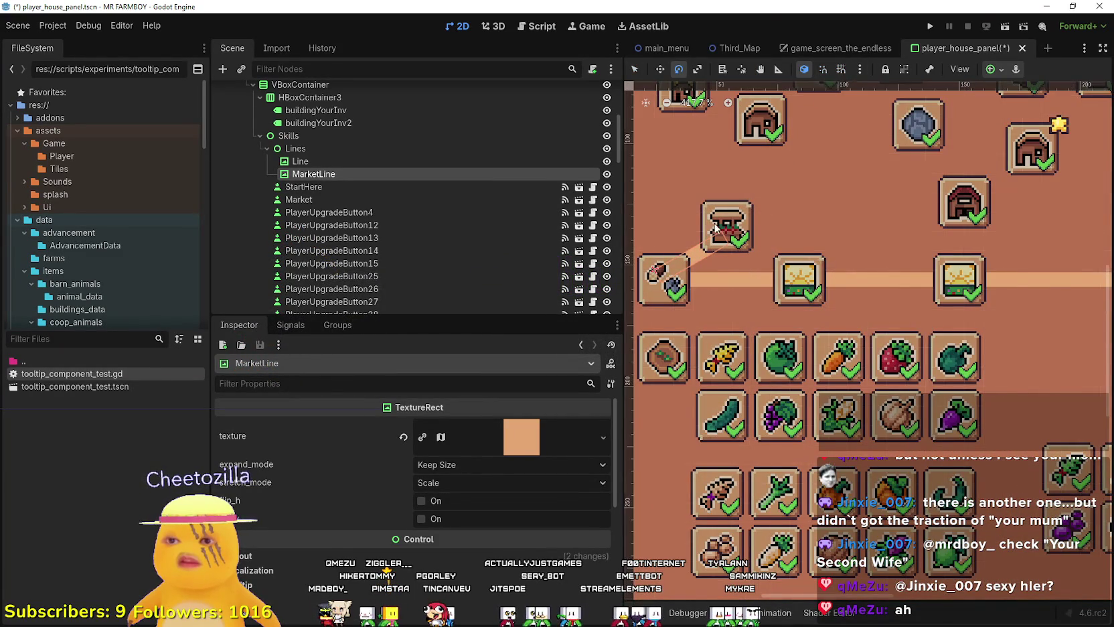
scroll(723, 231, up, 2)
scroll(722, 244, down, 6)
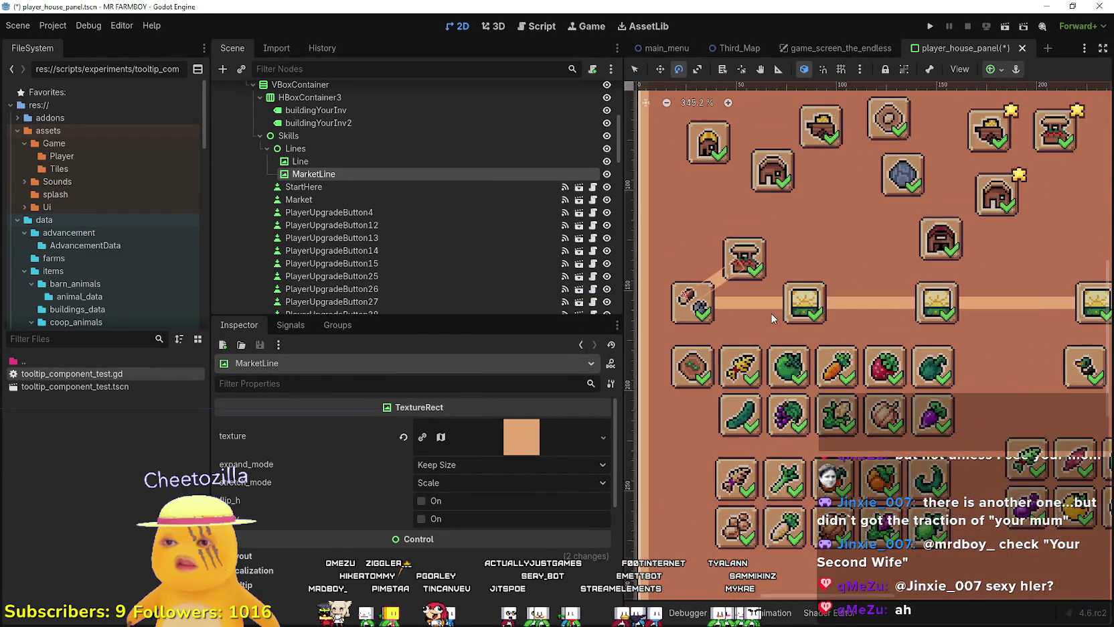
key(ctrl+s)
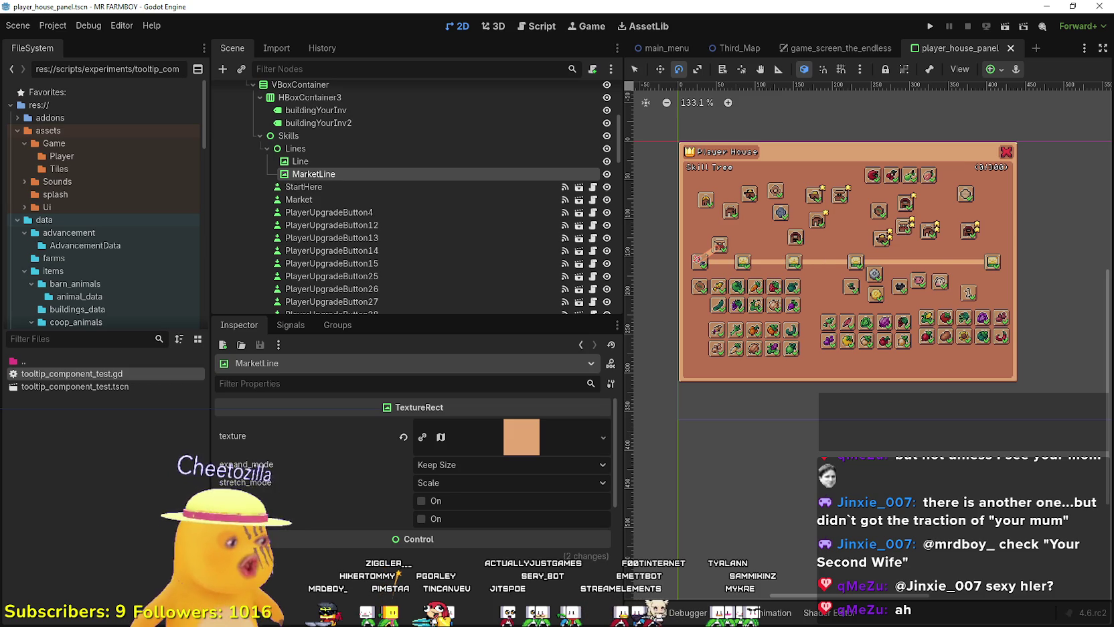
key(alt+Tab)
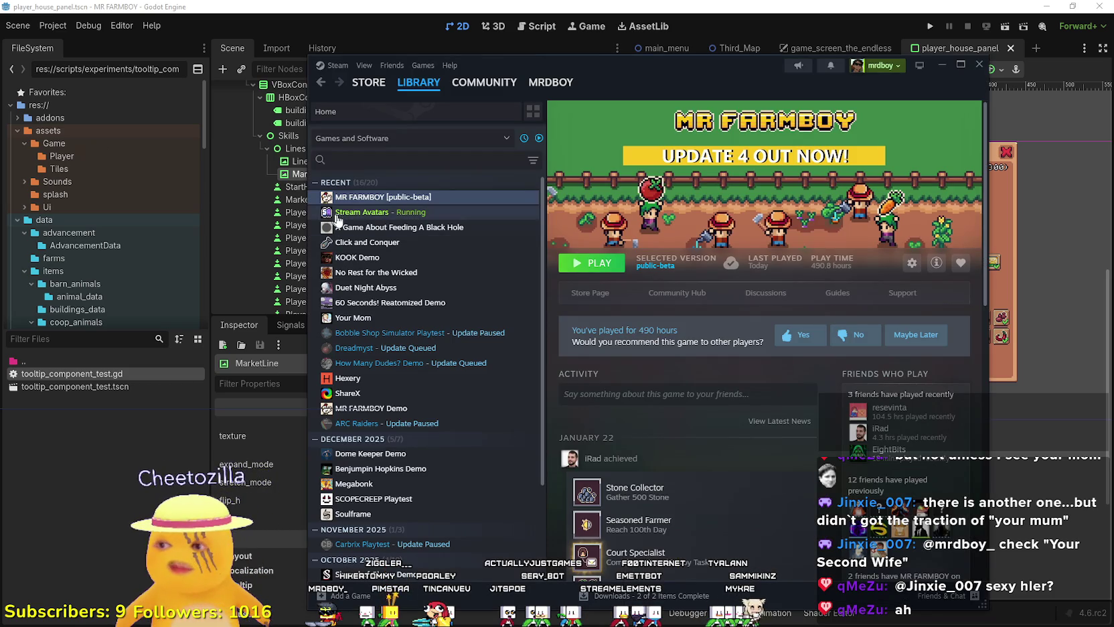
- View the Your Mom game's store screenshots, go to the store front, then return to Godot
click(379, 319)
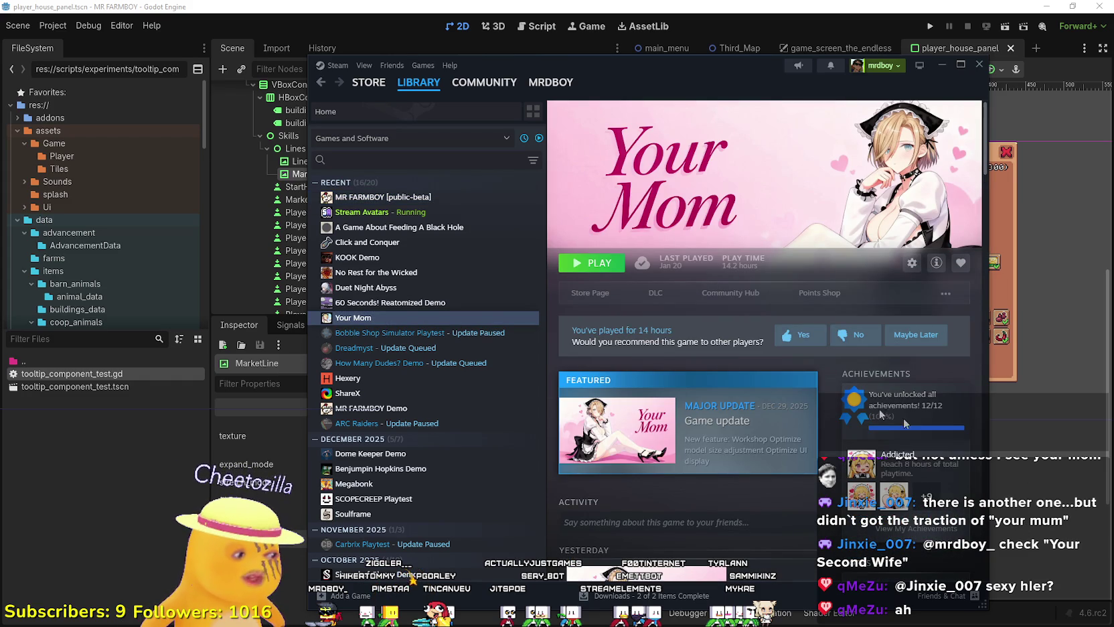
click(590, 293)
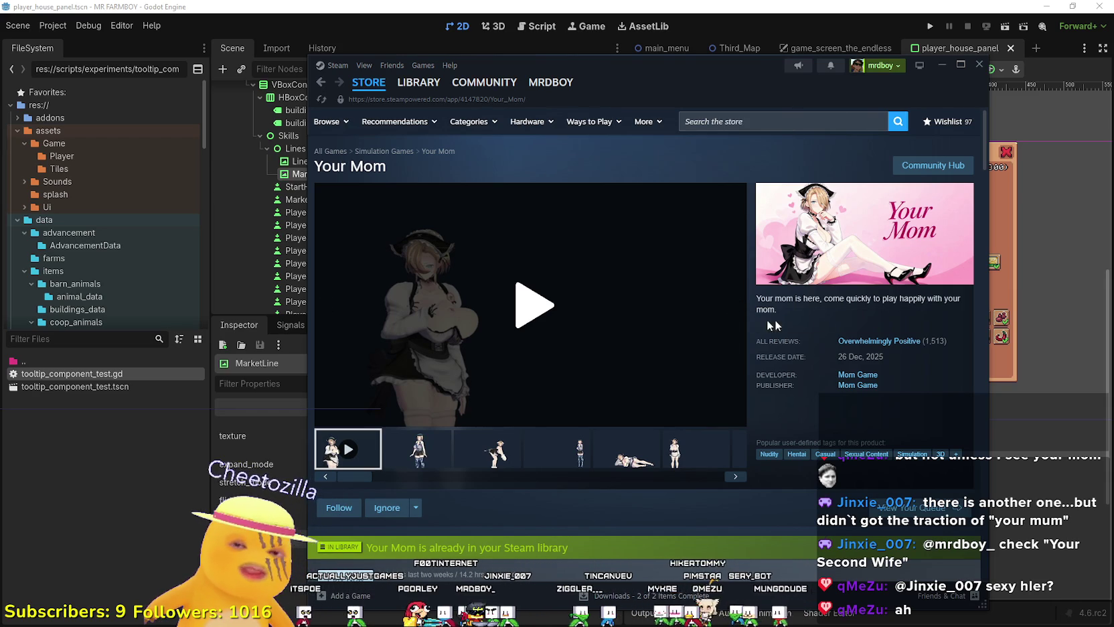
click(481, 462)
mouse_move(420, 85)
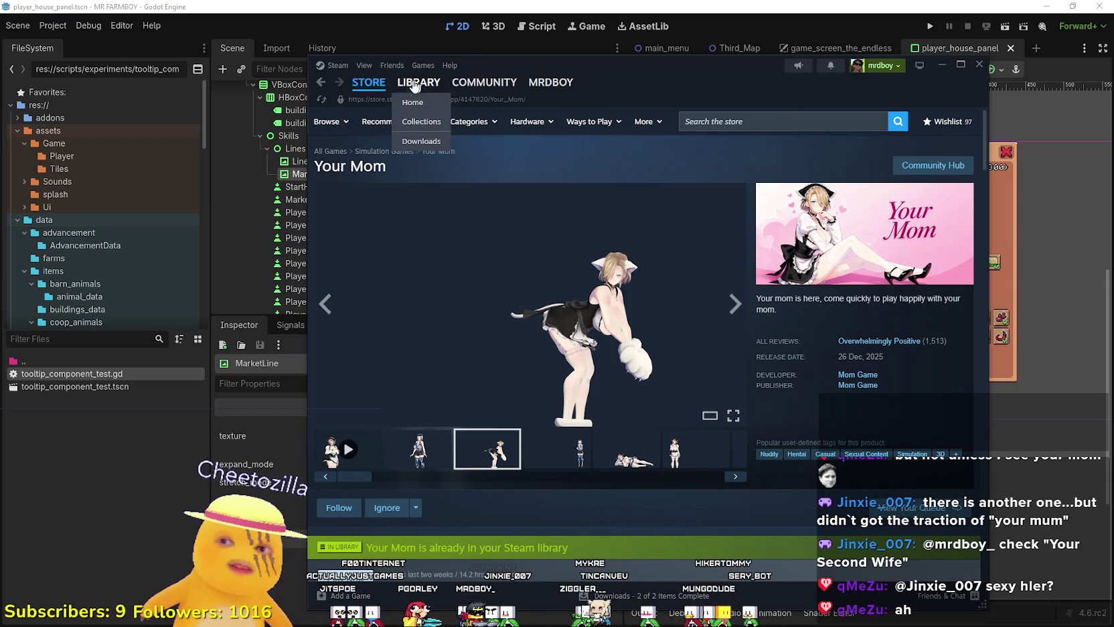
click(368, 82)
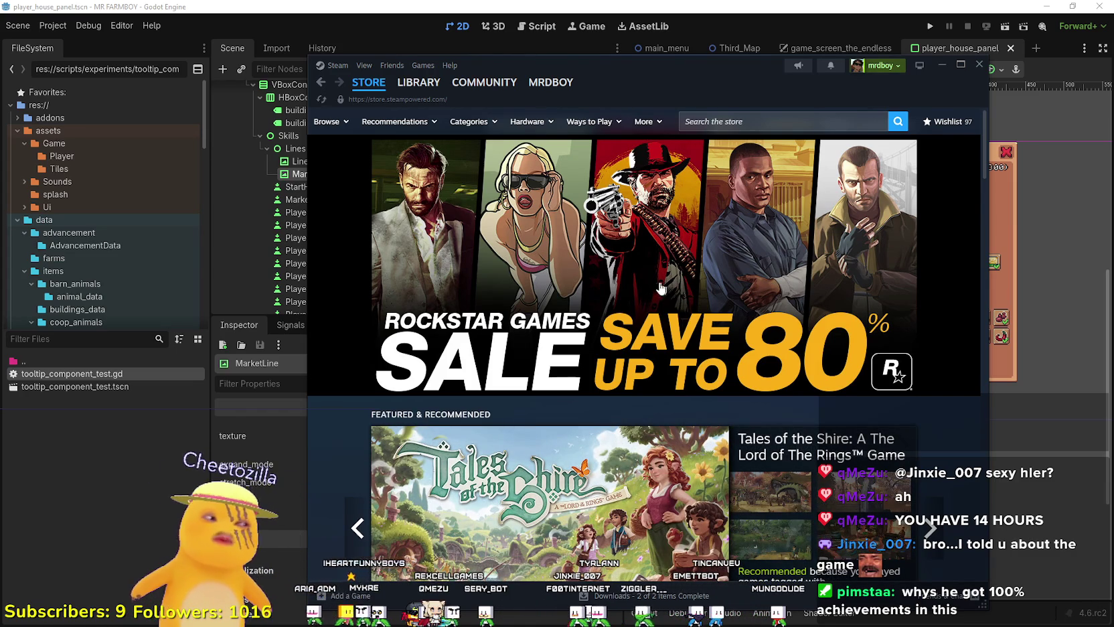
click(598, 5)
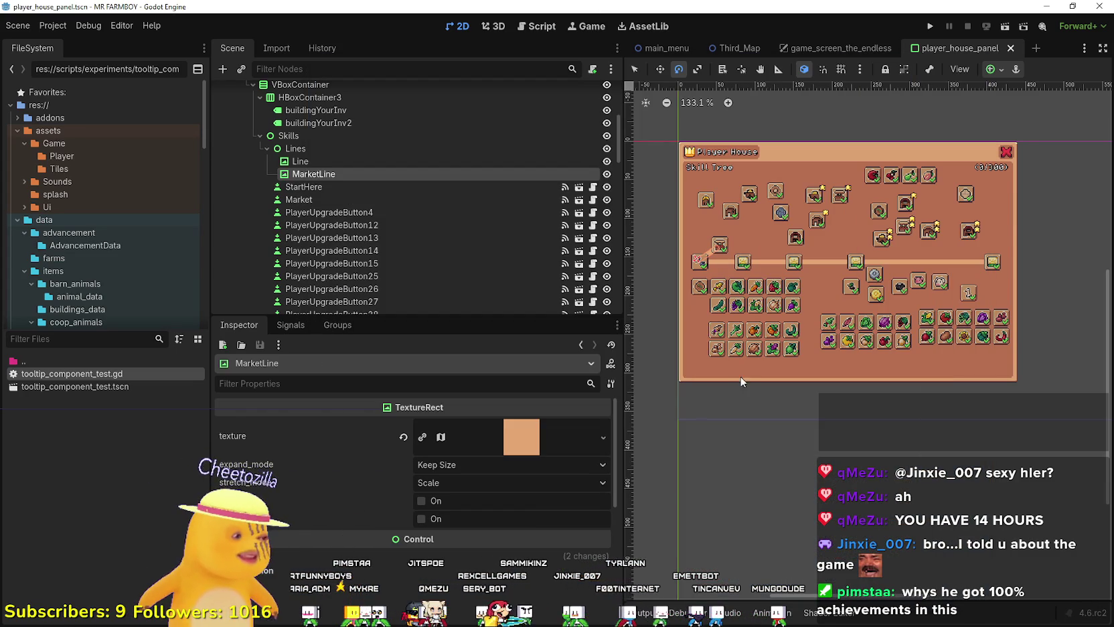
- Focus the skill-tree canvas and save player_house_panel.tscn with Ctrl+S
click(715, 251)
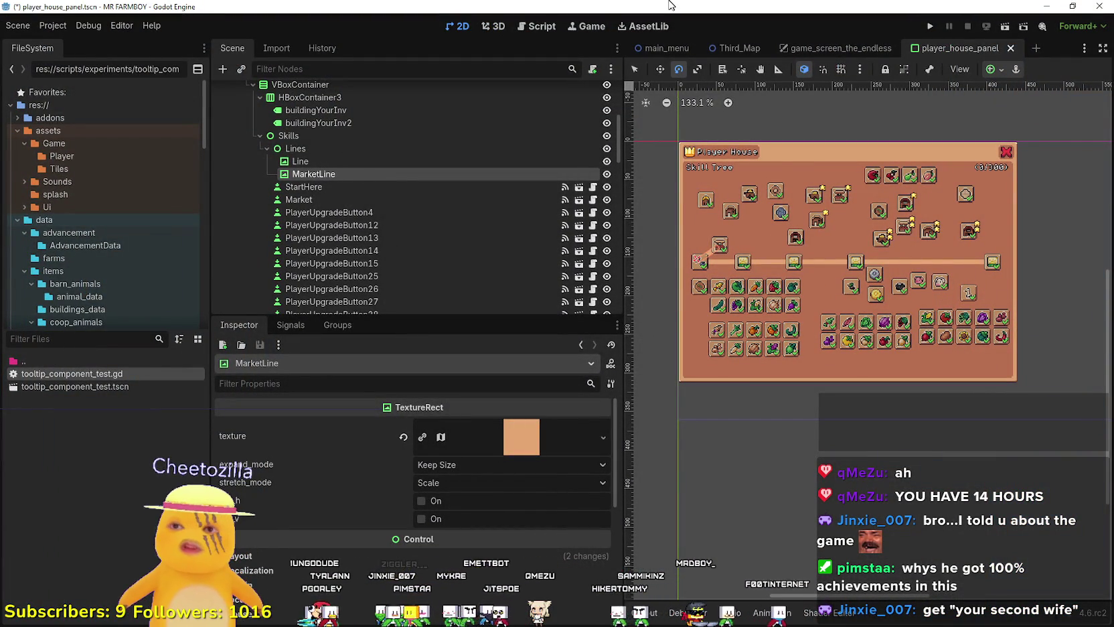
key(ctrl+s)
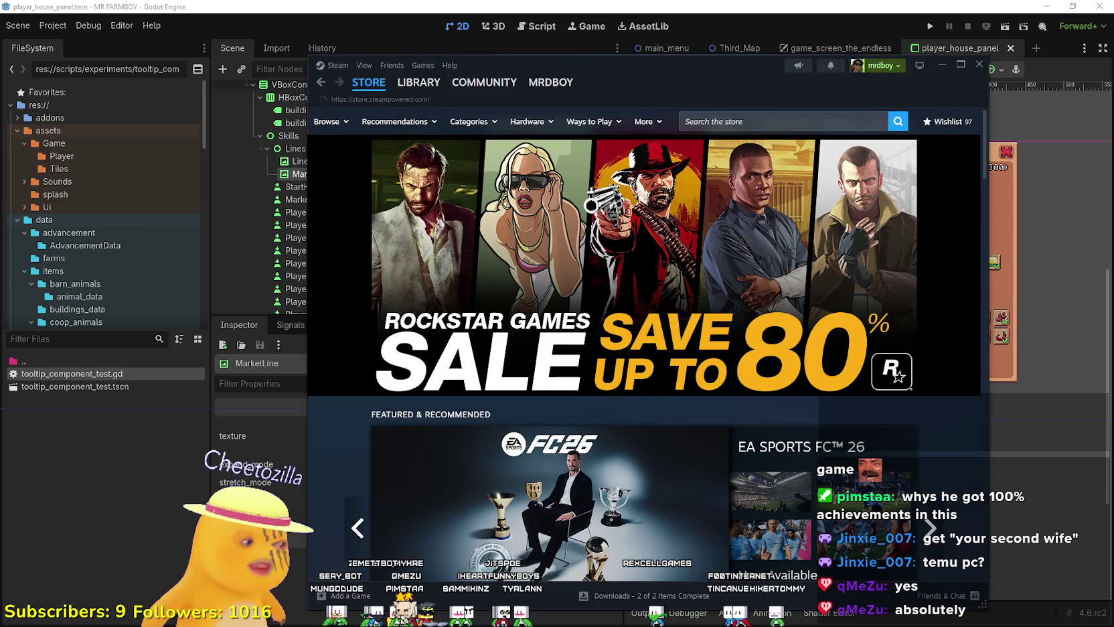
- Show the MR FARMBOY [public-beta] page in the Steam library
drag(647, 69, 722, 85)
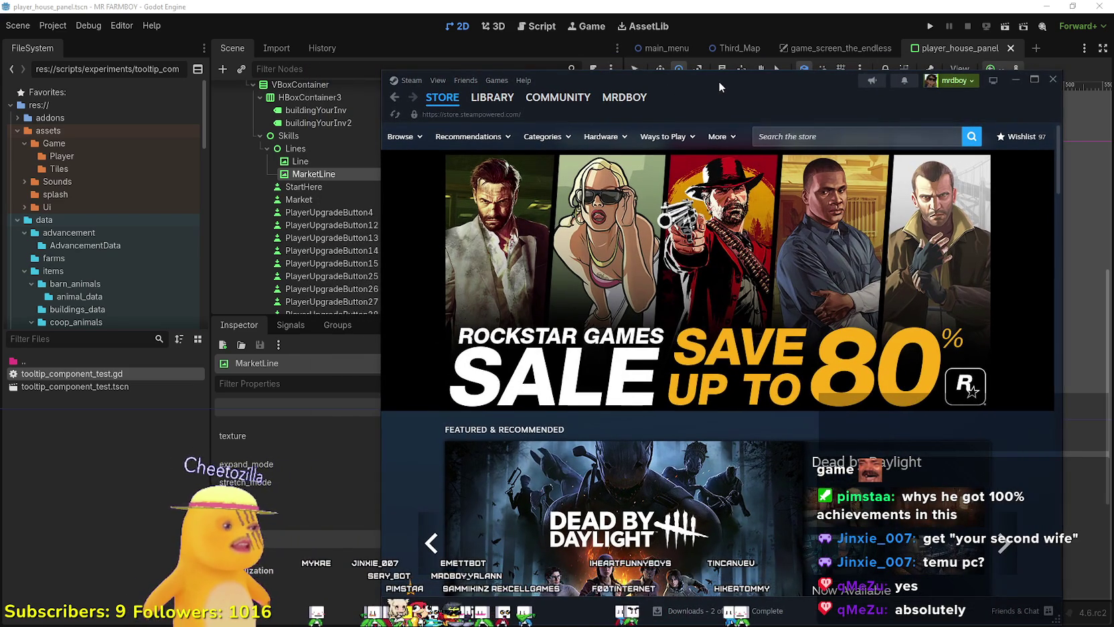
click(492, 97)
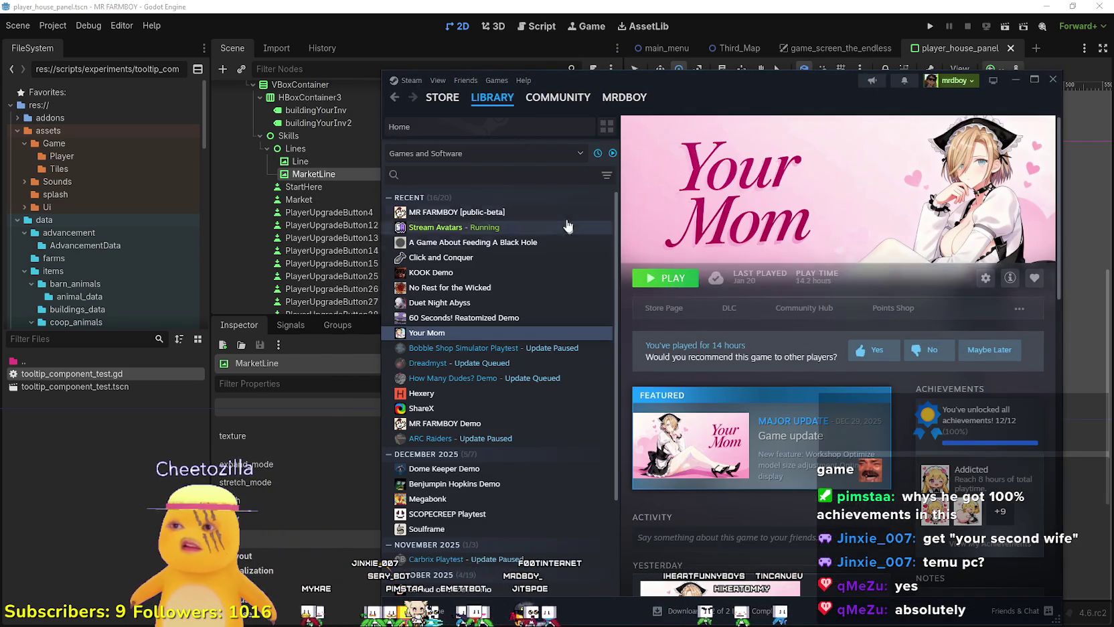
click(566, 212)
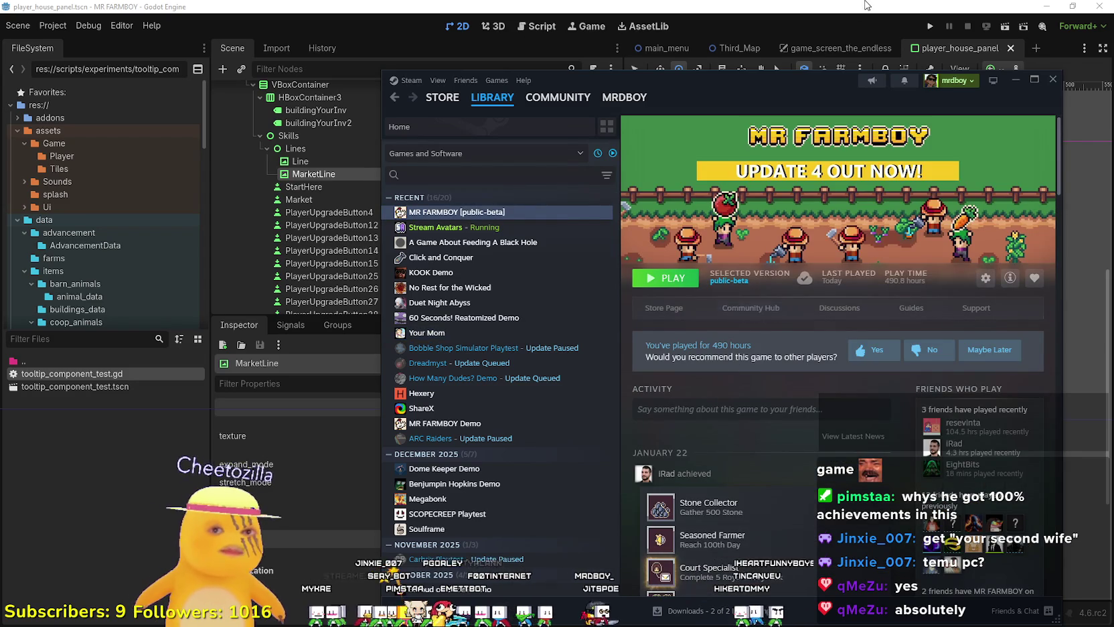
- Restore Godot to a smaller window, hide Steam, and refresh the desktop
click(868, 6)
mouse_move(1000, 8)
mouse_down()
mouse_move(770, 37)
mouse_move(775, 49)
mouse_up()
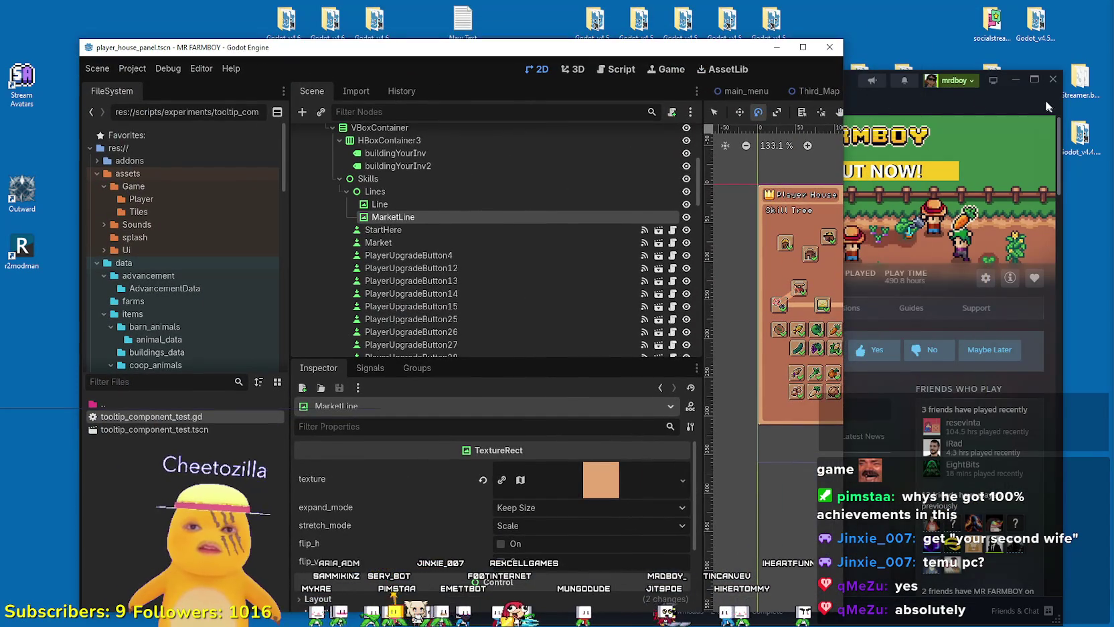
click(1054, 79)
right_click(909, 354)
click(938, 388)
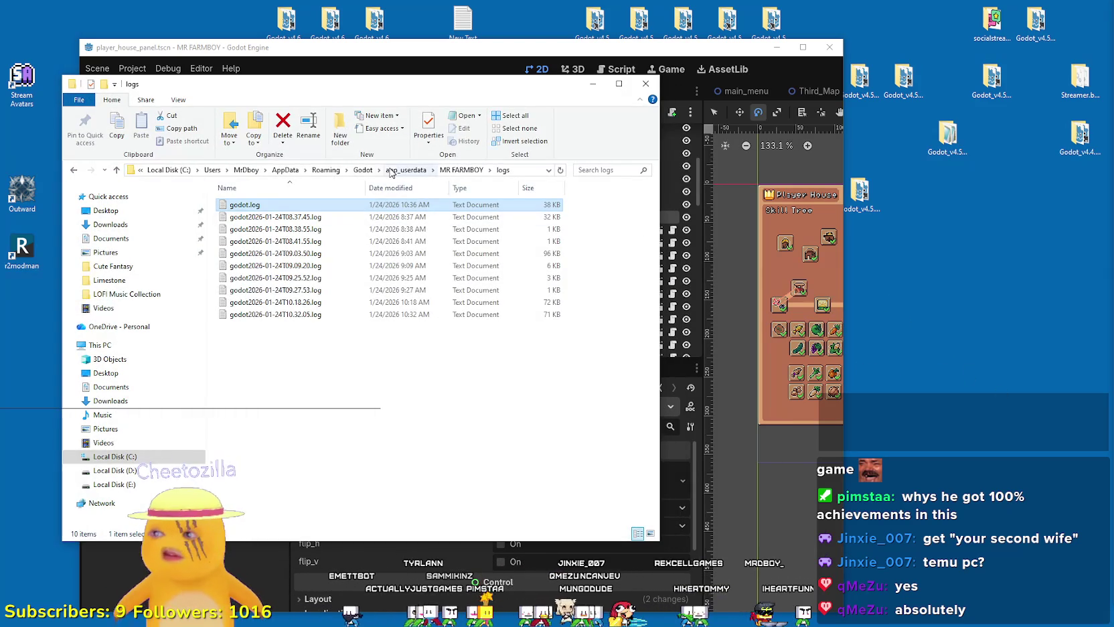
- Open godot.log from the logs folder, read to its end, and close it
right_click(415, 341)
click(445, 387)
double_click(244, 205)
mouse_move(731, 155)
mouse_down()
mouse_move(731, 402)
mouse_move(715, 582)
mouse_move(732, 523)
mouse_up()
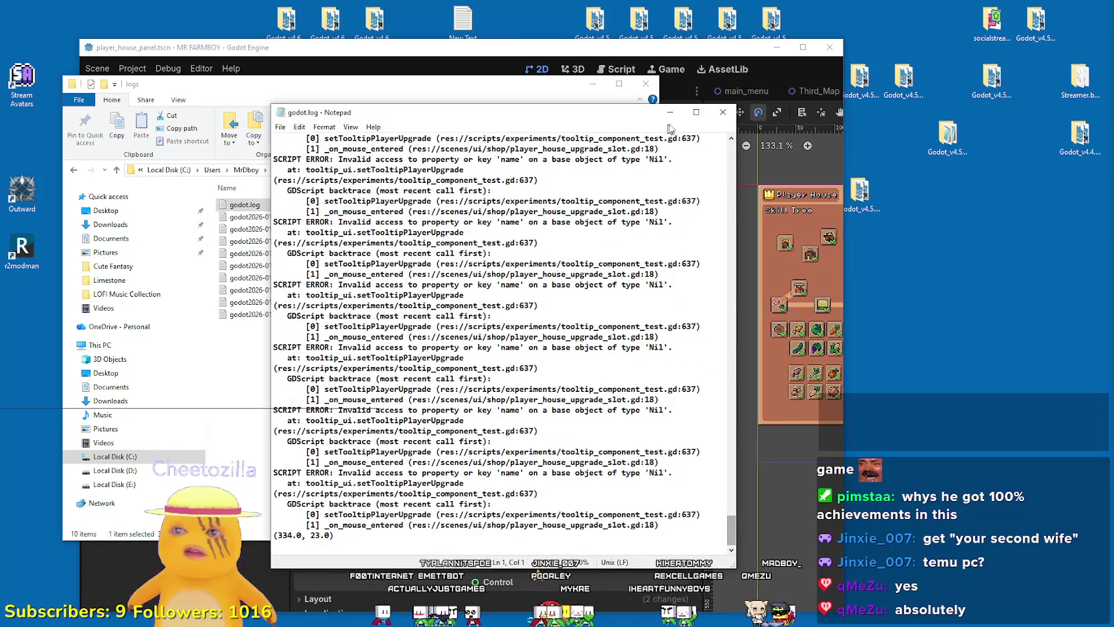
click(723, 111)
- Browse the objectdb_snapshots and shader_cache folders, then go up to app_userdata and reopen MR FARMBOY
click(462, 170)
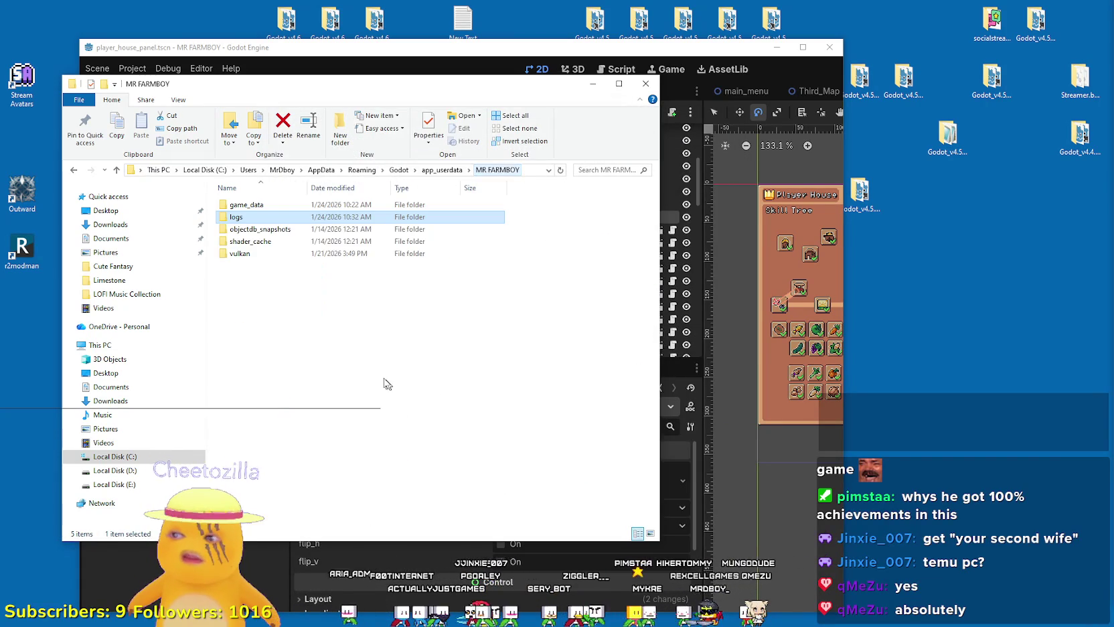
click(267, 229)
double_click(267, 229)
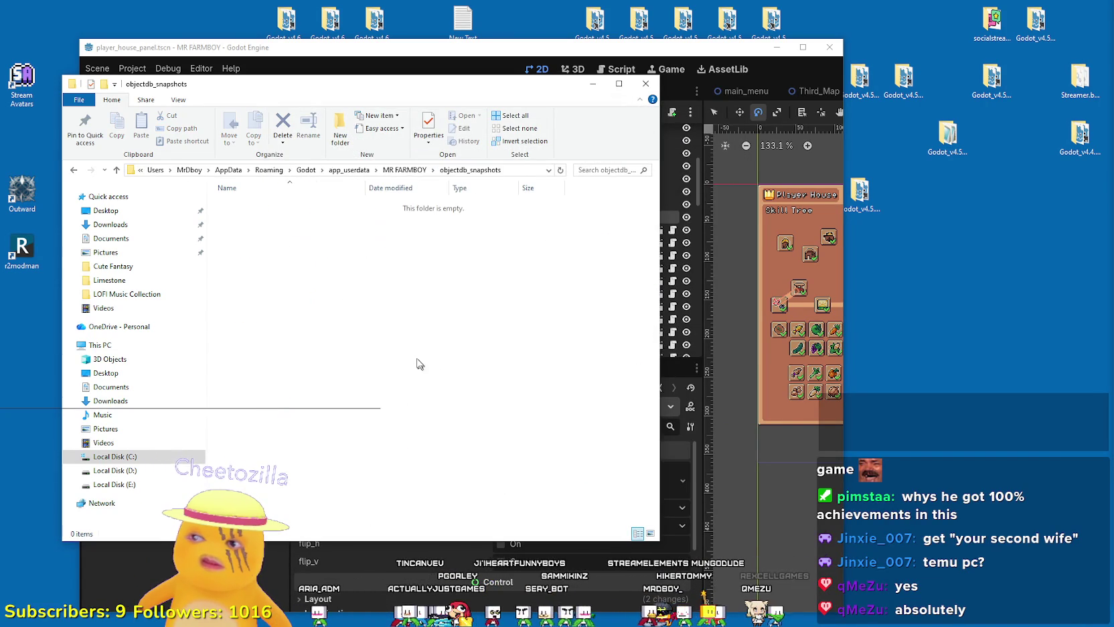
click(404, 169)
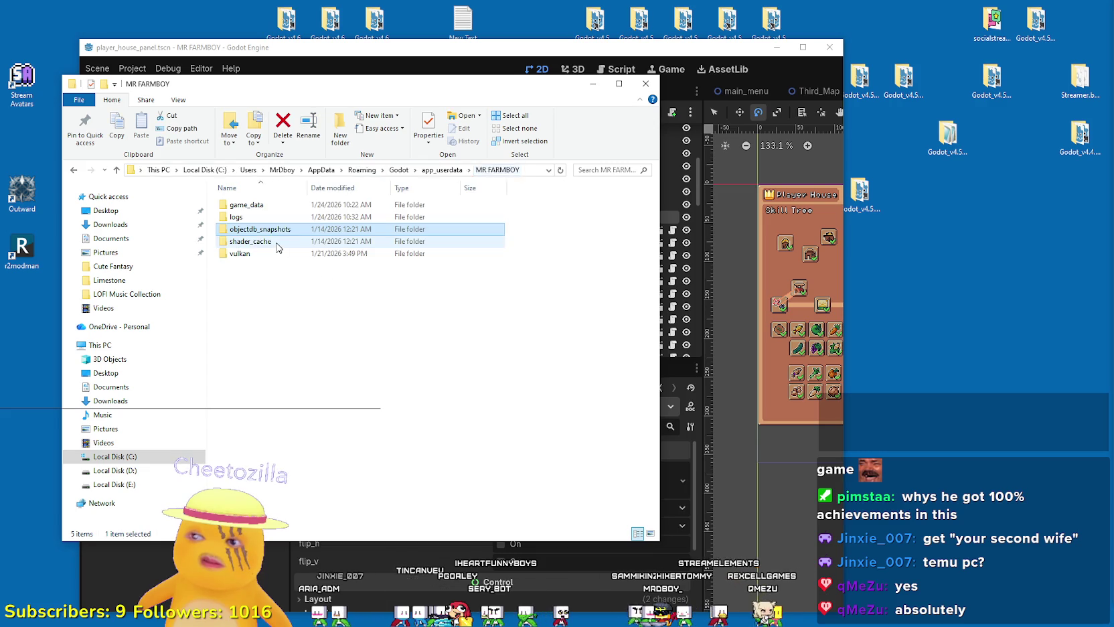
double_click(261, 241)
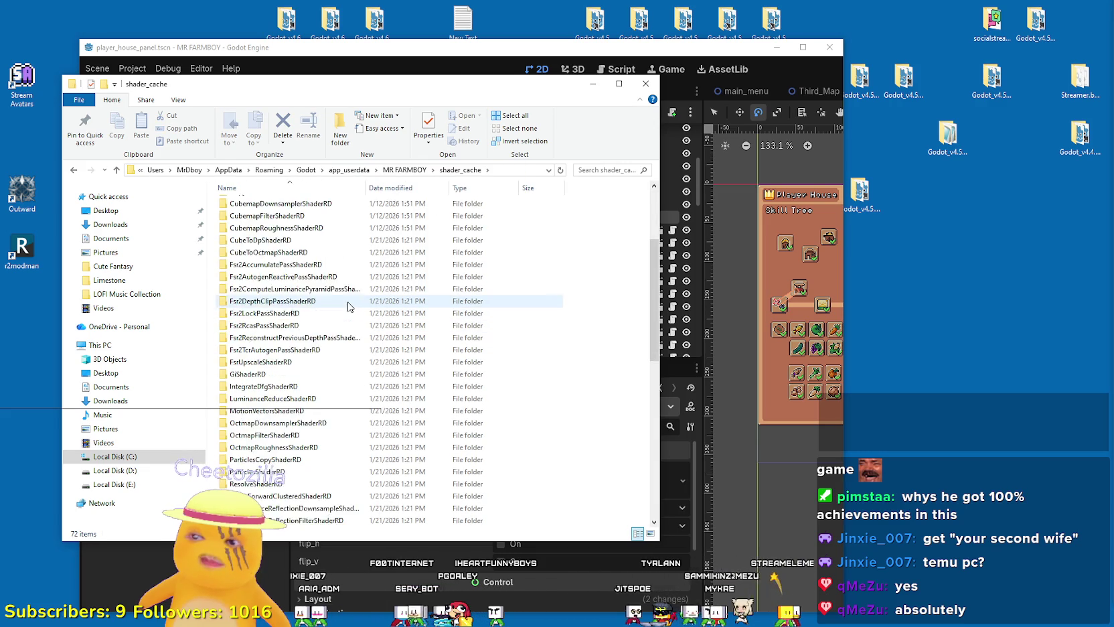
click(406, 169)
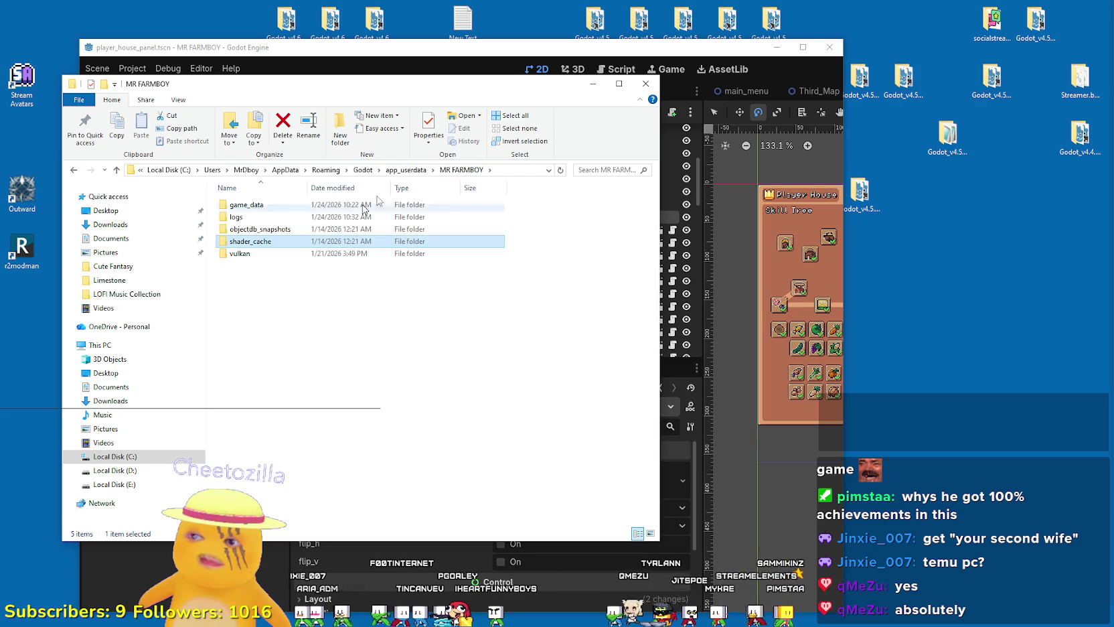
click(420, 170)
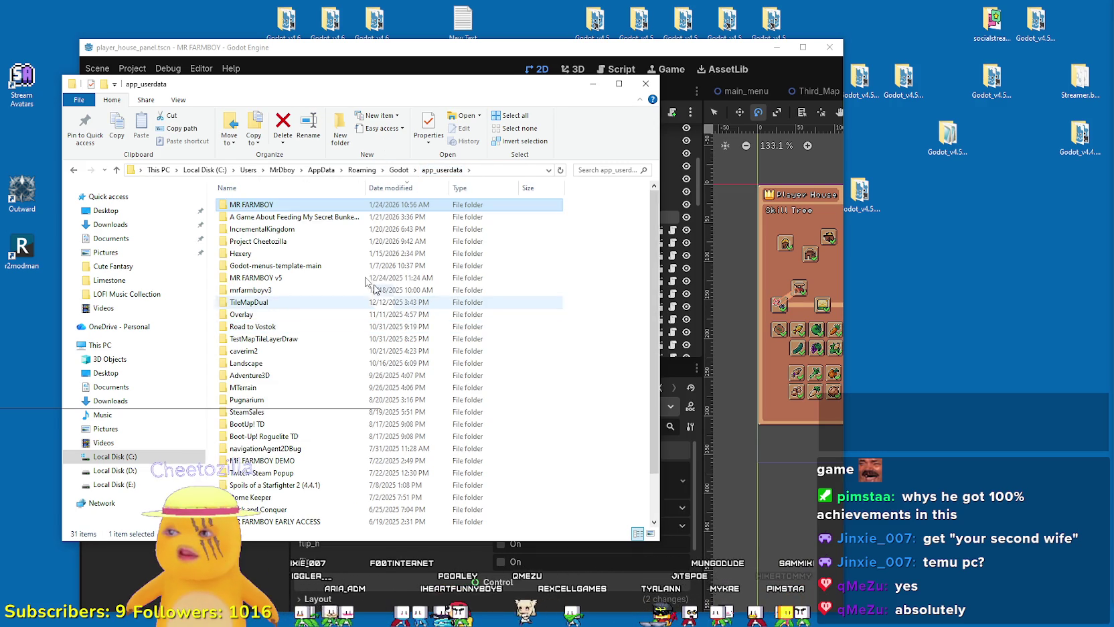
double_click(275, 204)
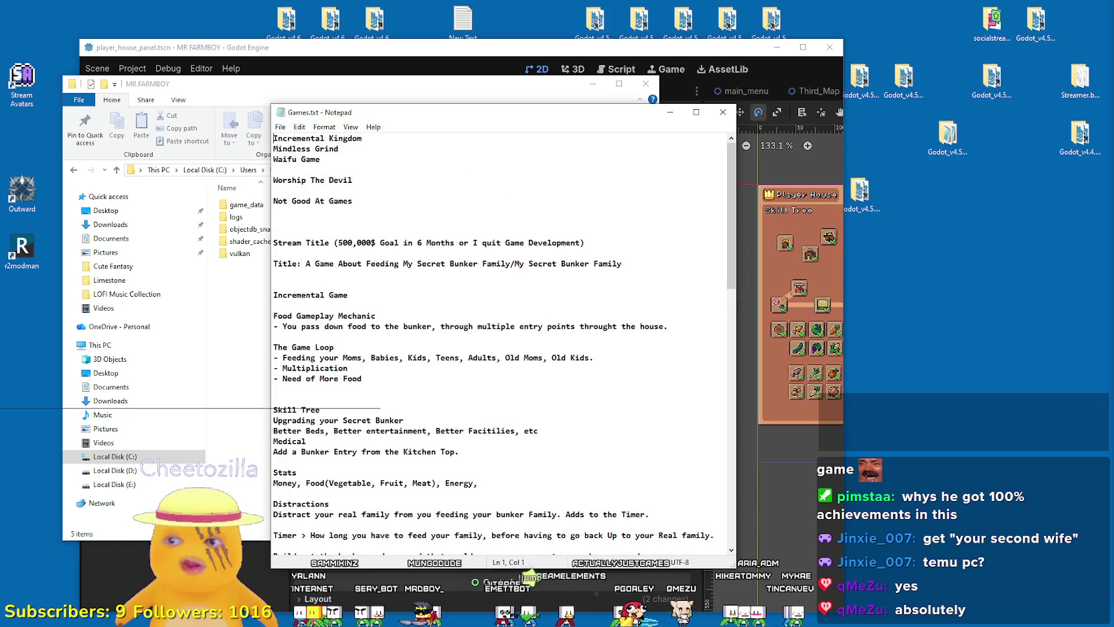
- Select the game title on the Title line of Games.txt, then bring the Godot editor forward
drag(305, 263, 454, 263)
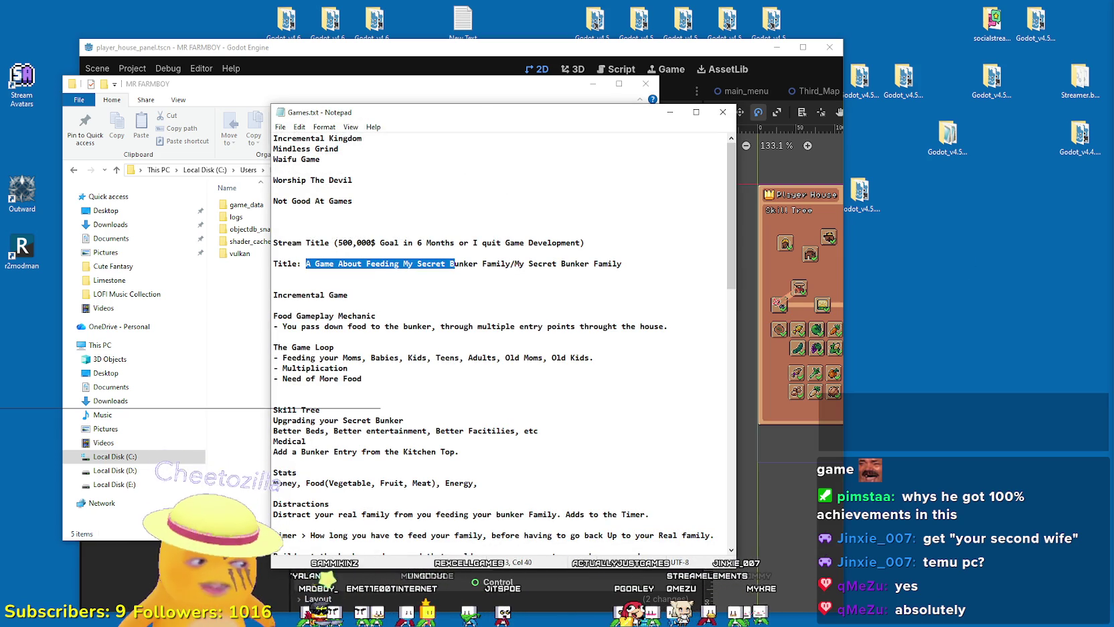
drag(454, 264, 459, 264)
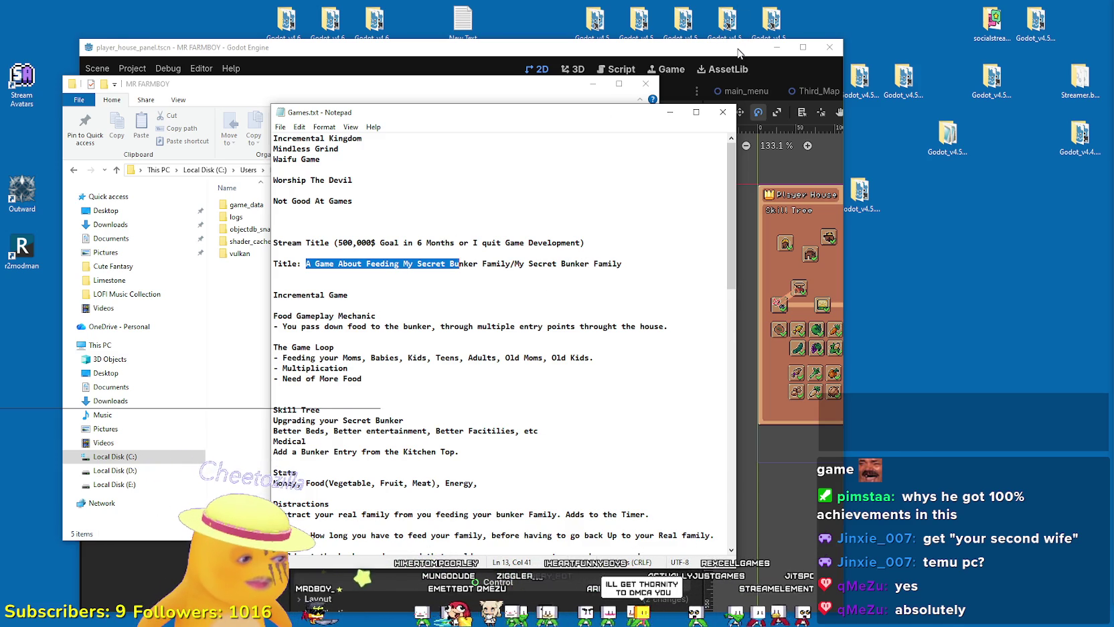
drag(739, 51, 816, 57)
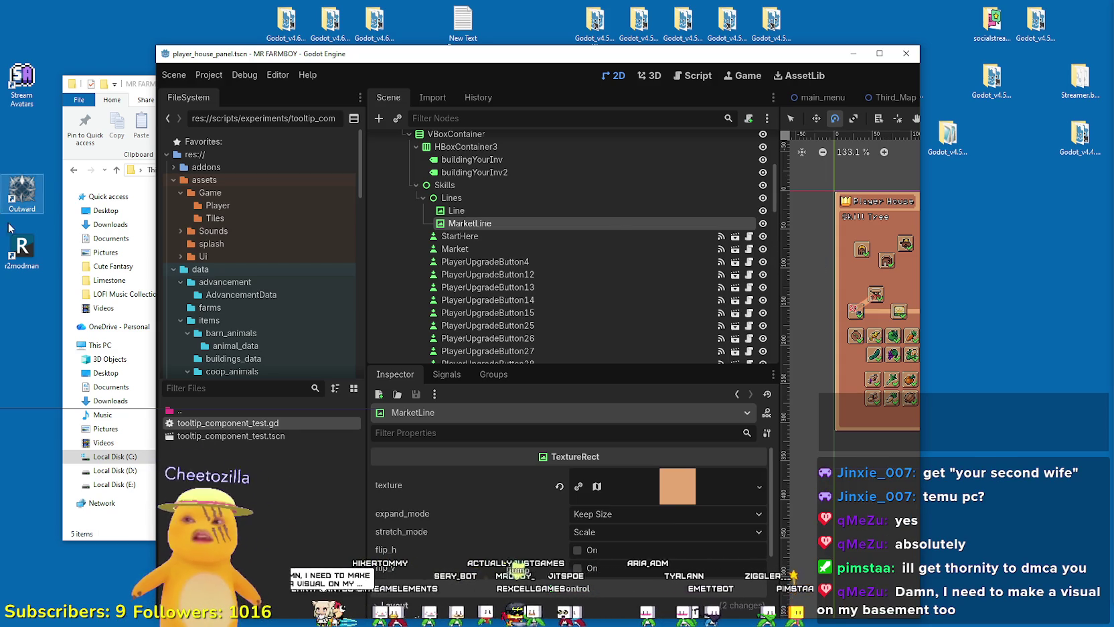
- Minimize File Explorer and maximize, then restore, the Godot editor window
click(101, 161)
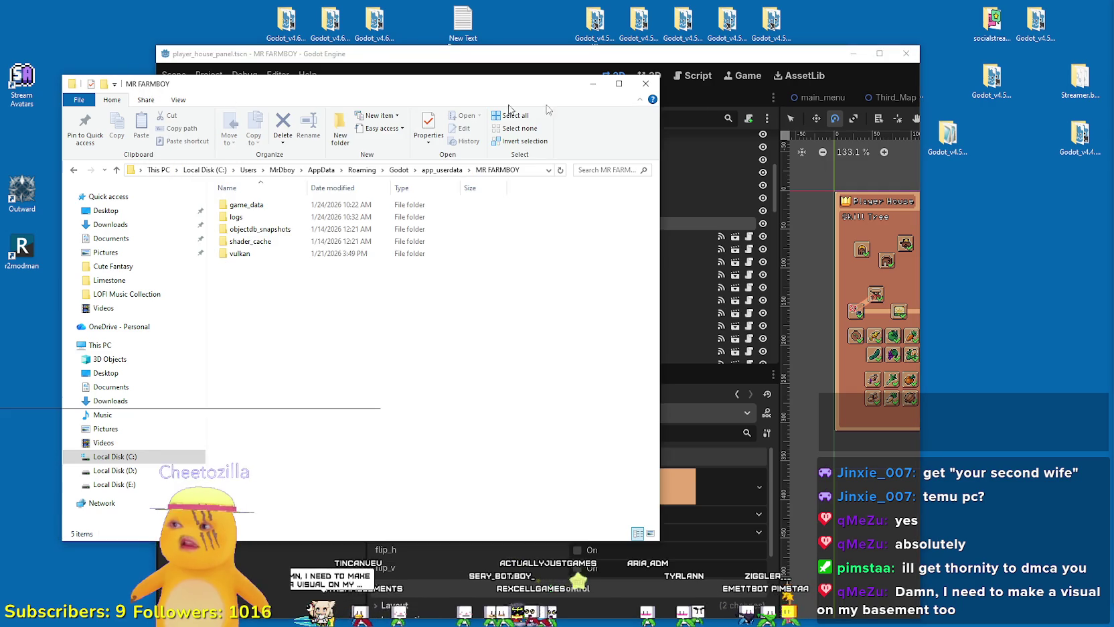
click(590, 85)
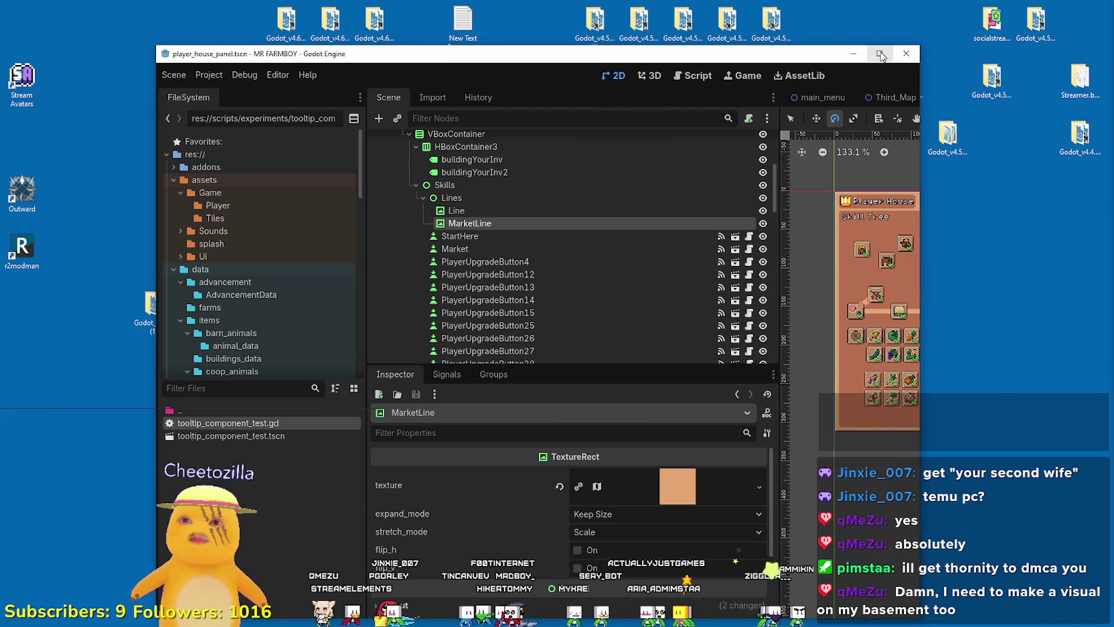
click(879, 53)
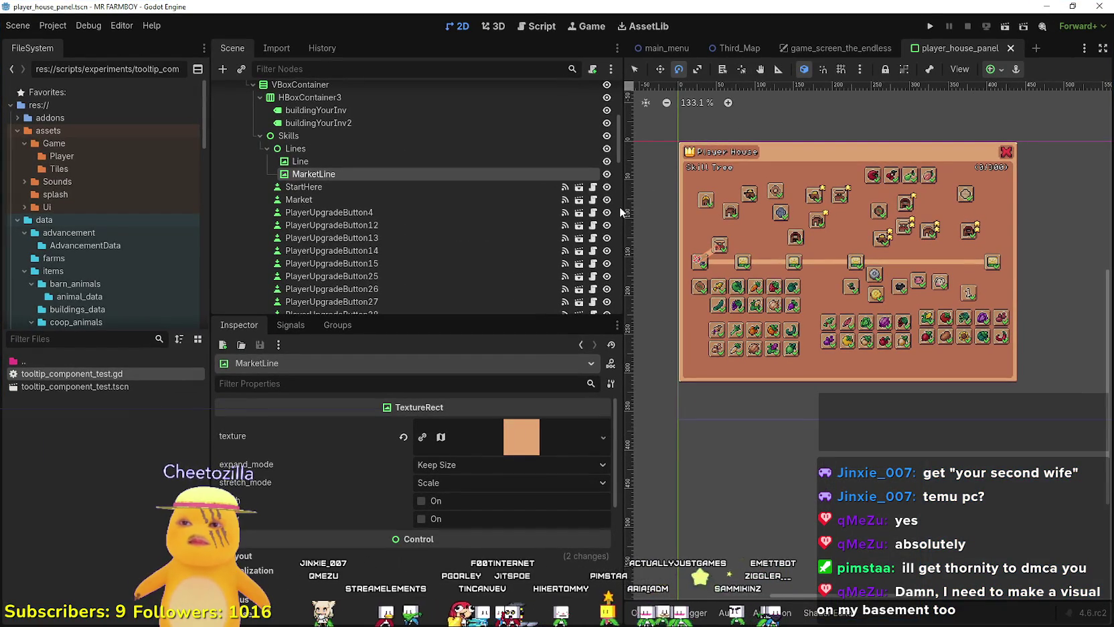
double_click(802, 5)
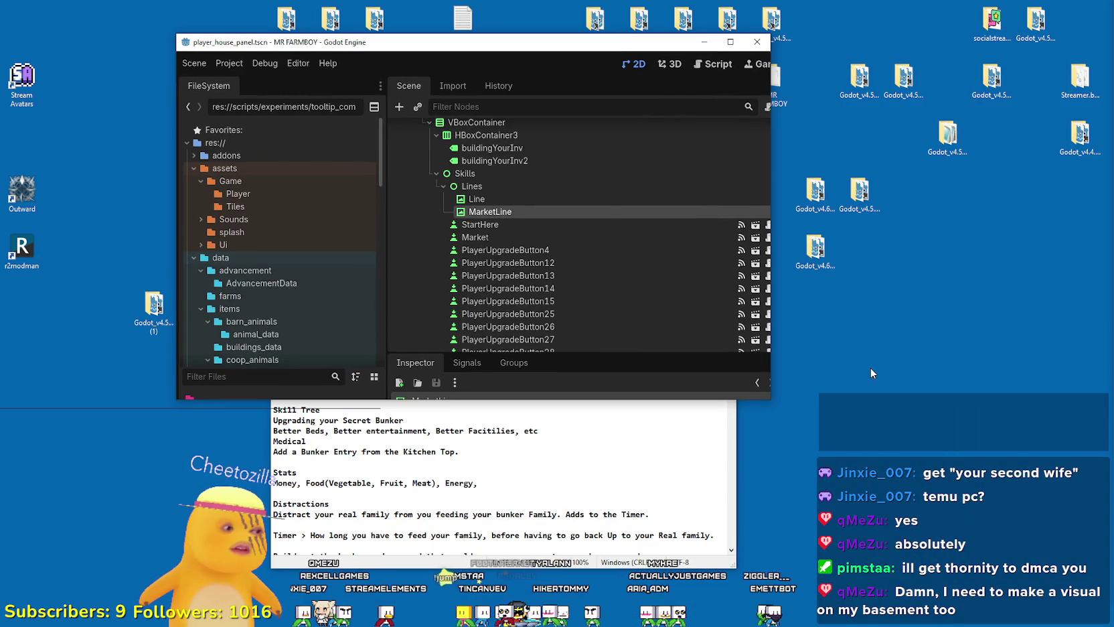
- Launch Godot 4.6 from the desktop shortcut and close the Games.txt notes
click(816, 249)
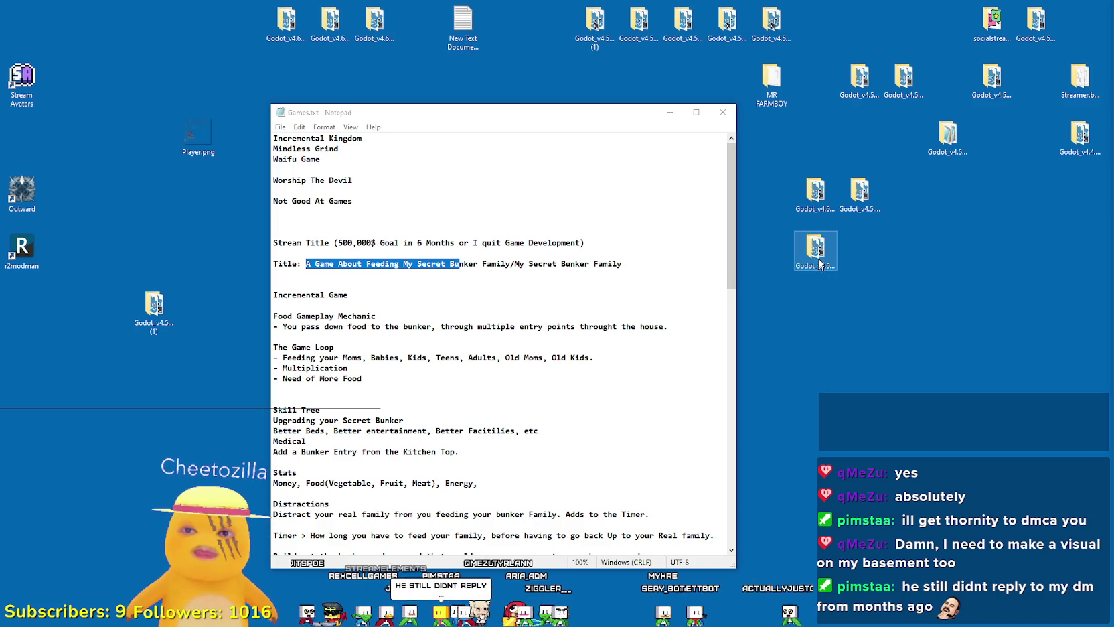
click(724, 114)
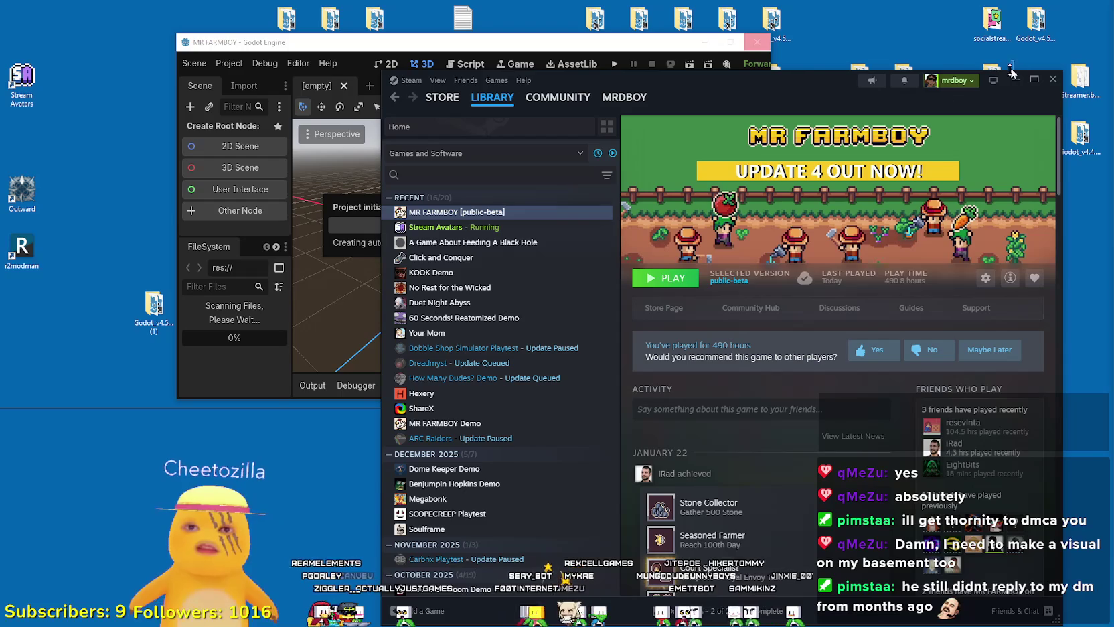
click(1011, 78)
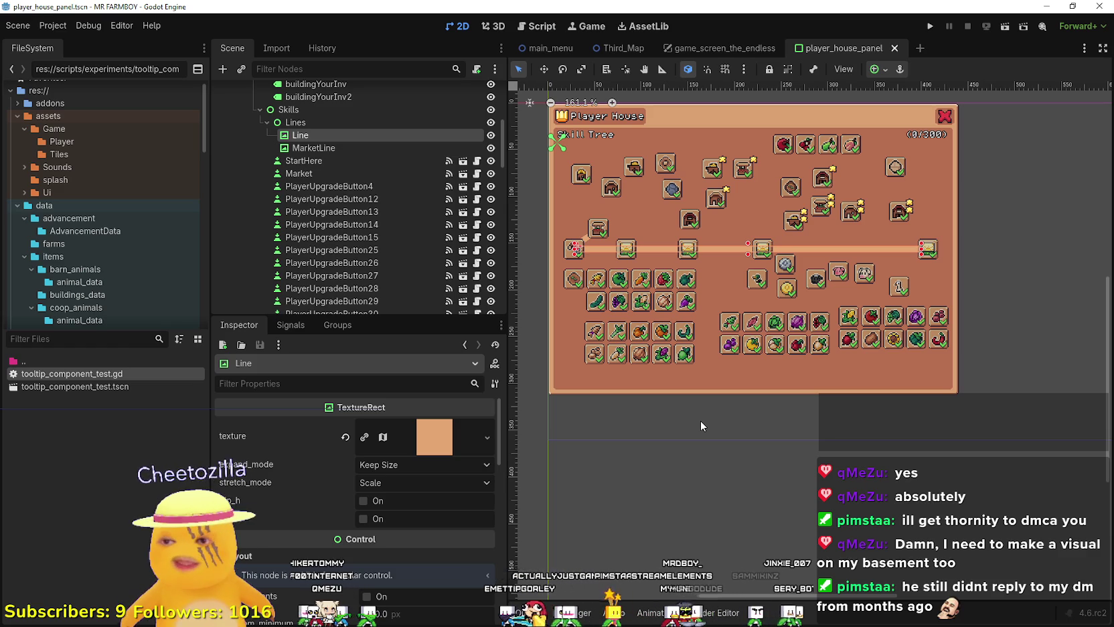
- Close the game_screen_the_endless scene tab
scroll(651, 232, down, 1)
scroll(650, 232, up, 6)
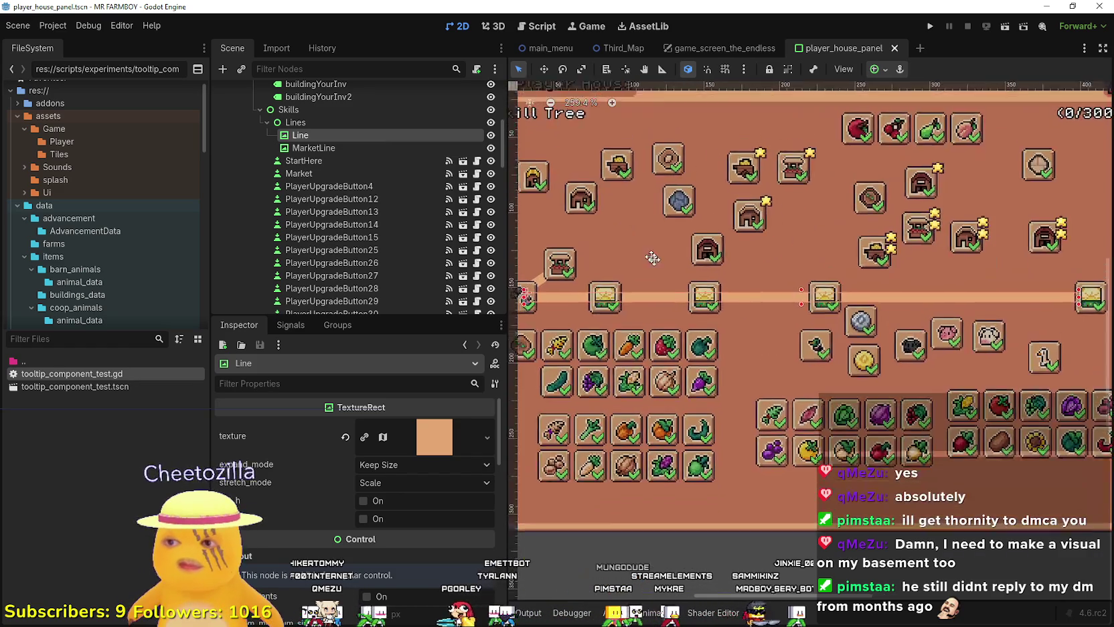
right_click(776, 49)
click(809, 161)
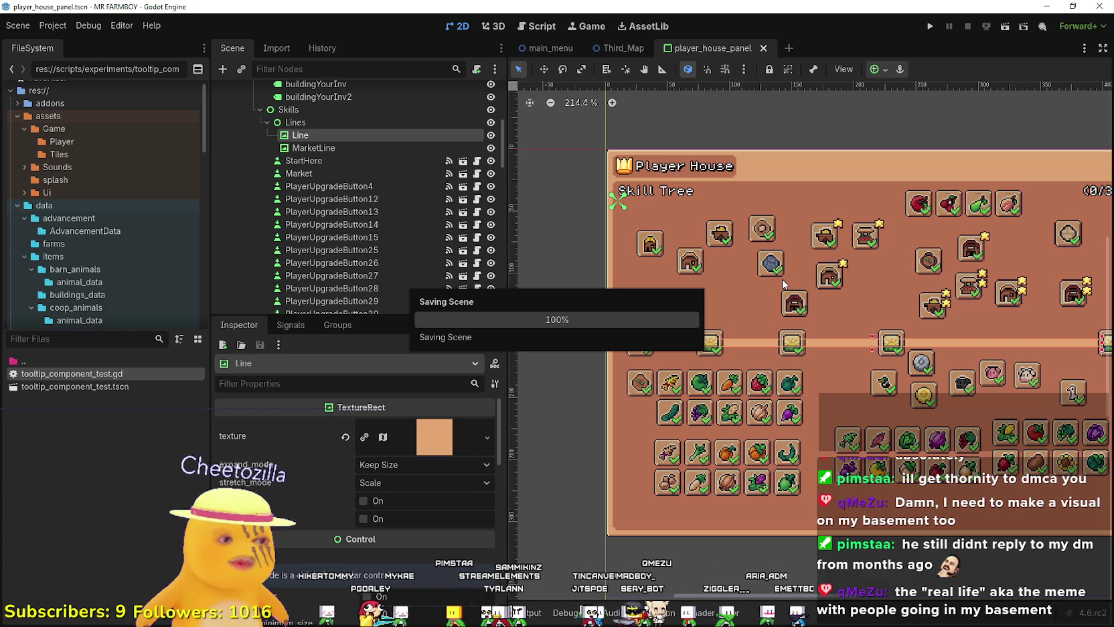
- Select the StartHere upgrade slot to view its PlayerUpgradeSlot properties
scroll(782, 279, down, 1)
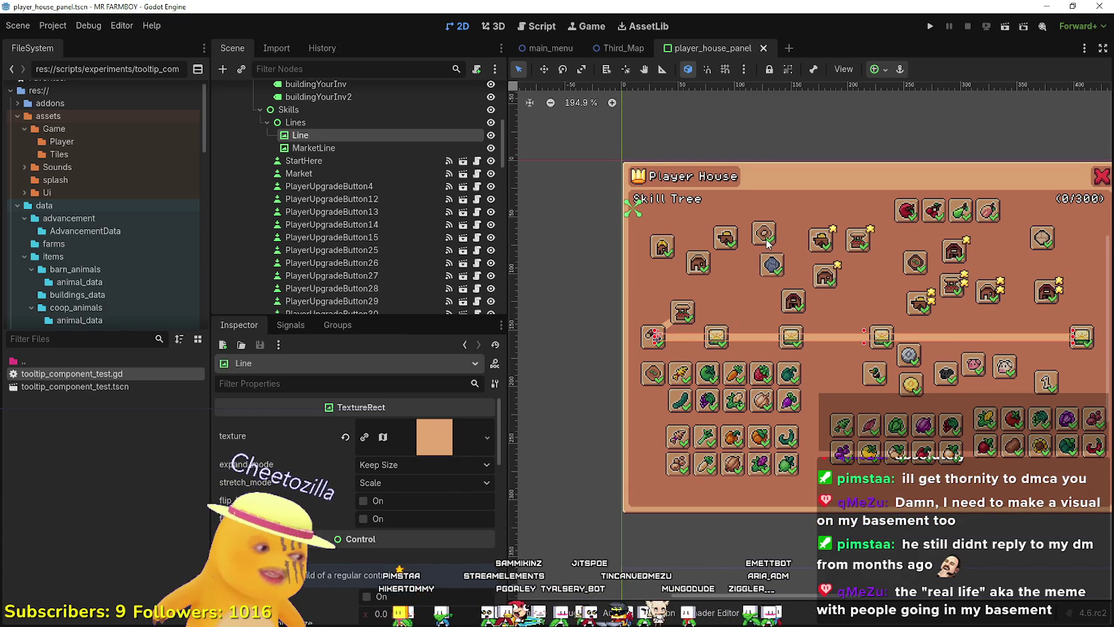
scroll(718, 348, down, 1)
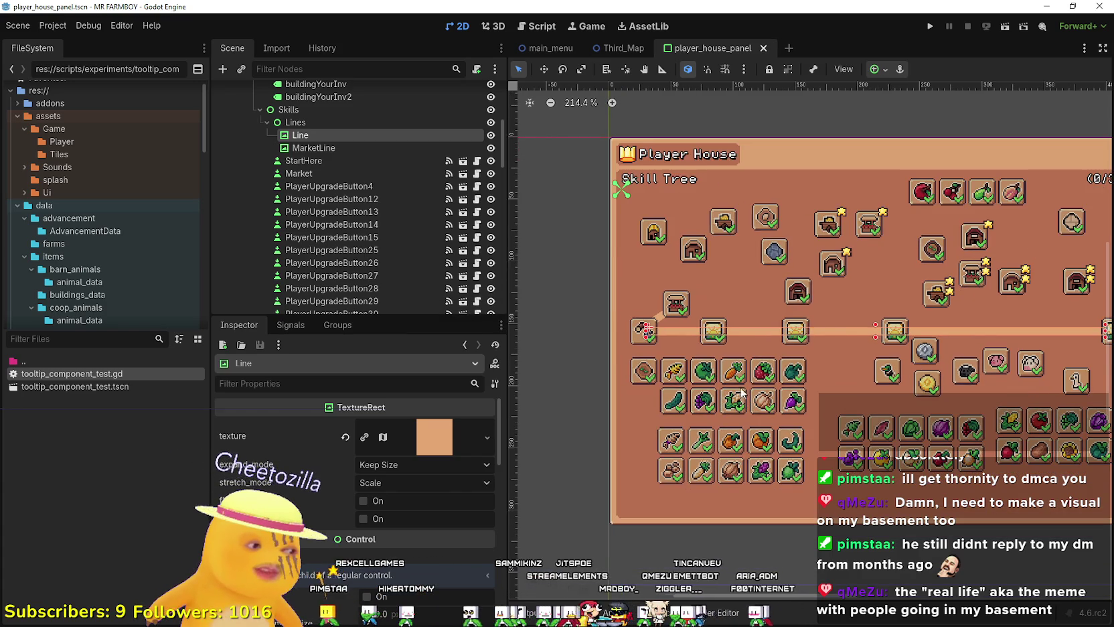
scroll(699, 348, up, 3)
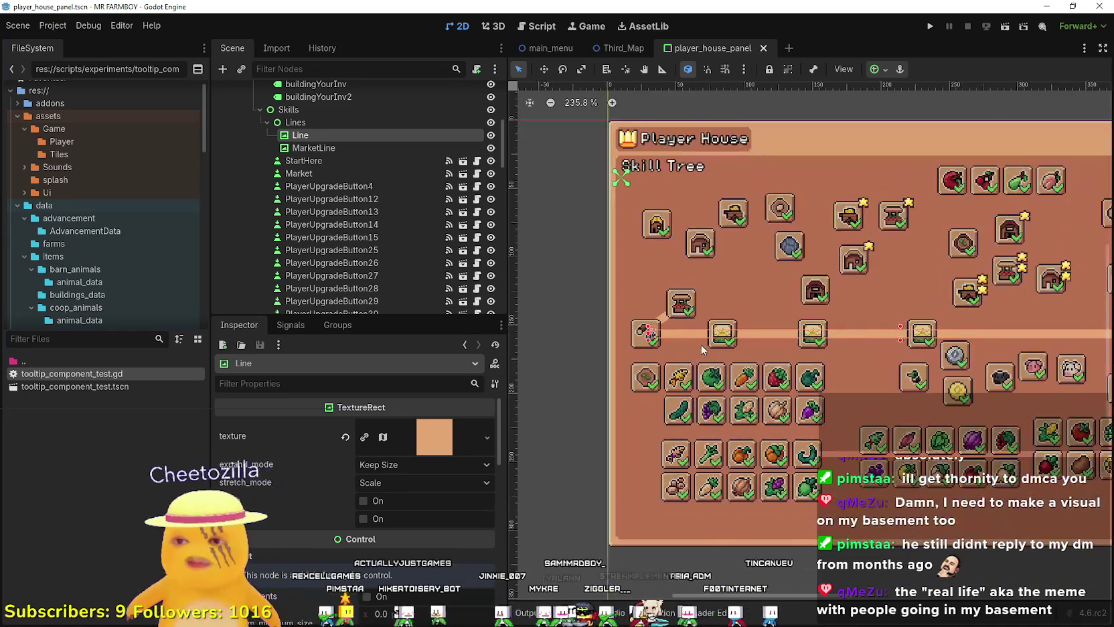
click(645, 339)
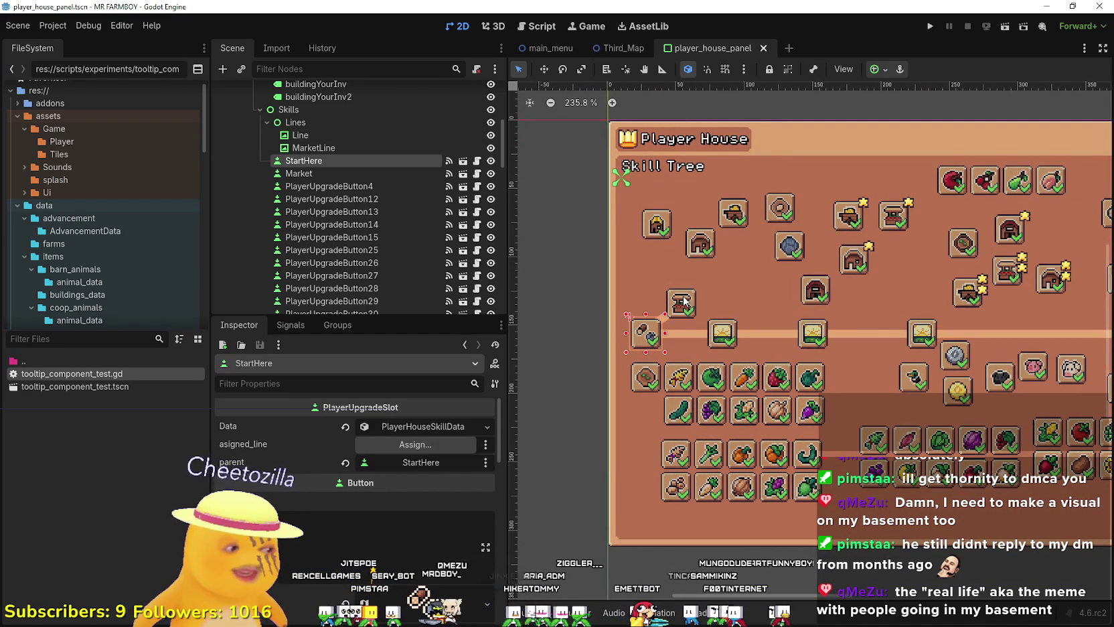
- Assign MarketLine as the Market slot's asigned_line and save the scene
scroll(689, 309, up, 8)
click(674, 324)
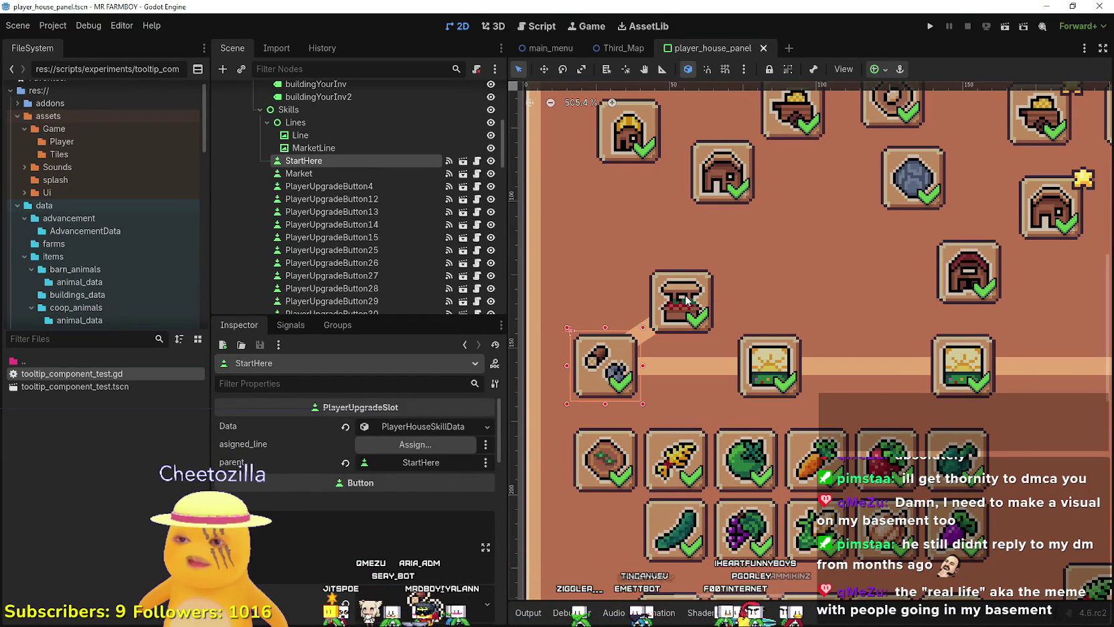
click(686, 299)
click(403, 445)
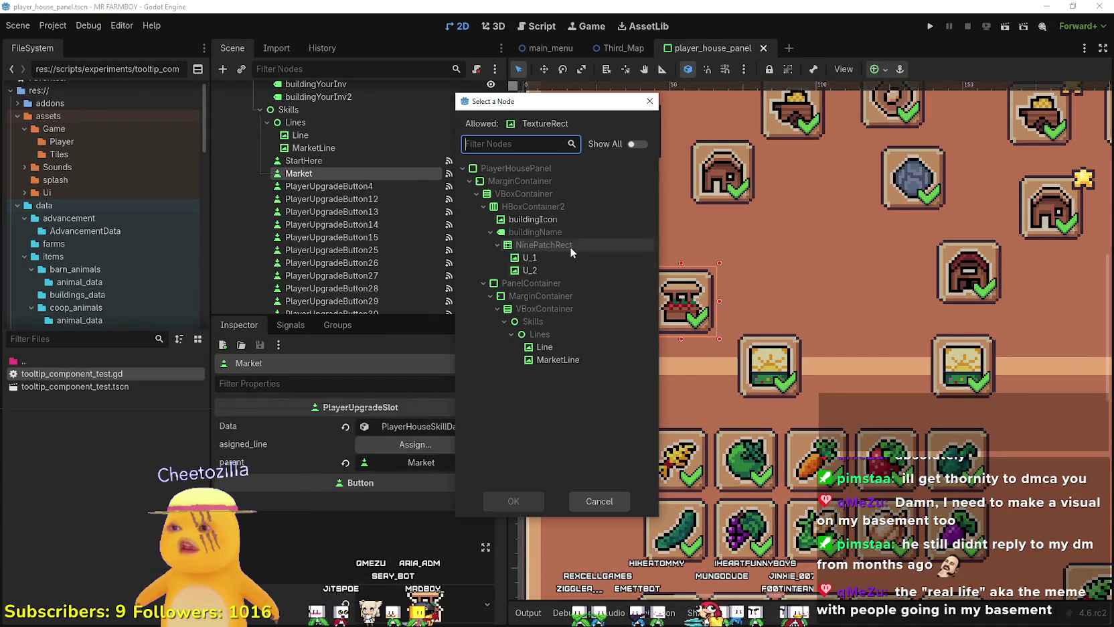
click(554, 362)
click(514, 501)
scroll(705, 386, down, 2)
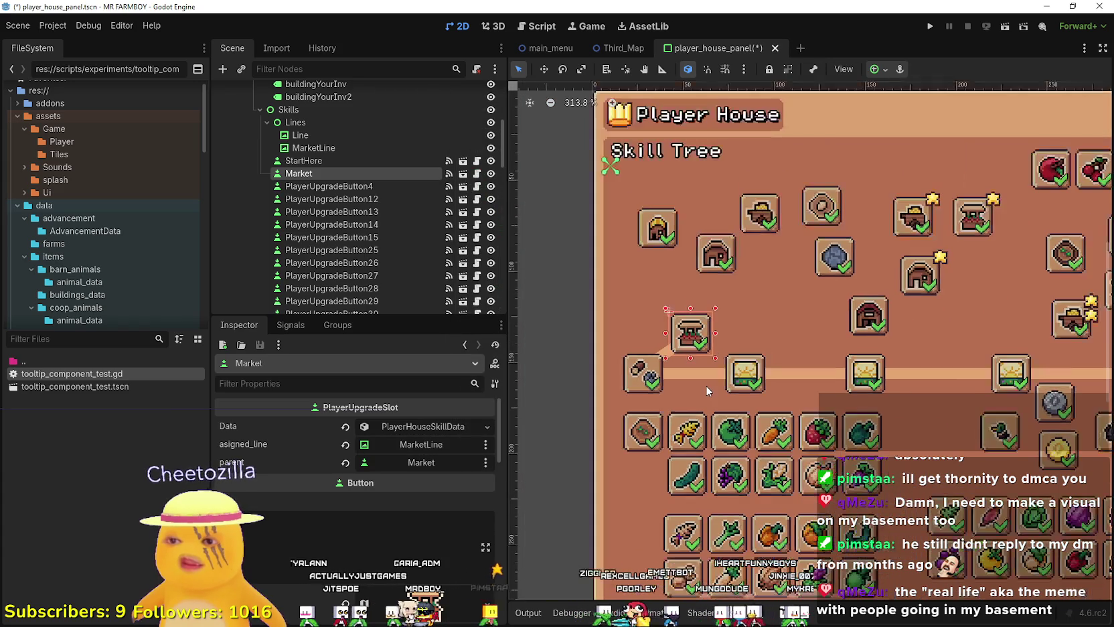
key(ctrl+s)
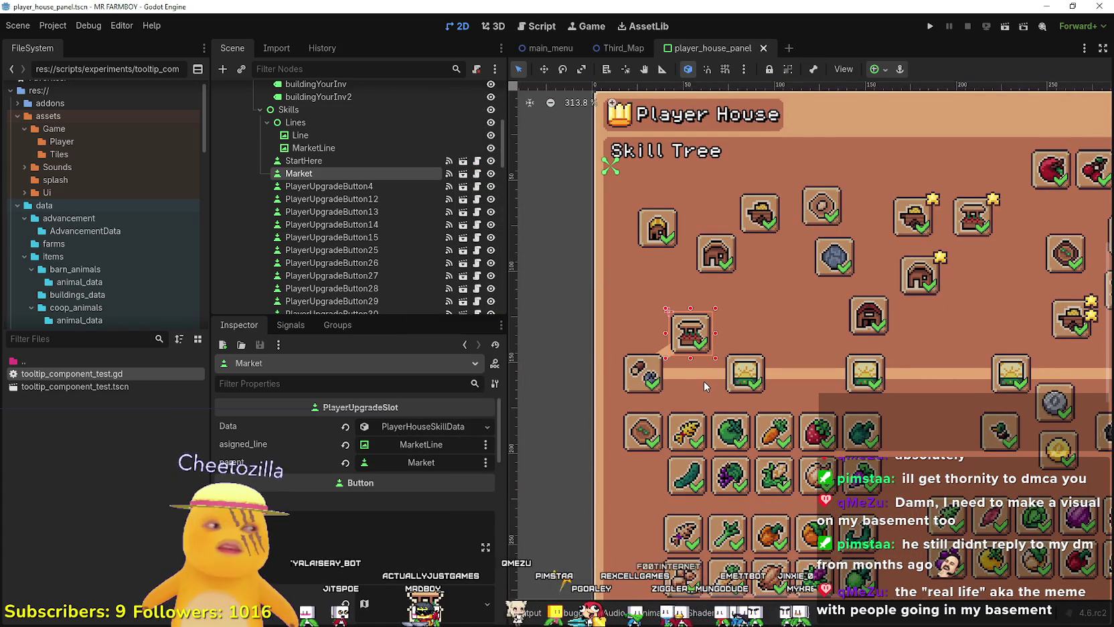
click(932, 26)
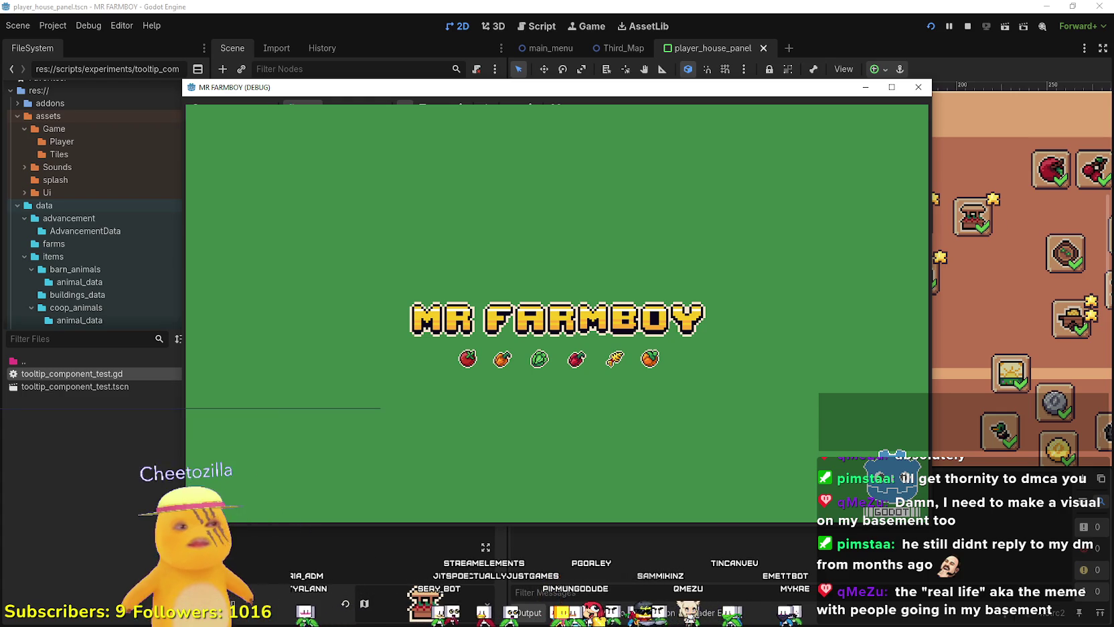
- In the running game, choose Continue and load a saved game, triggering the adv_type error
click(918, 87)
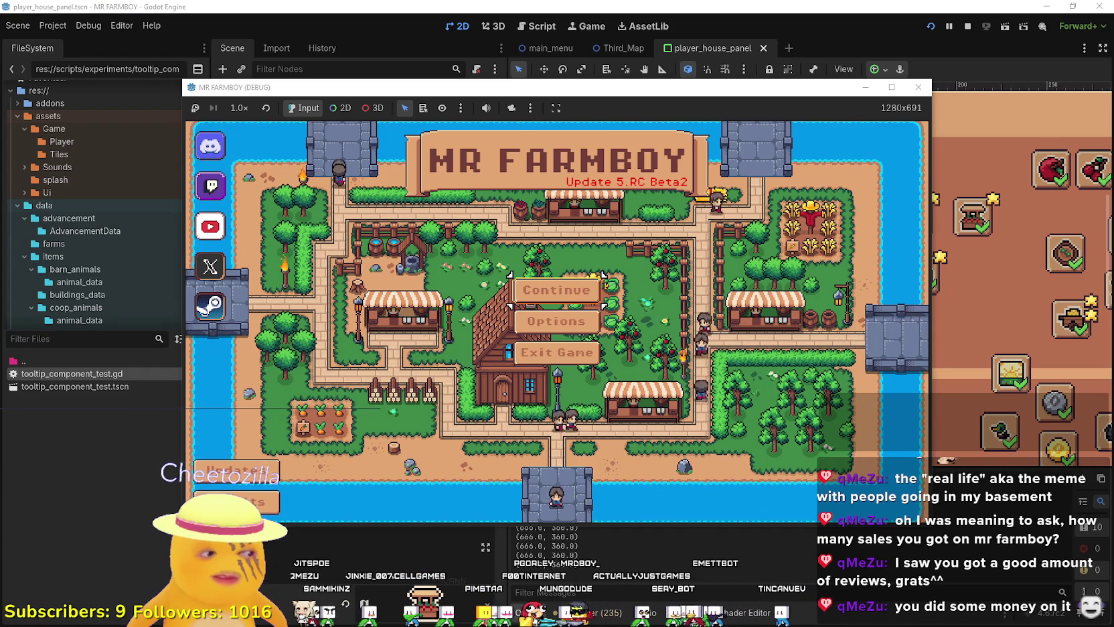
click(566, 293)
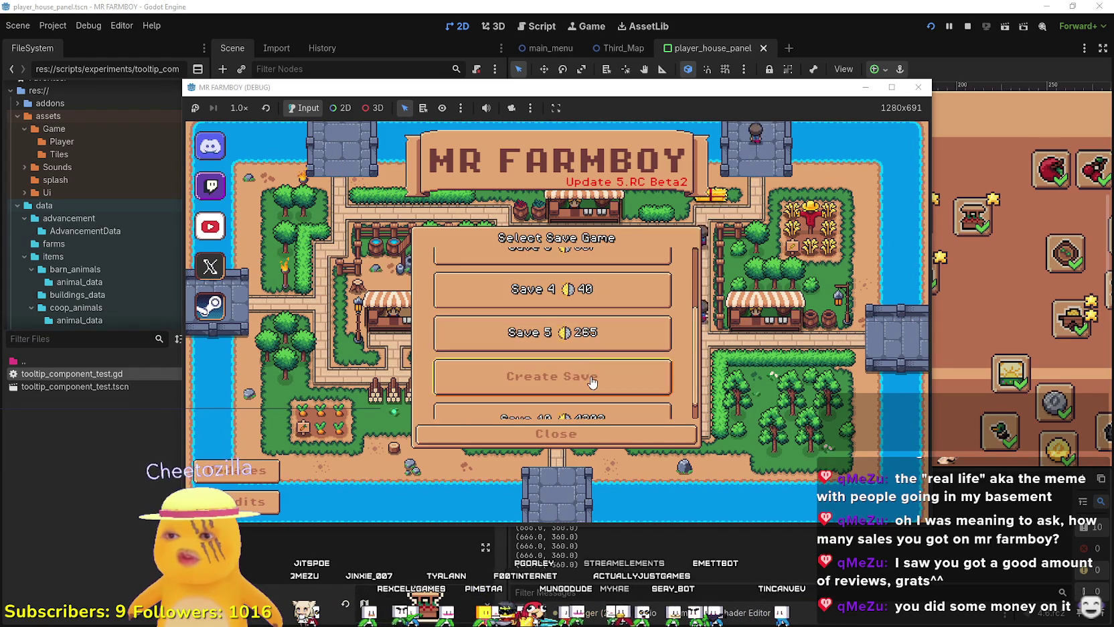
click(562, 292)
click(495, 338)
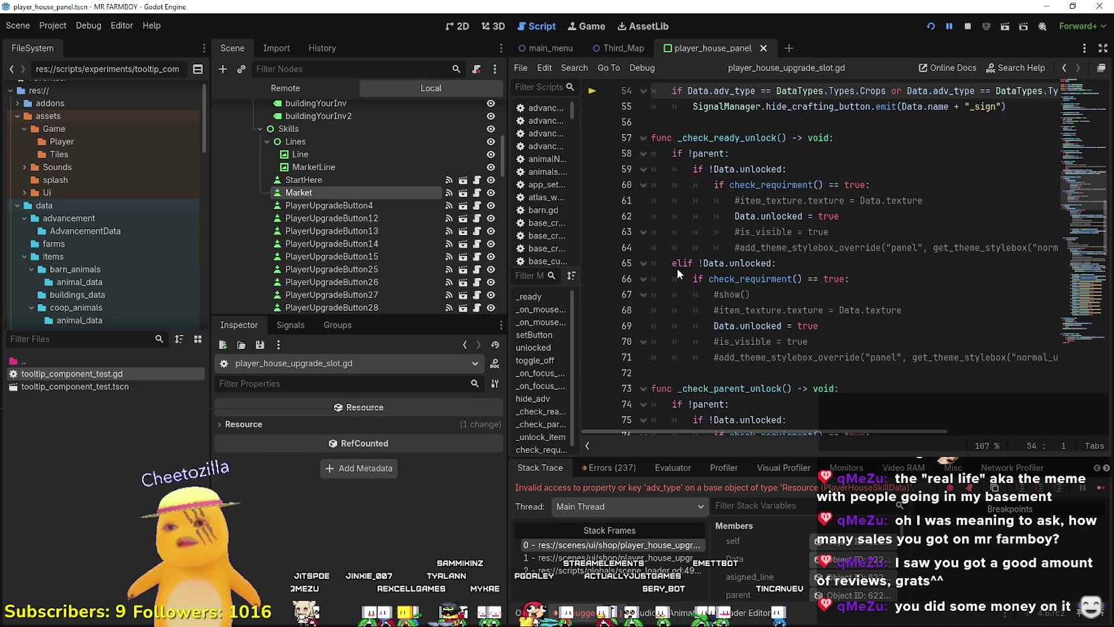
- Look over hide_adv's code and resume the game past the repeated errors
scroll(737, 315, up, 7)
click(796, 372)
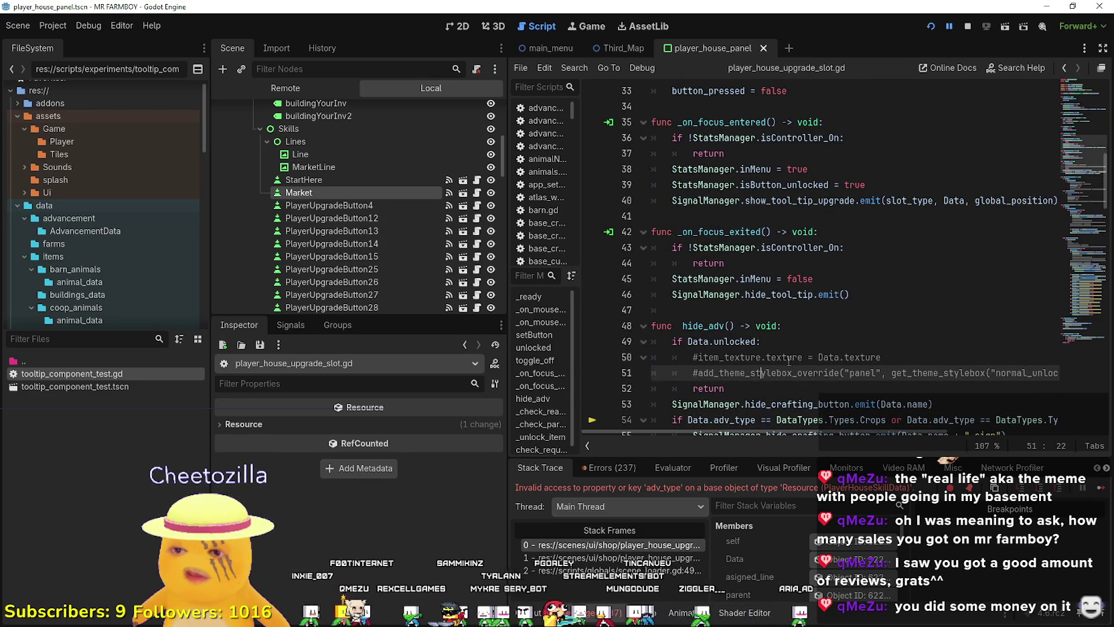
scroll(790, 267, down, 1)
key(Down)
scroll(850, 268, down, 3)
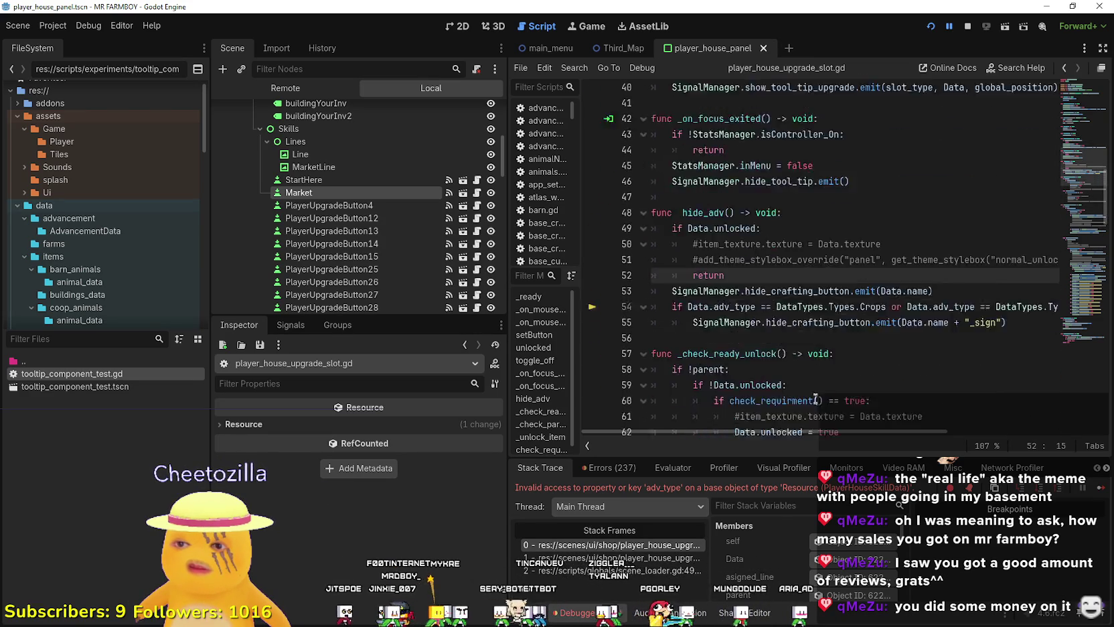
click(1098, 491)
click(1099, 492)
click(1099, 491)
click(1098, 491)
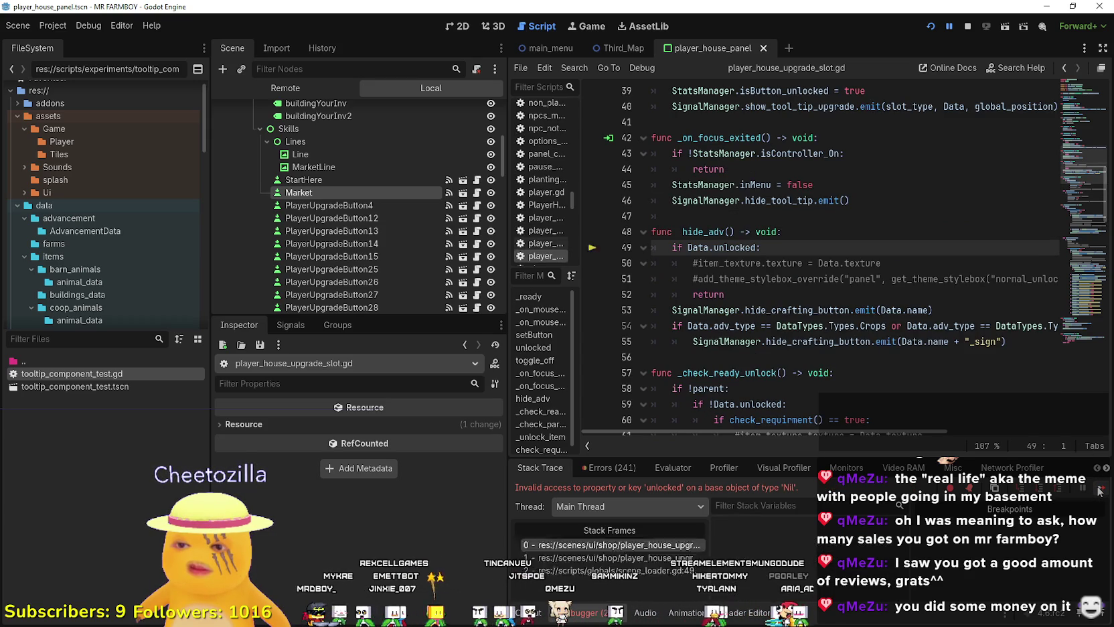
- Trace the error to the hide_adv call on line 13 of _ready, then stop the game
click(603, 558)
double_click(696, 279)
scroll(706, 313, down, 7)
scroll(705, 313, down, 15)
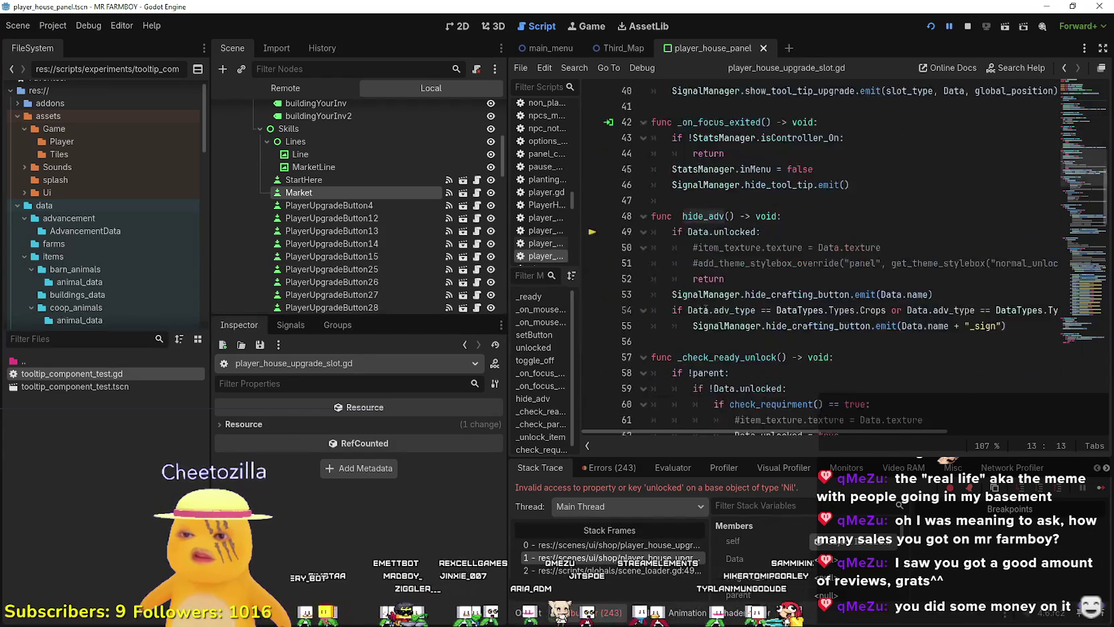
click(968, 25)
- Review hide_adv's body, selecting the Data.unlocked condition on line 49
scroll(764, 332, down, 3)
scroll(764, 333, up, 2)
scroll(764, 333, up, 13)
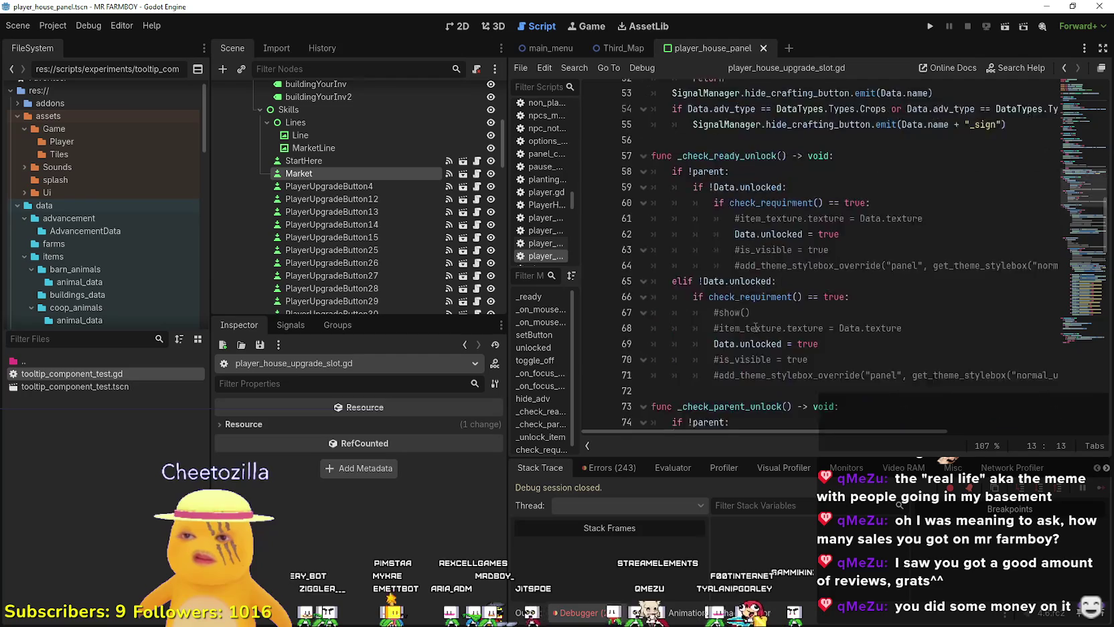
click(708, 306)
click(734, 385)
drag(881, 354, 652, 322)
click(735, 369)
drag(757, 322, 688, 322)
click(790, 322)
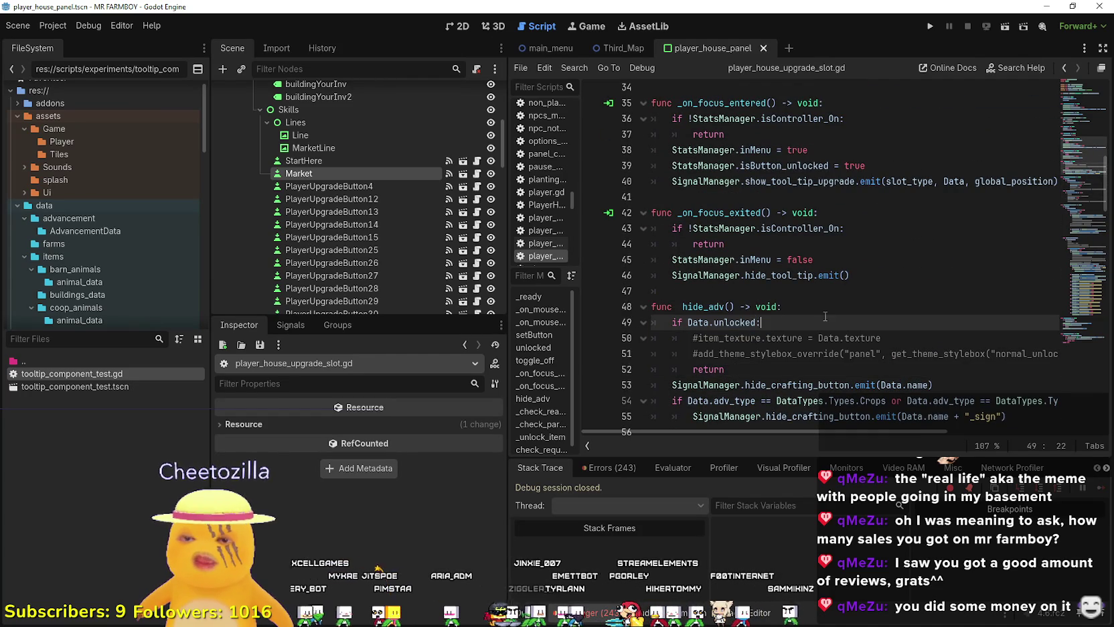
scroll(808, 306, down, 2)
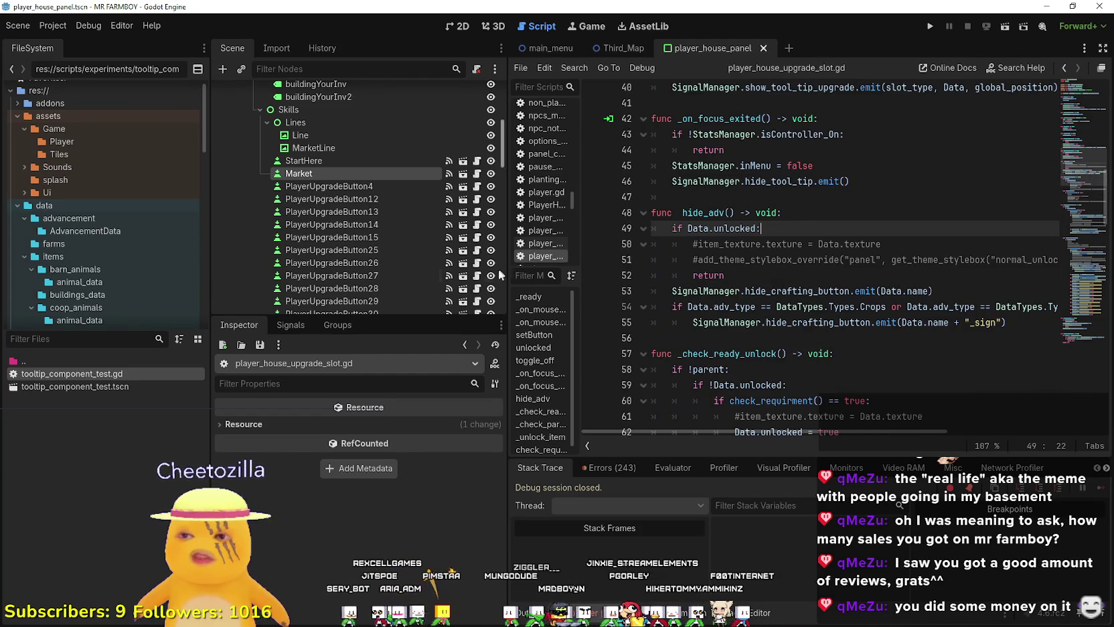
drag(507, 279, 403, 279)
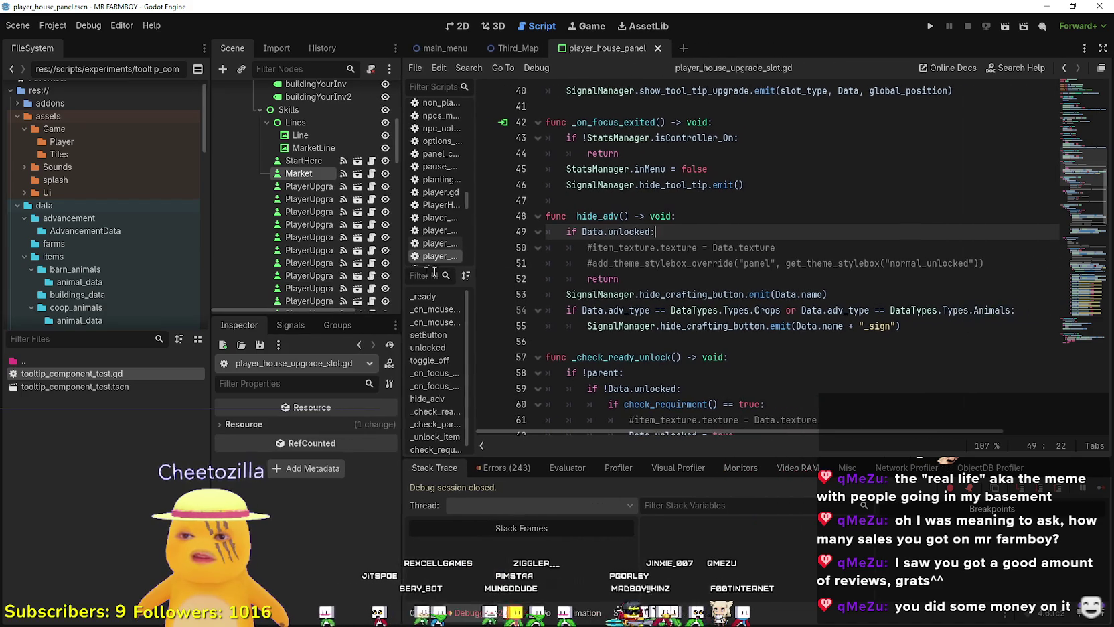
- Insert an 'if !Data' check as the new first line of hide_adv
click(740, 264)
mouse_move(979, 277)
mouse_down()
mouse_move(837, 249)
mouse_move(545, 250)
mouse_up()
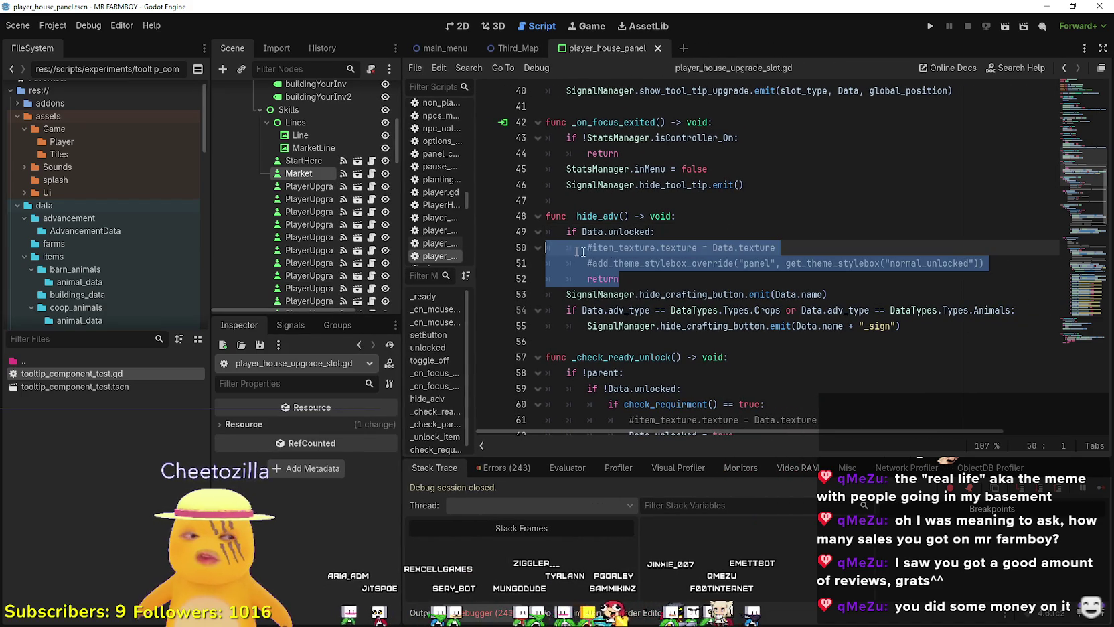
click(676, 212)
key(Down)
key(Up)
key(Return)
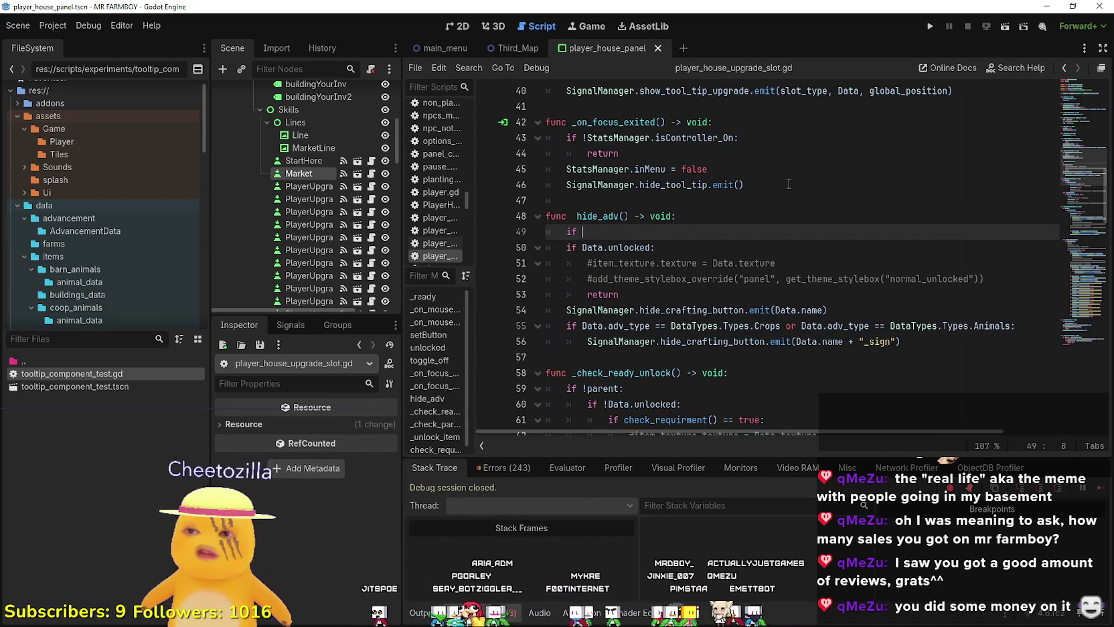
text(Data.asigned_line)
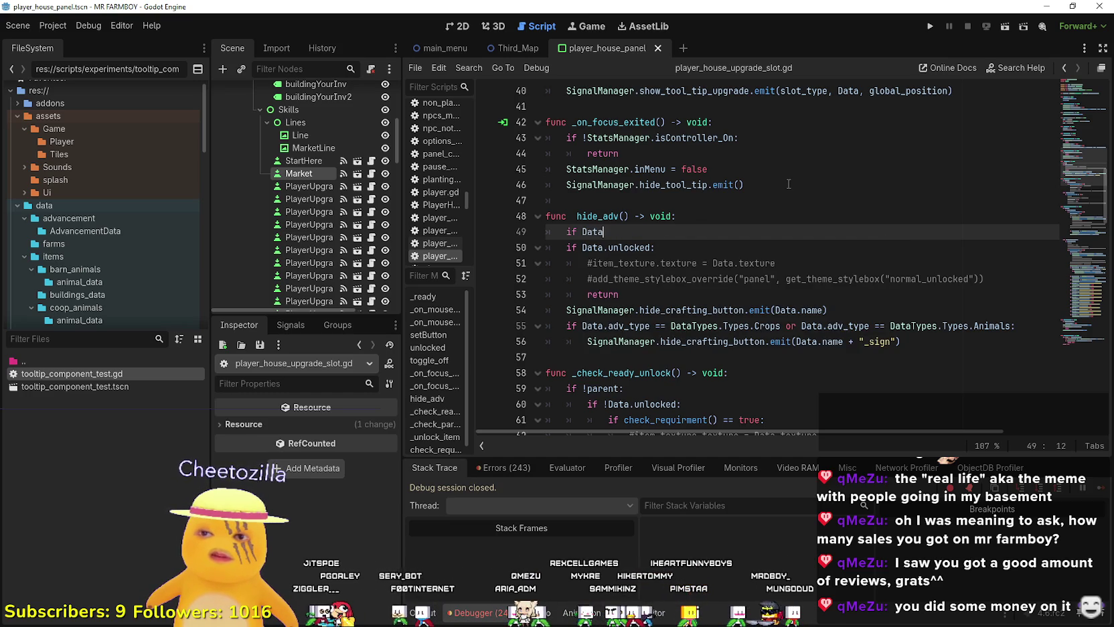
key(Return)
text(return)
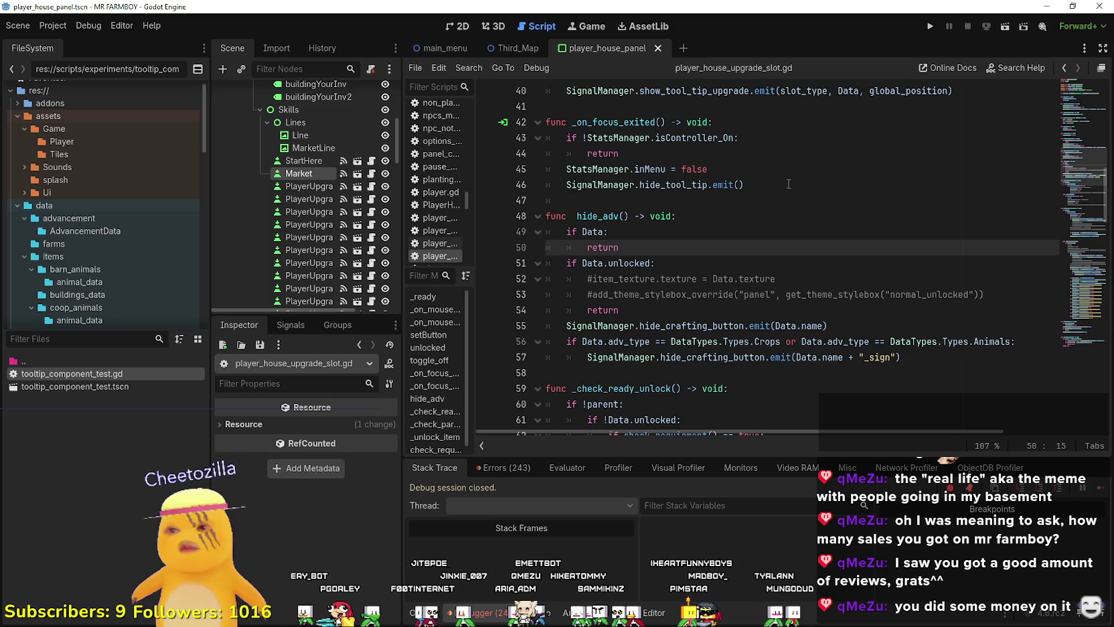
- Add 'hide()' under the Data check, above the return, and save the script
key(Down)
key(Up)
key(Up)
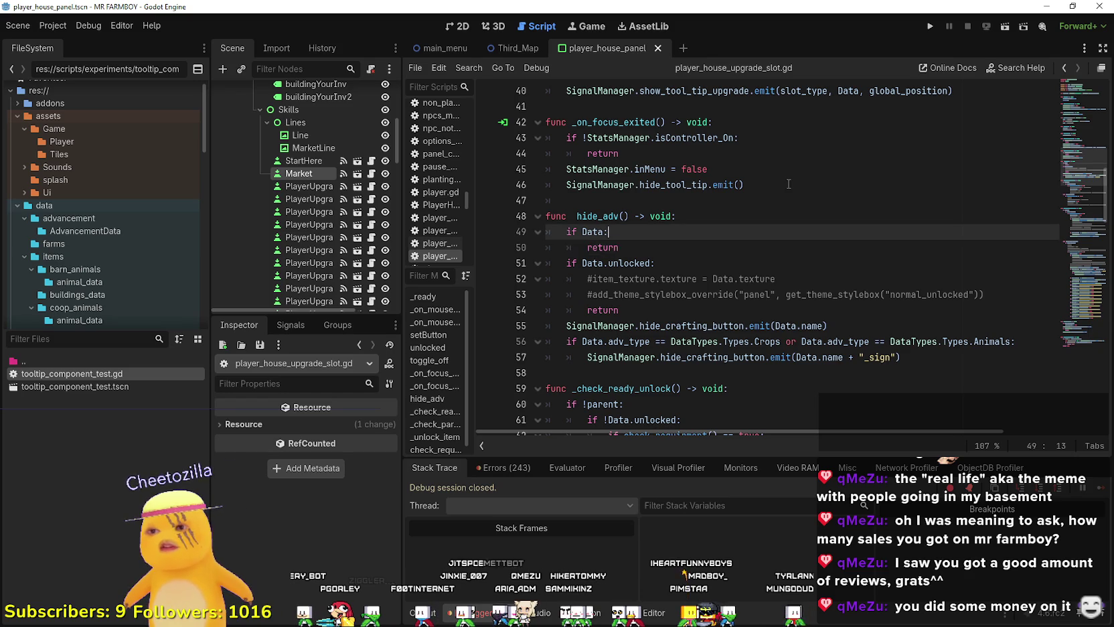
key(Return)
key(BackSpace)
text(hide()
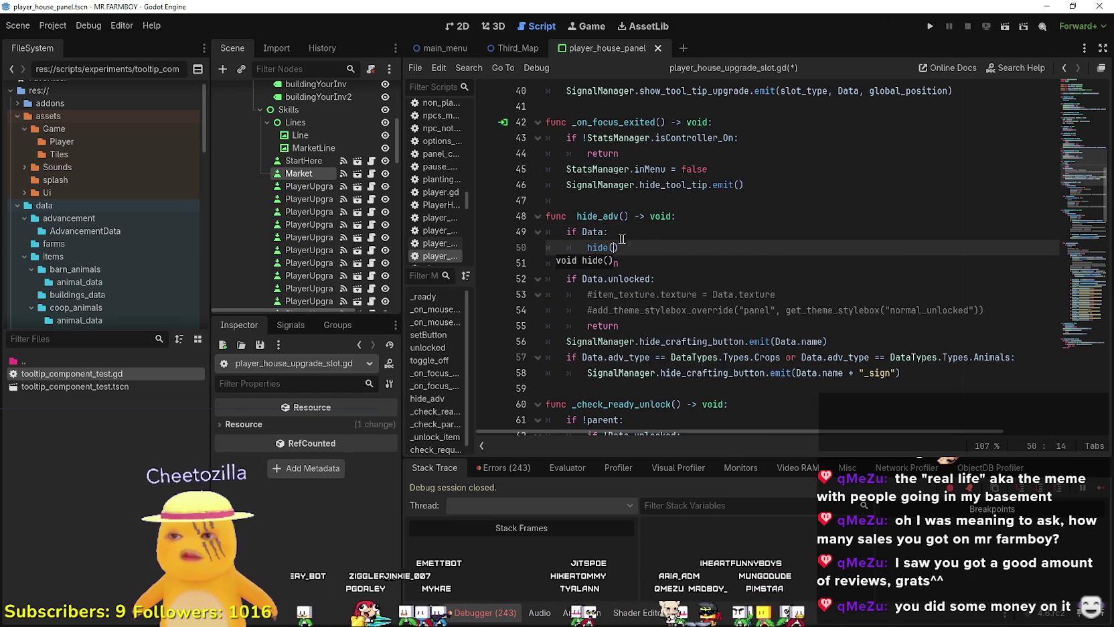
click(587, 231)
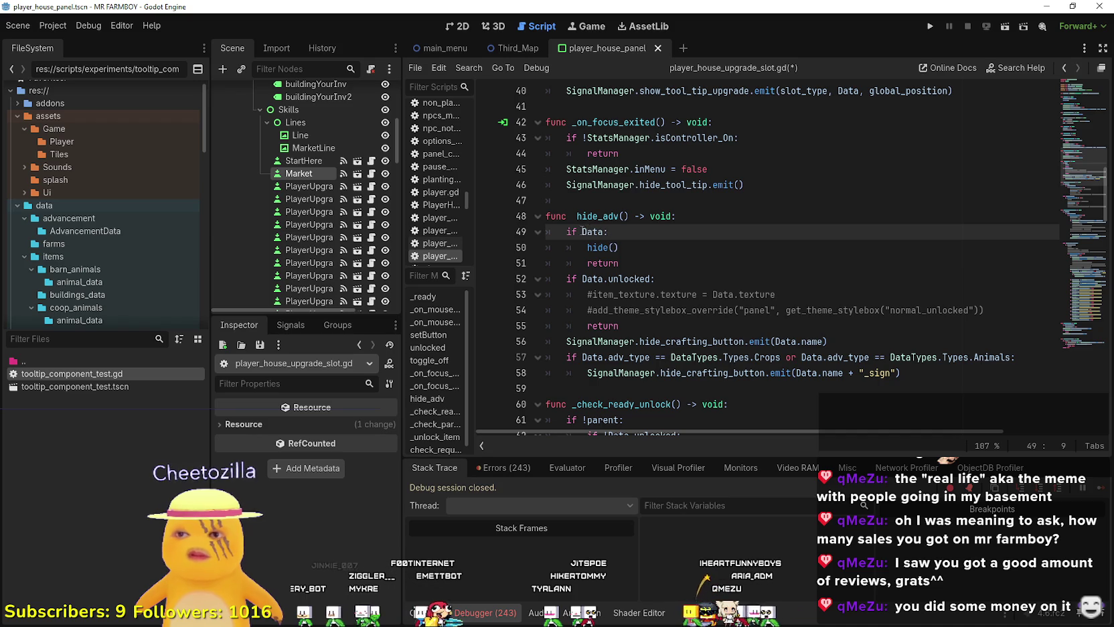
text(!)
click(683, 262)
key(ctrl+s)
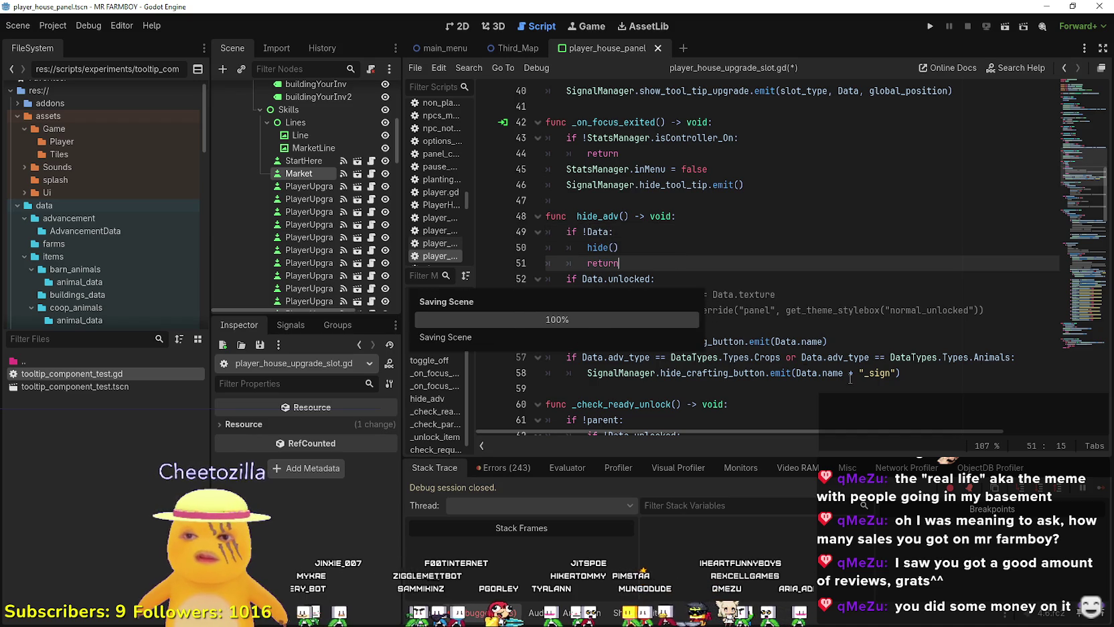
- Review the hide_crafting_button and return lines further down in hide_adv
click(845, 389)
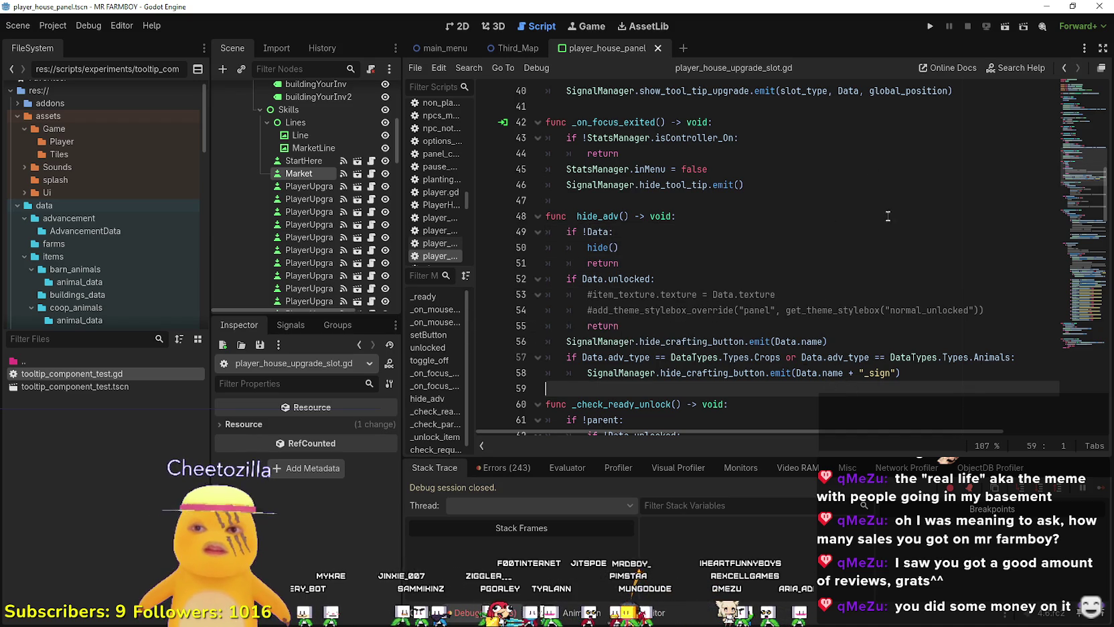
drag(828, 342, 538, 337)
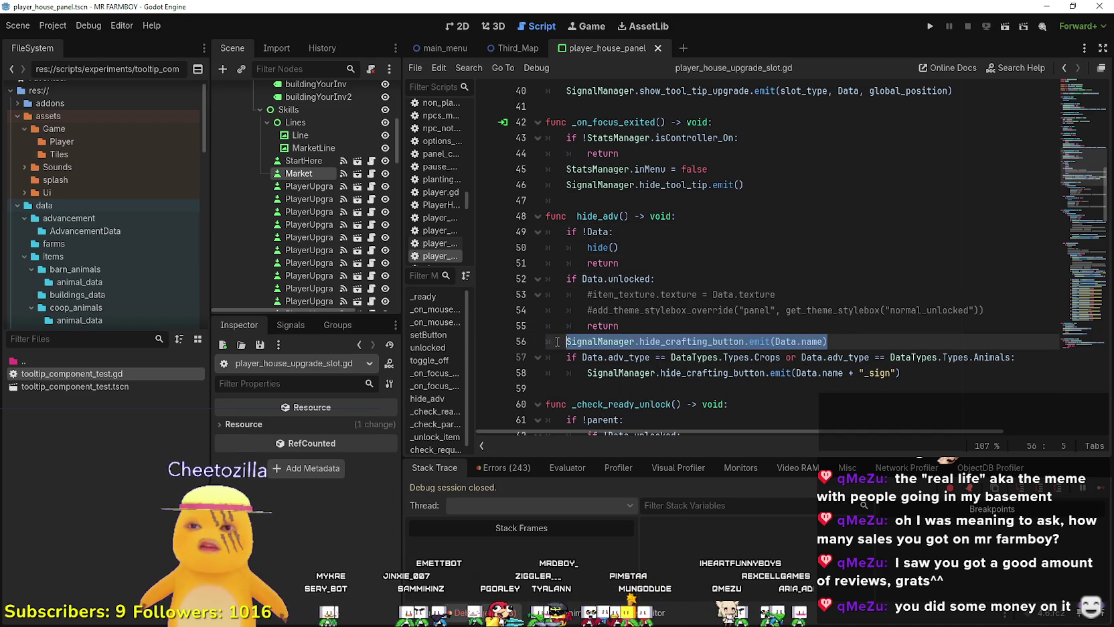
click(620, 325)
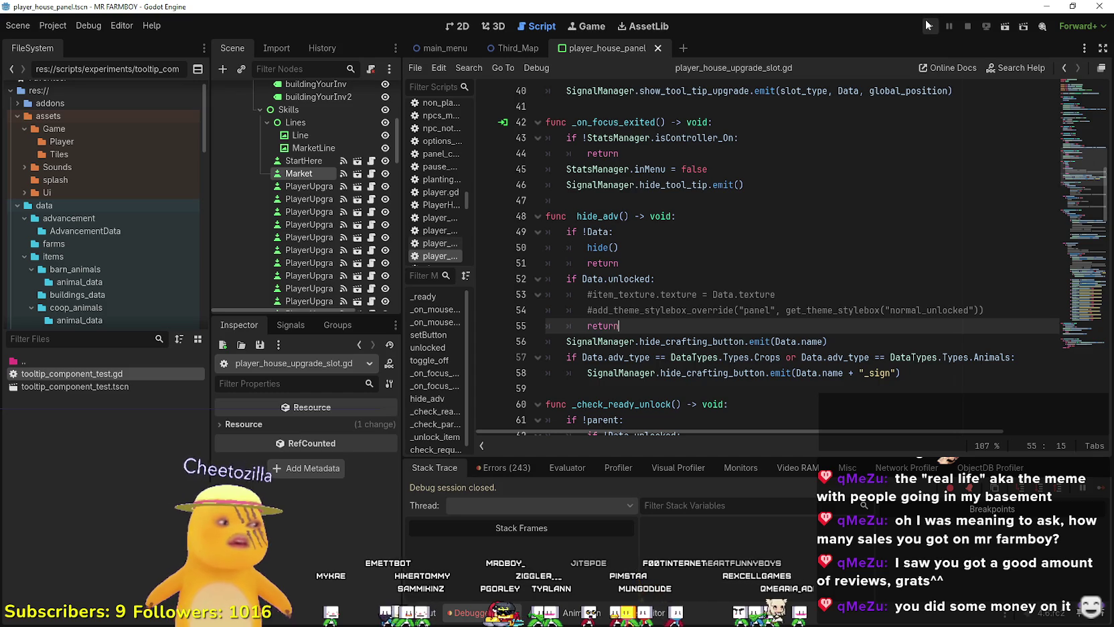
click(647, 249)
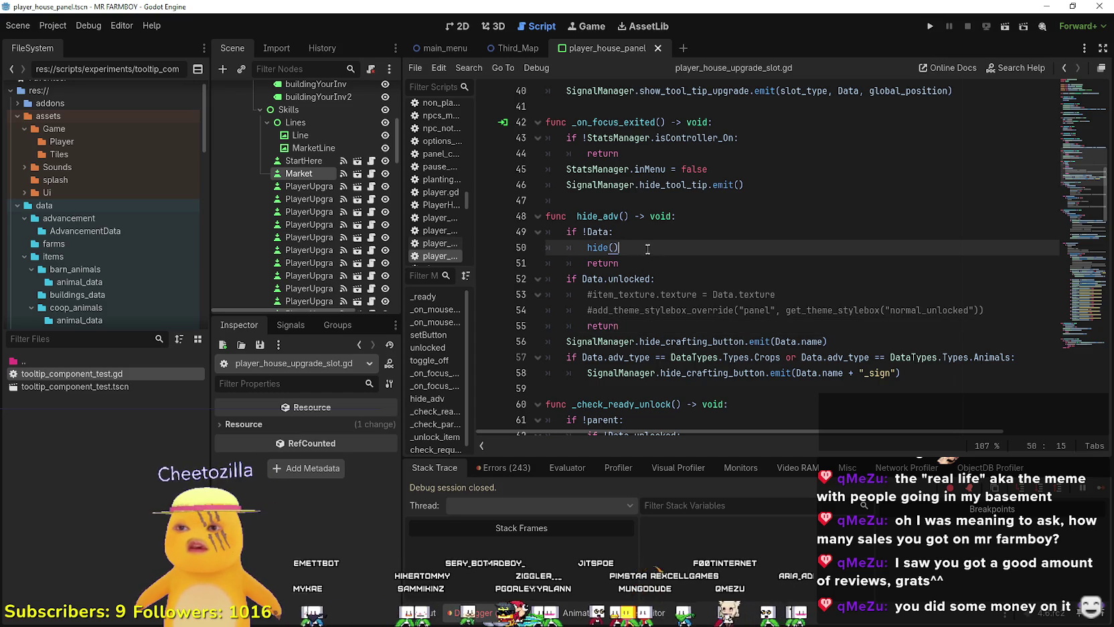
- Rerun the game, choose Continue, and load Save 5, halting on the adv_type error at line 57
click(933, 26)
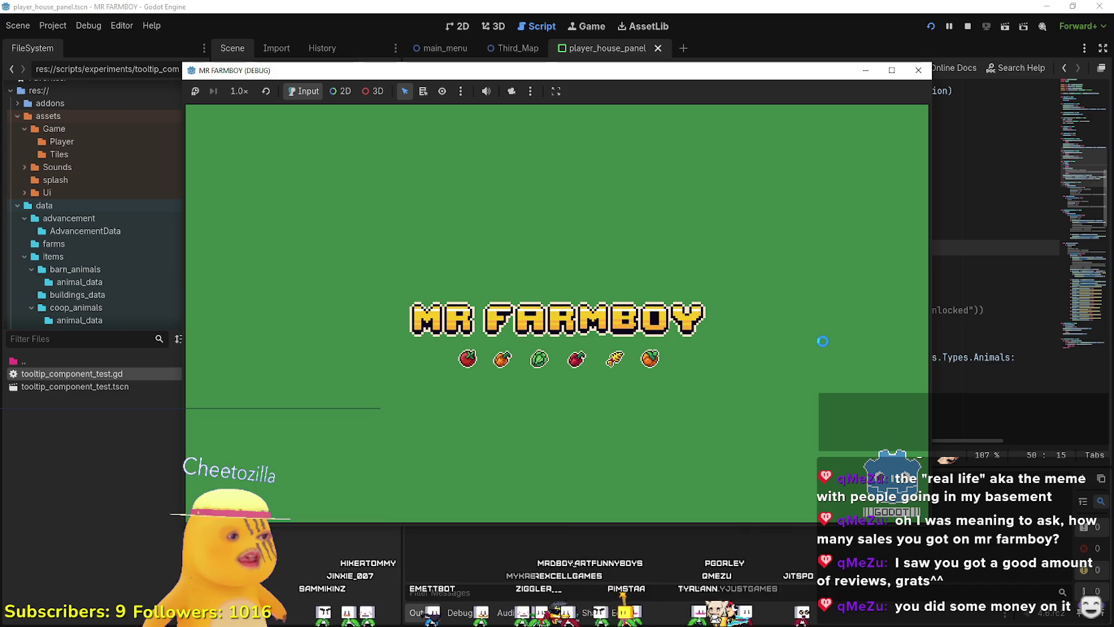
click(918, 70)
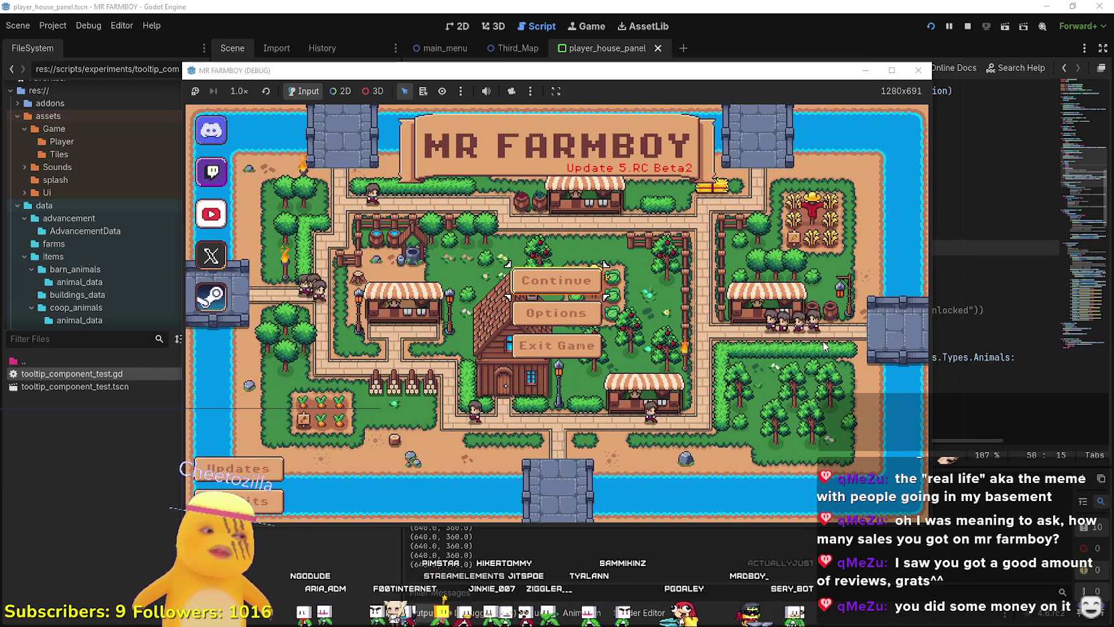
click(556, 281)
scroll(603, 361, down, 1)
scroll(606, 363, down, 2)
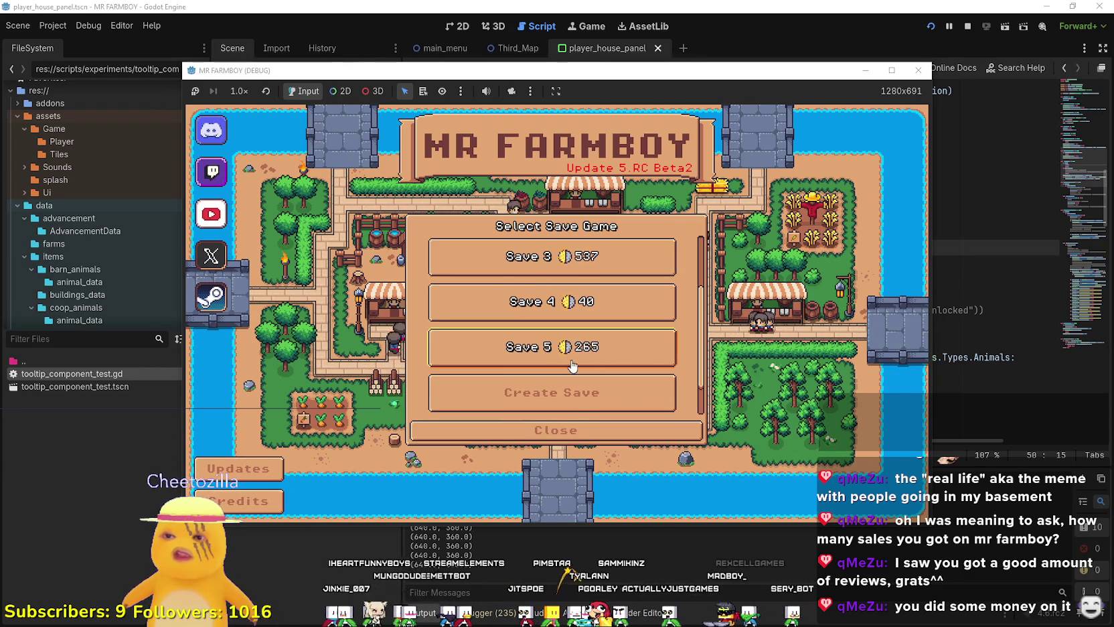
click(589, 351)
click(465, 353)
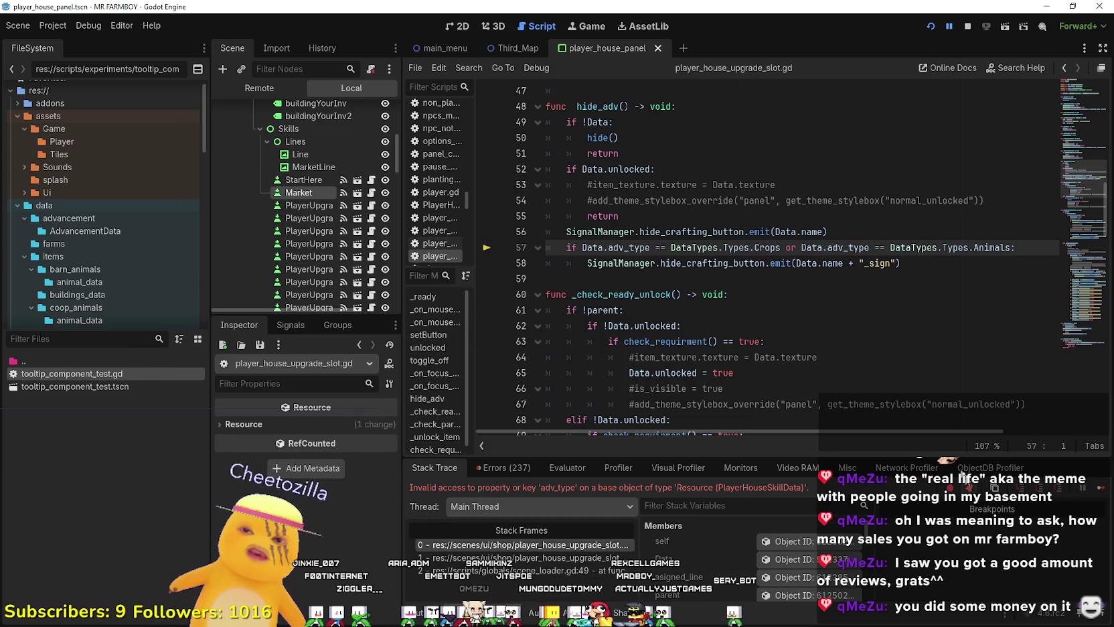
- Inspect the adv_type property on line 57, then switch to the Steam client
click(818, 292)
click(807, 247)
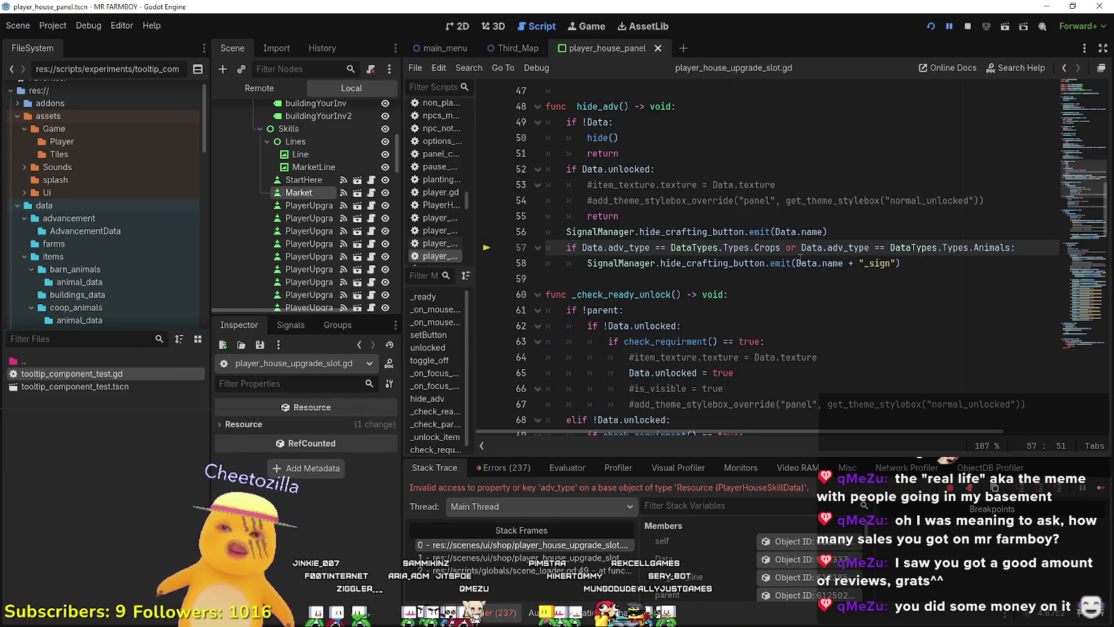
double_click(629, 247)
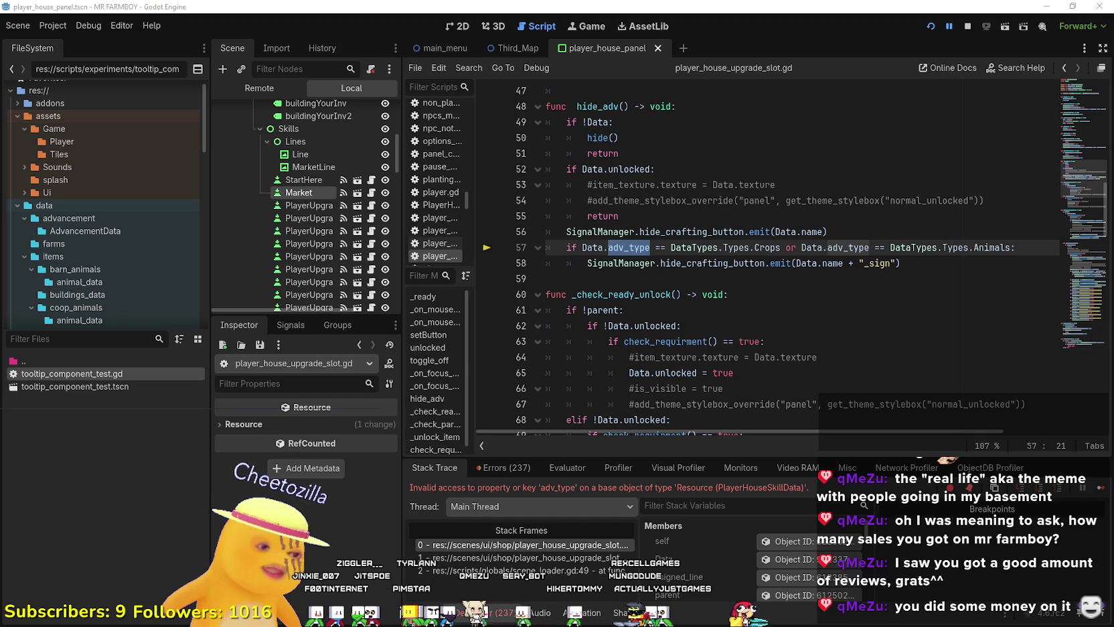
key(alt+Tab)
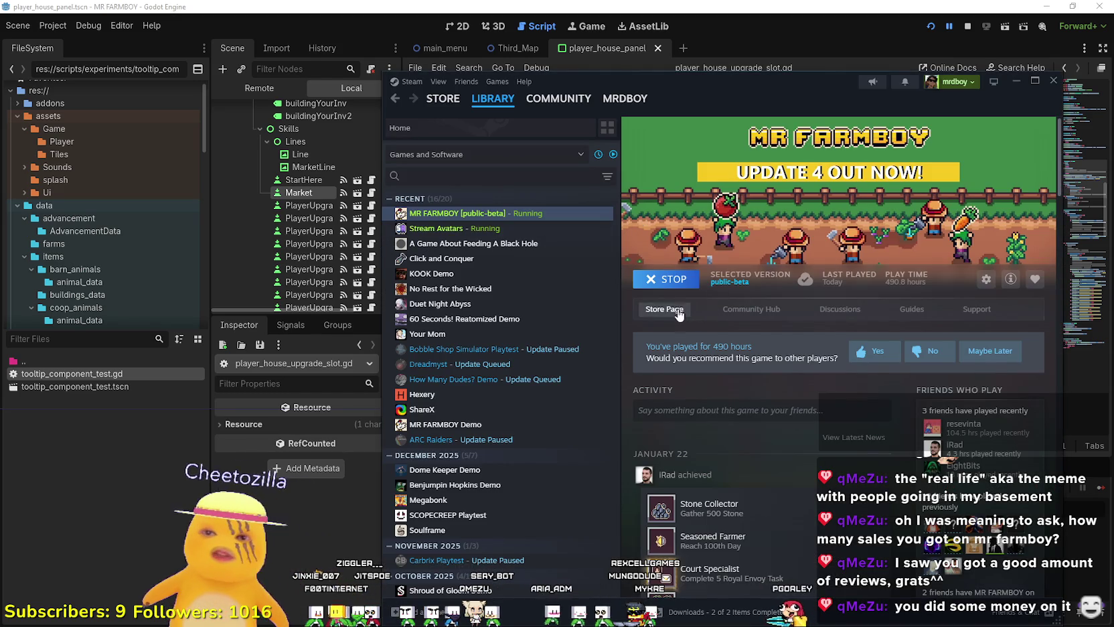
- Open the MR FARMBOY store page, view the fourth screenshot, and go to the community hub
click(680, 310)
drag(767, 93, 703, 61)
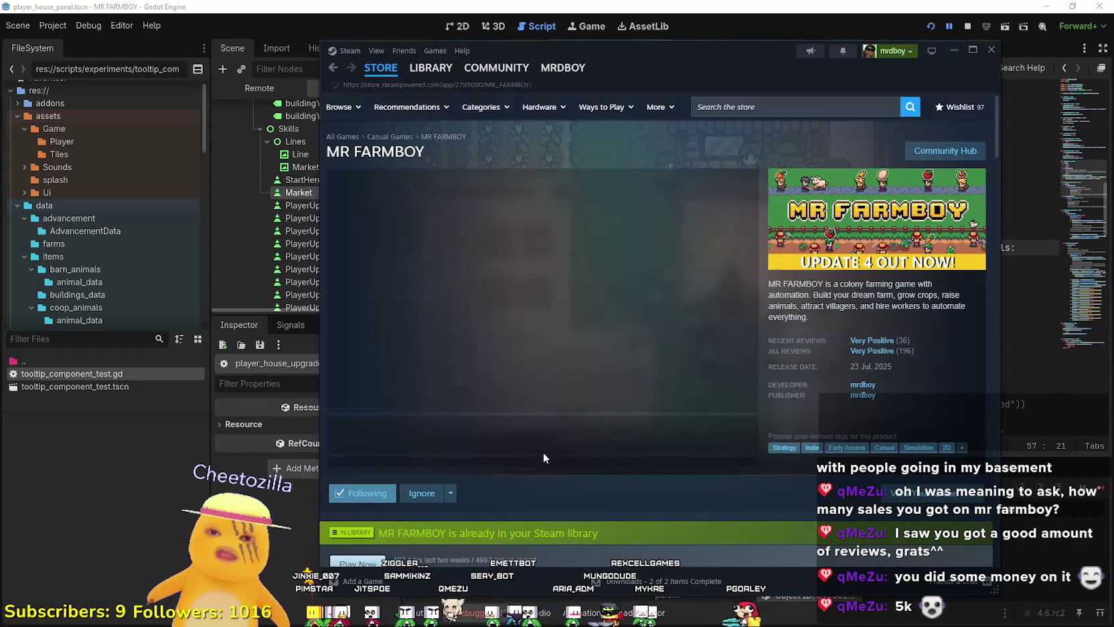
click(552, 445)
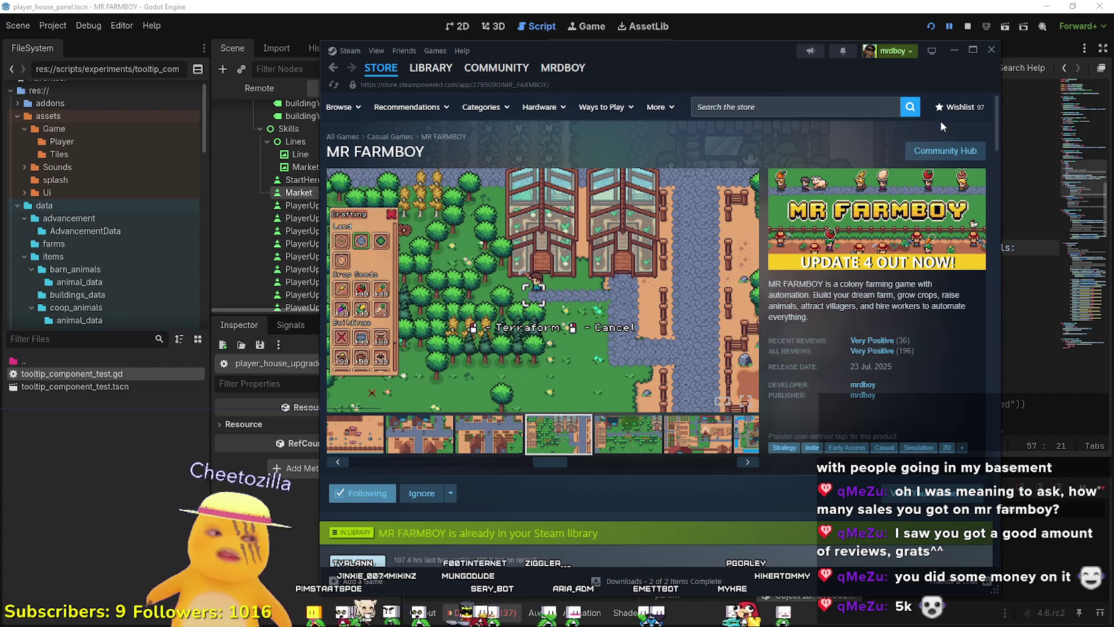
mouse_move(416, 65)
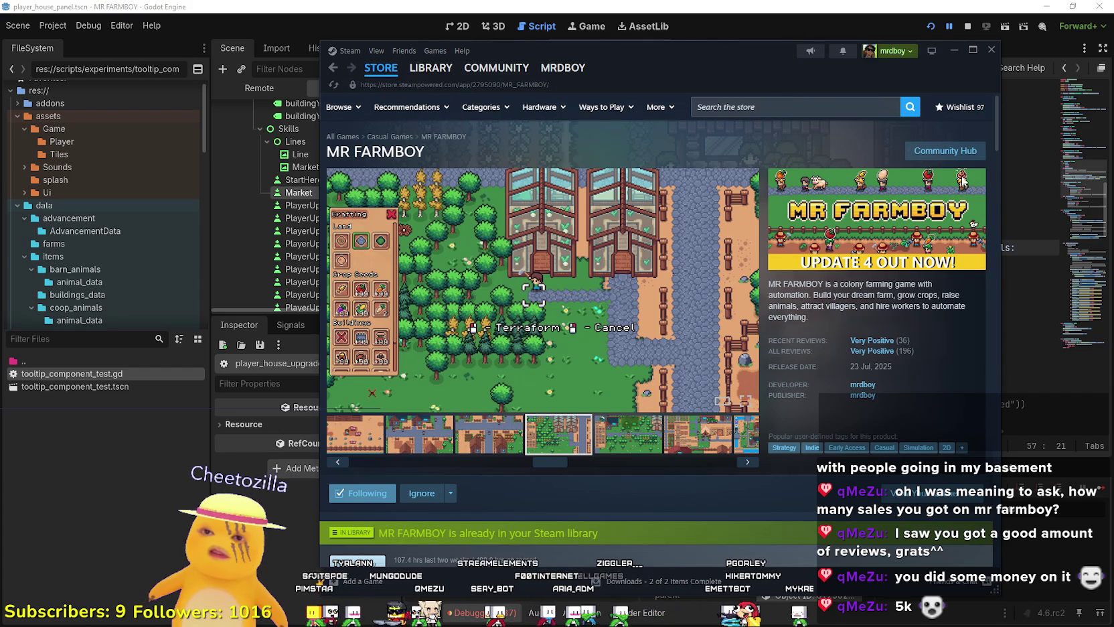
click(944, 151)
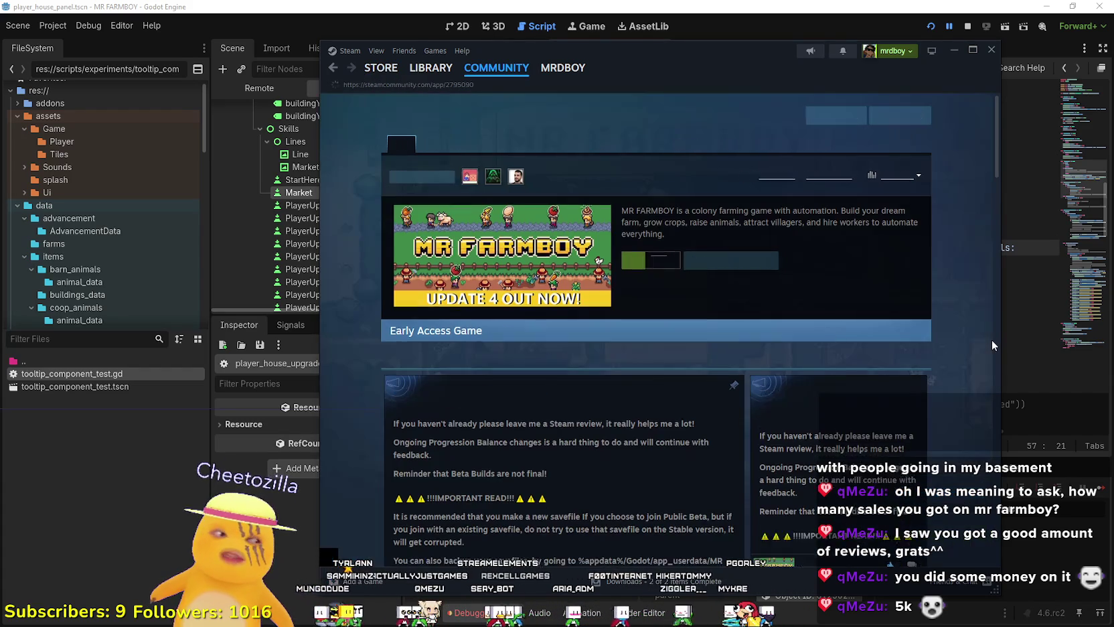
scroll(537, 431, down, 3)
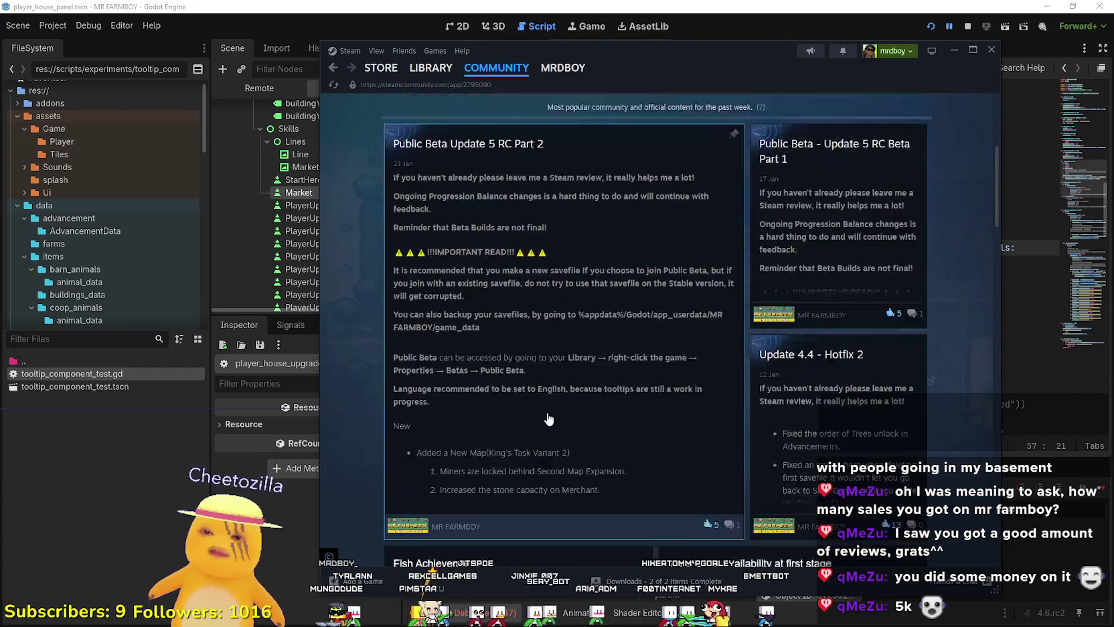
scroll(537, 432, up, 3)
- Open the Discussions list and read the 'Fish Achievement?' thread
click(441, 144)
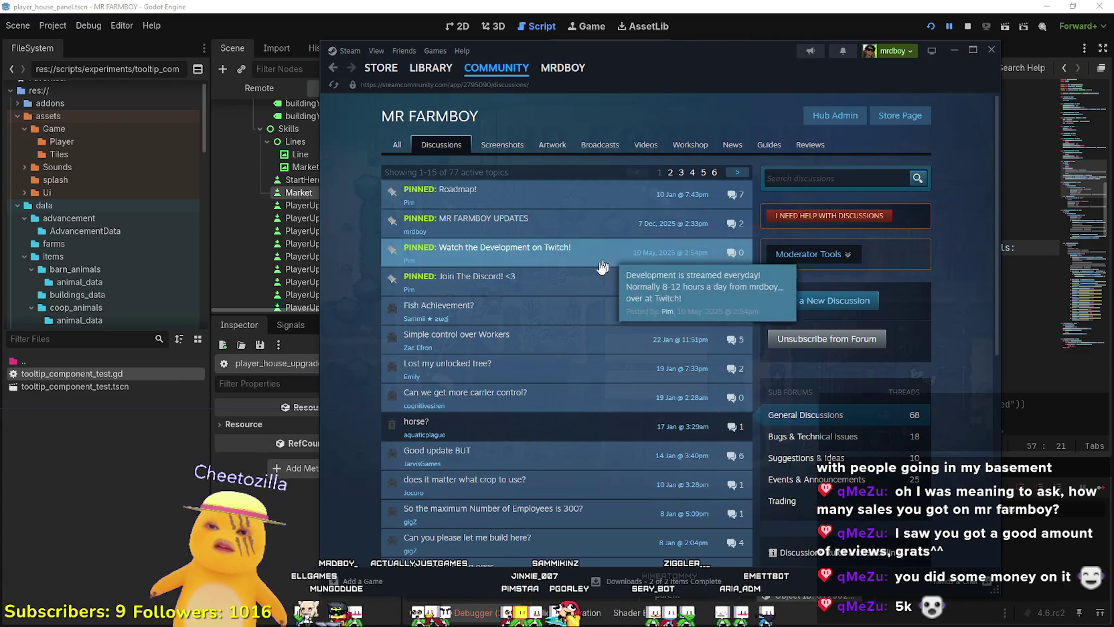
mouse_move(569, 323)
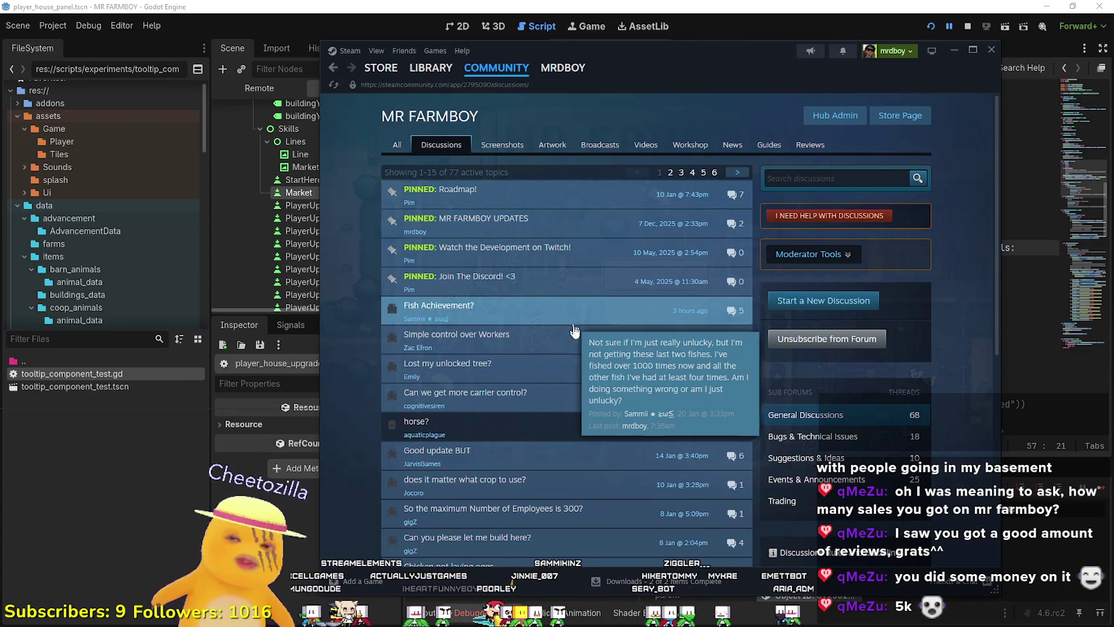
click(573, 315)
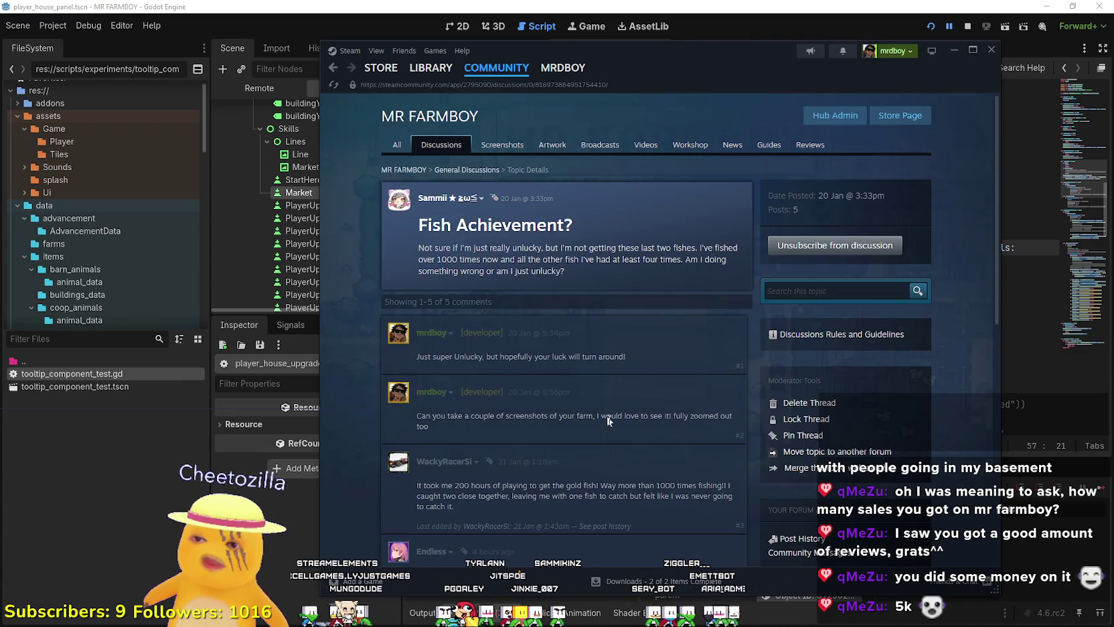
scroll(590, 381, down, 10)
click(335, 70)
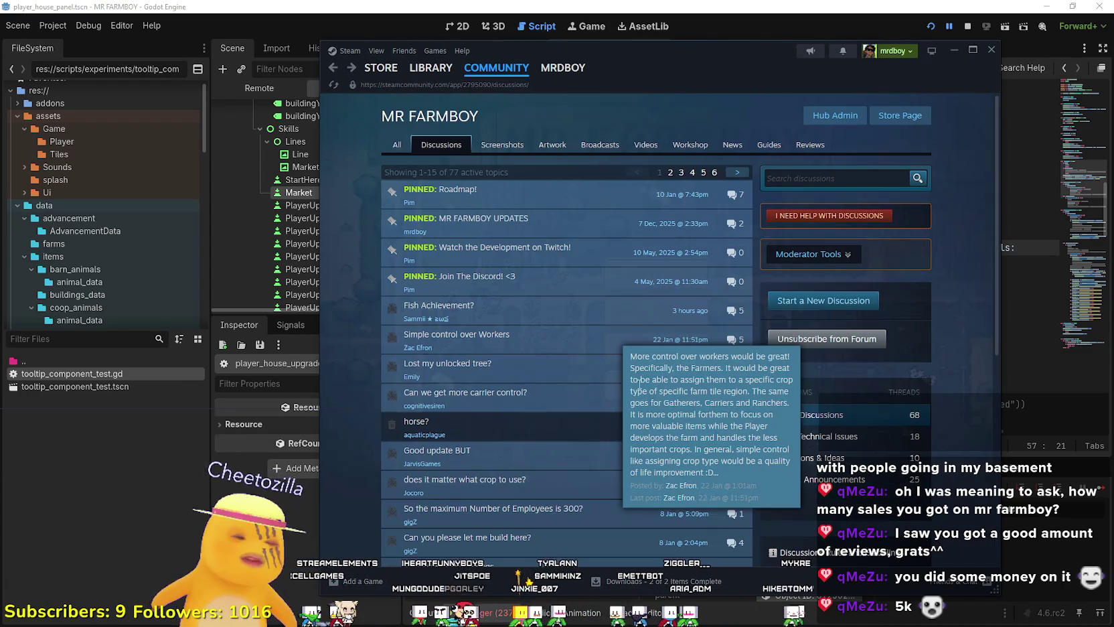
- Read the 'Simple control over Workers' thread, then return to the library and Godot
click(550, 347)
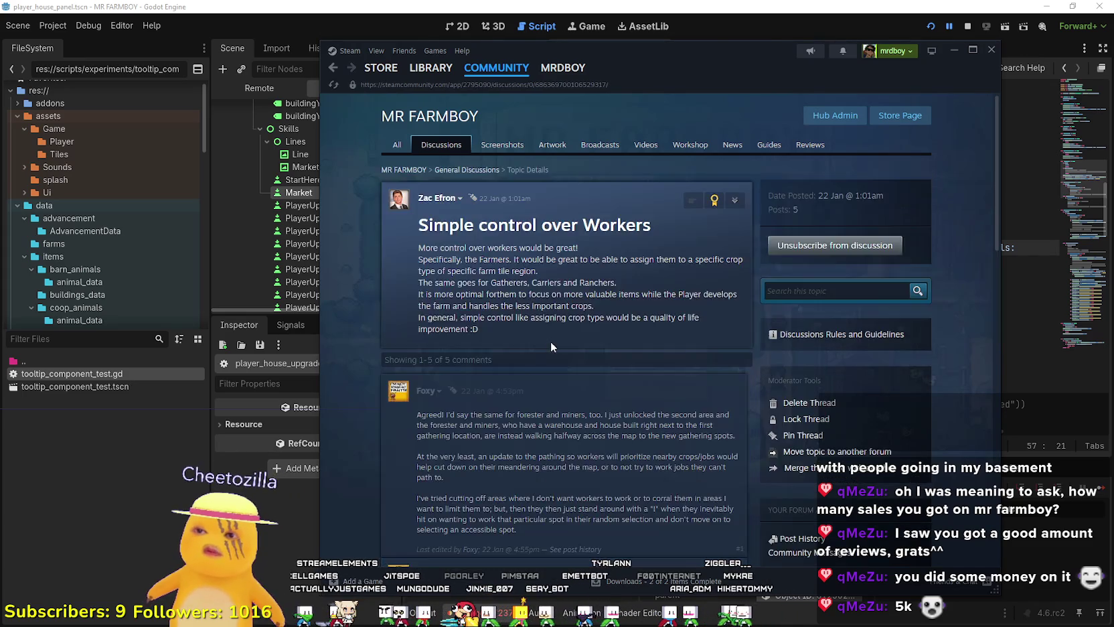
scroll(550, 343, down, 10)
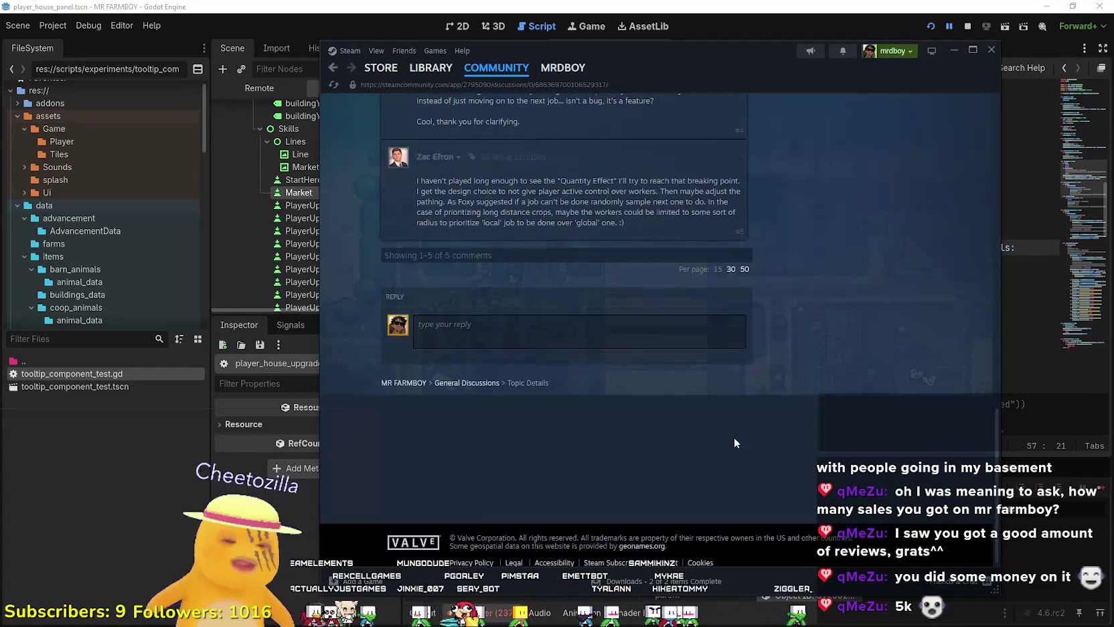
scroll(738, 432, up, 5)
scroll(874, 489, up, 6)
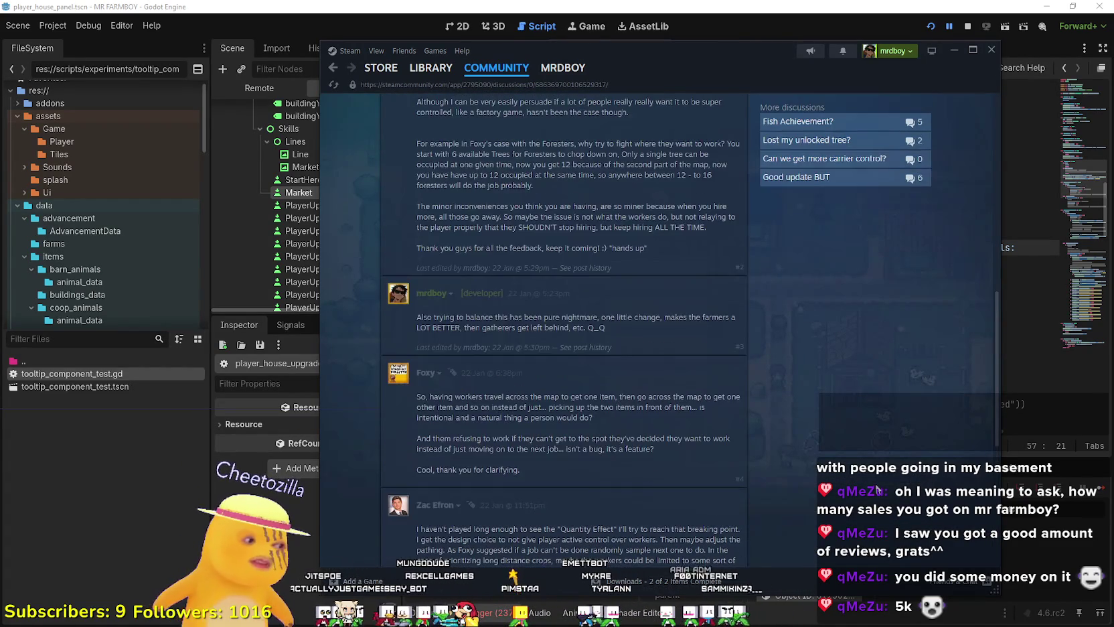
scroll(872, 487, down, 4)
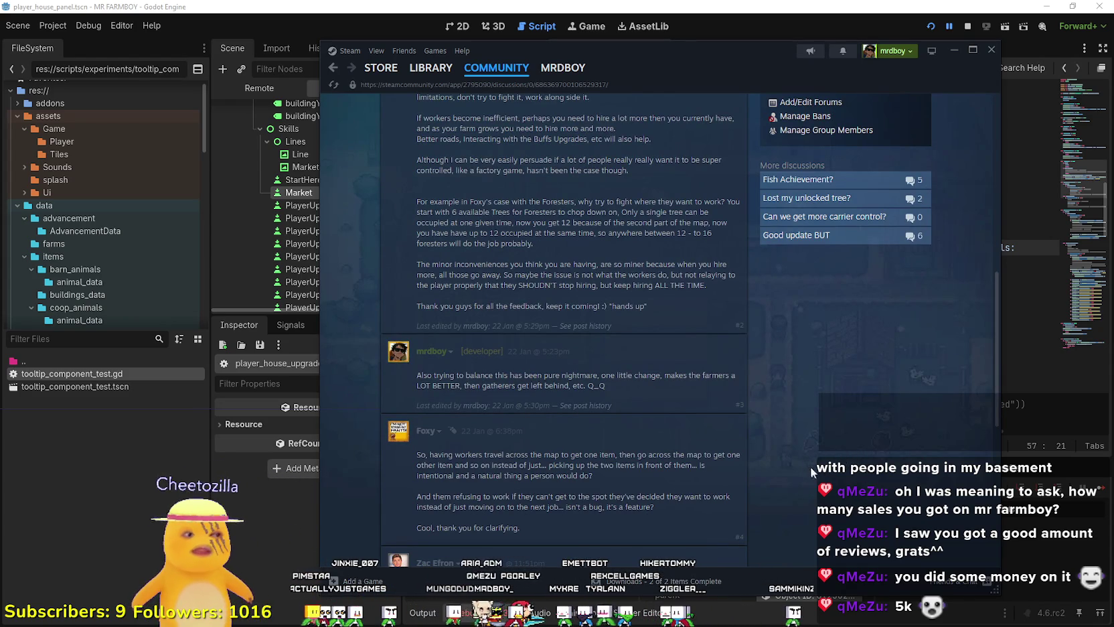
scroll(776, 463, up, 10)
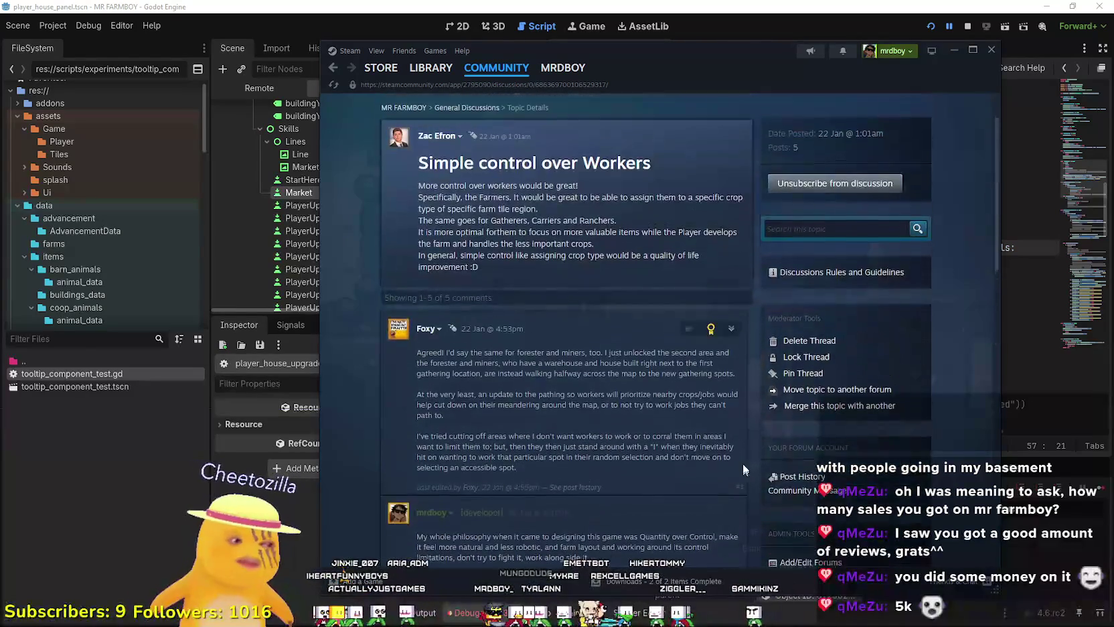
scroll(738, 469, up, 2)
click(426, 69)
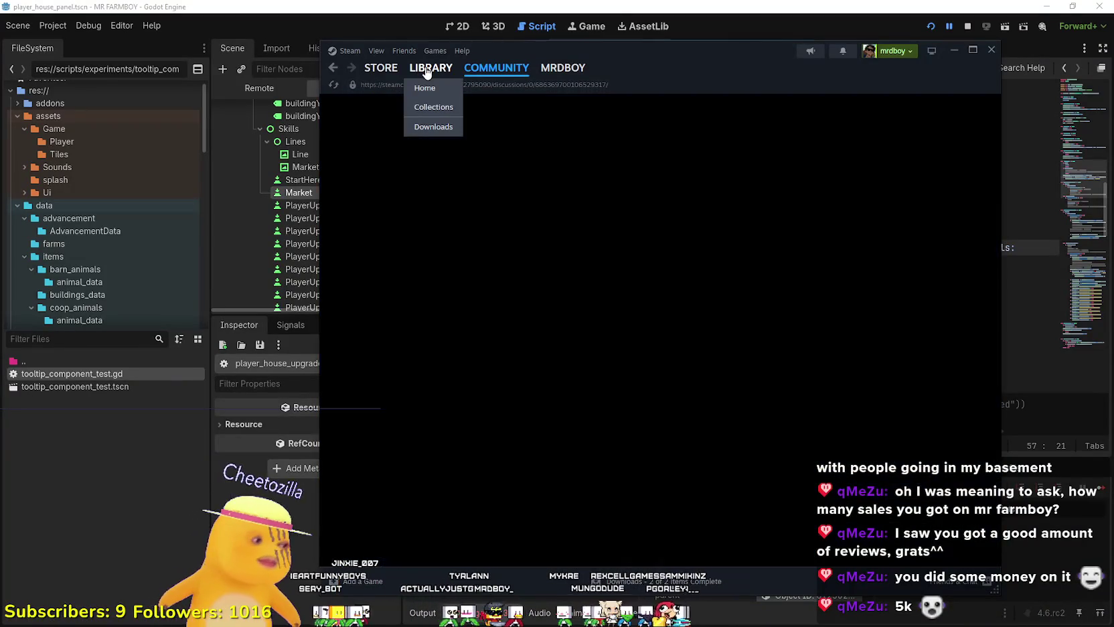
key(alt+Tab)
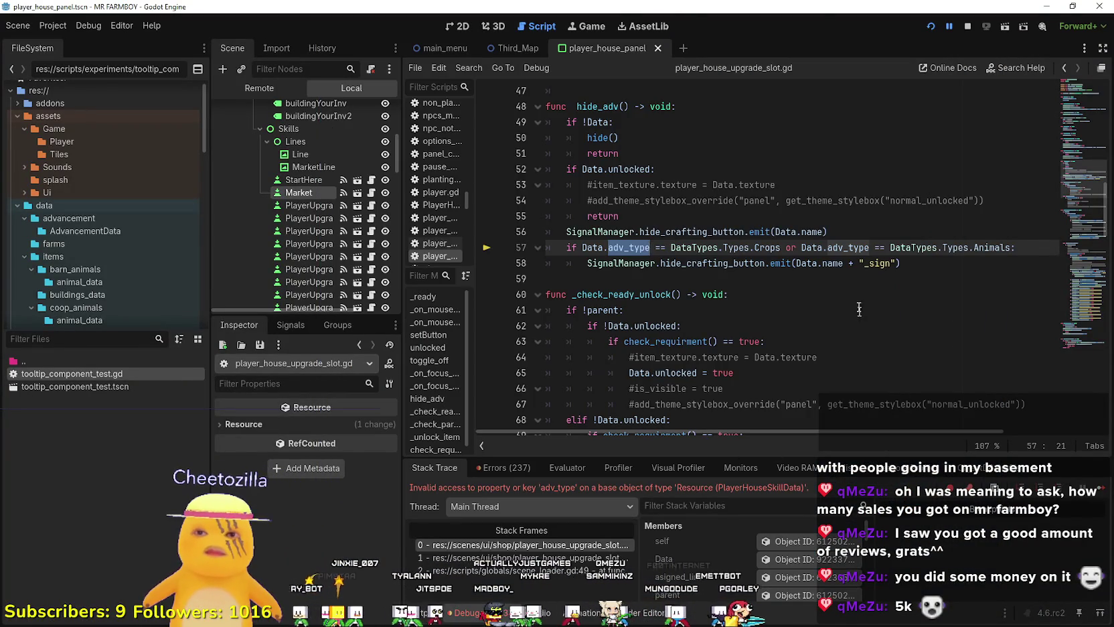
- Highlight the adv_type condition on line 57 and the hide_crafting_button emit on line 56, then return to Steam
click(1015, 247)
drag(1015, 247, 556, 246)
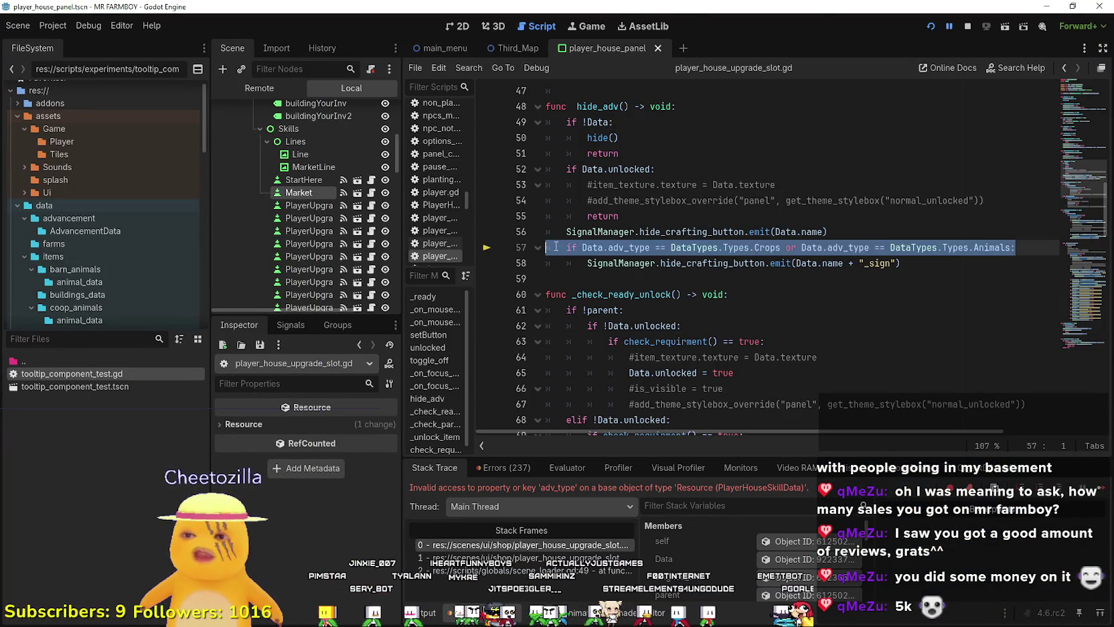
drag(914, 232, 566, 232)
click(914, 229)
drag(914, 232, 566, 232)
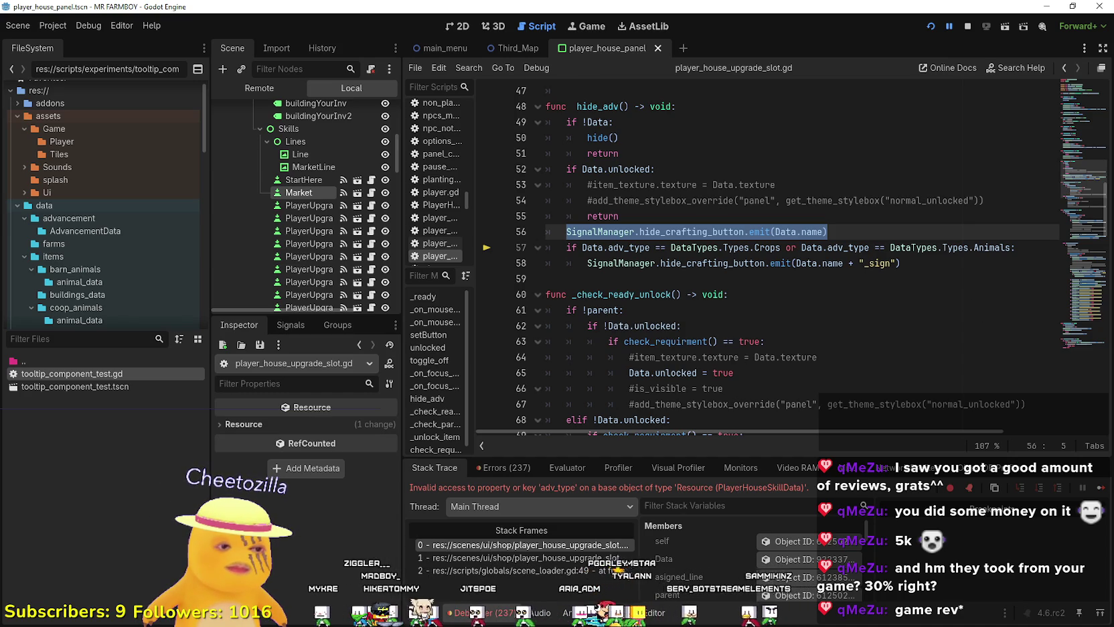
key(alt+Tab)
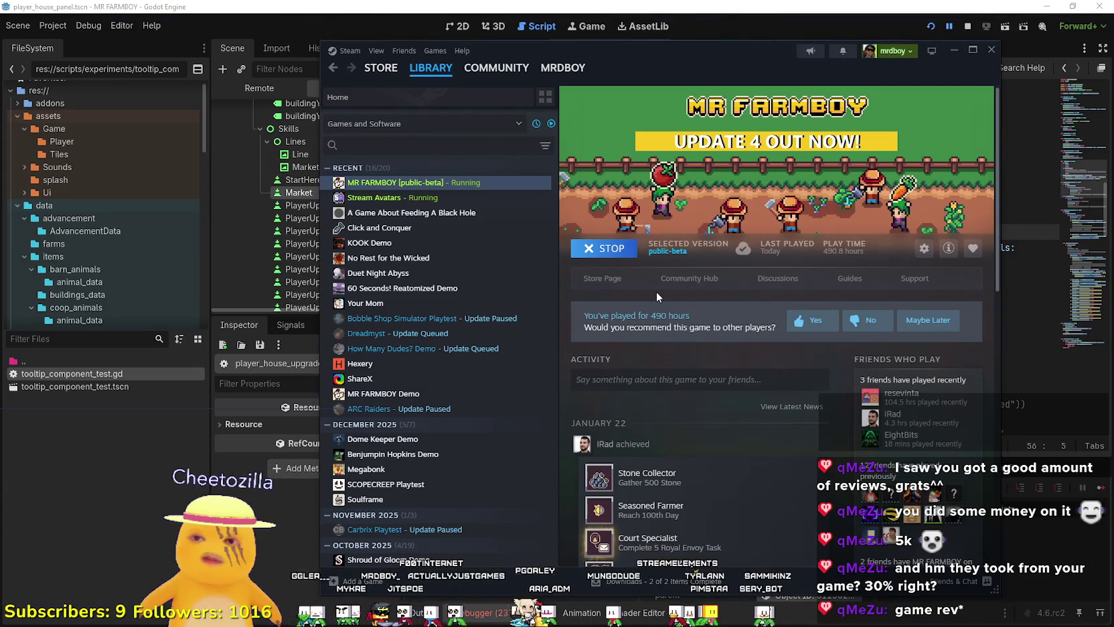
- Open the MR FARMBOY community hub and scroll through its Public Beta Update 5 RC Part 1 and 2 posts
click(702, 279)
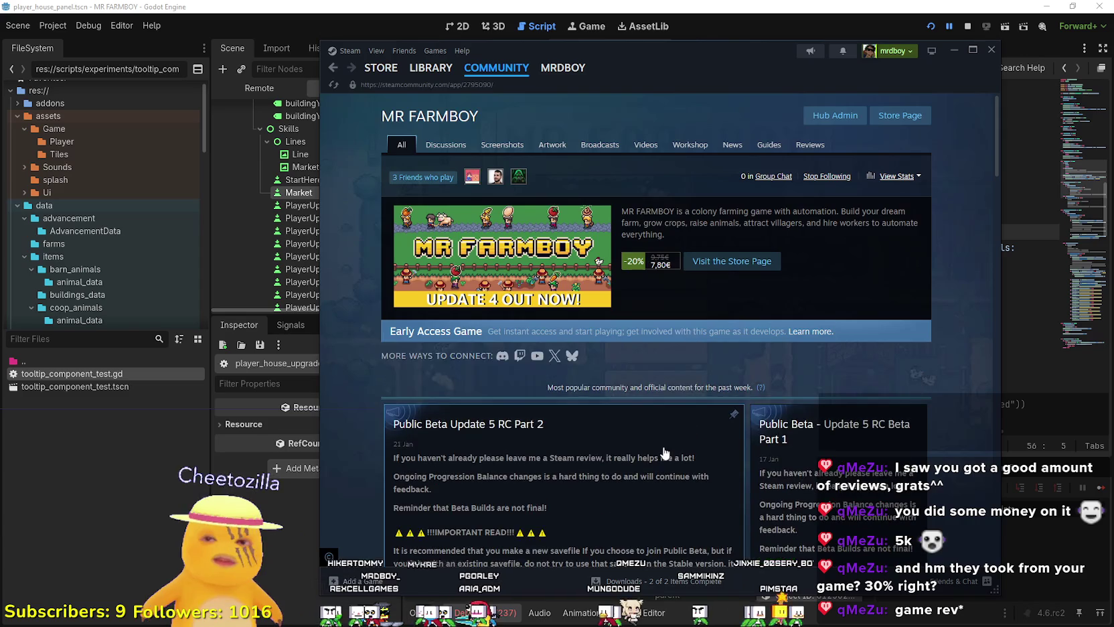
scroll(655, 429, down, 5)
scroll(741, 378, up, 5)
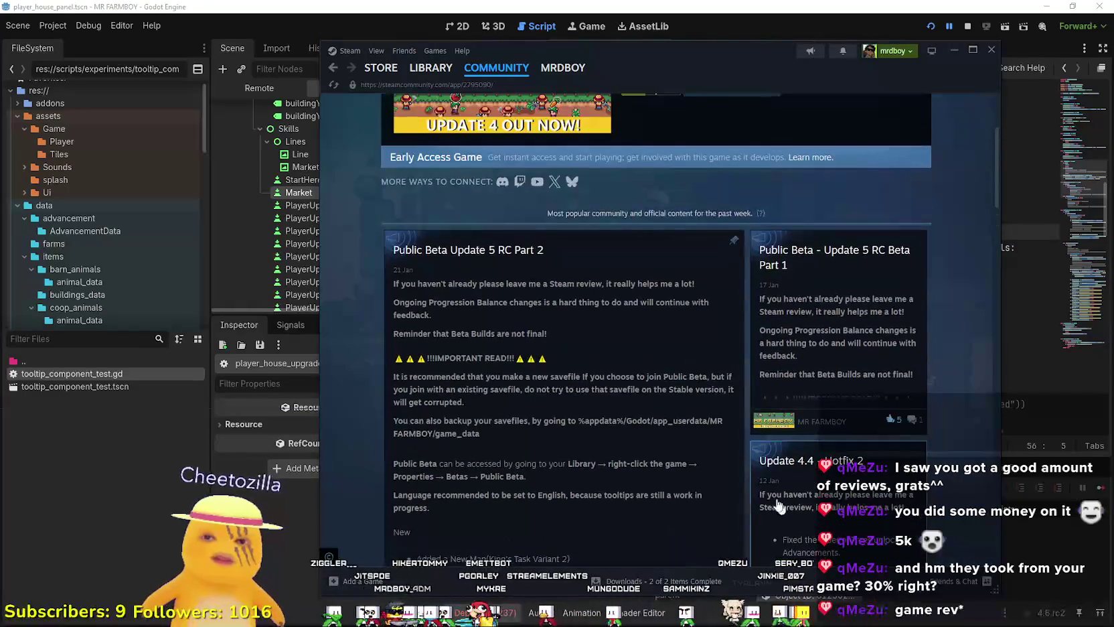
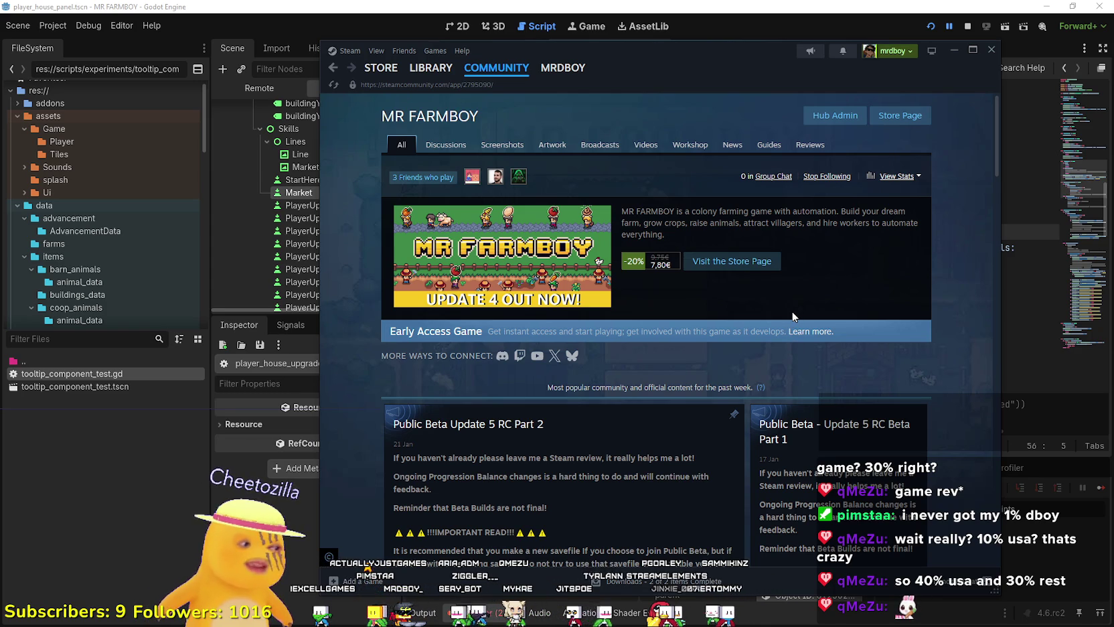
- Select and clear text on the MR FARMBOY community page, then start a screen-region snip
mouse_move(776, 399)
mouse_down()
mouse_move(746, 236)
mouse_move(772, 116)
mouse_up()
click(874, 328)
mouse_move(780, 379)
mouse_down()
mouse_move(724, 143)
mouse_move(837, 167)
mouse_up()
click(918, 332)
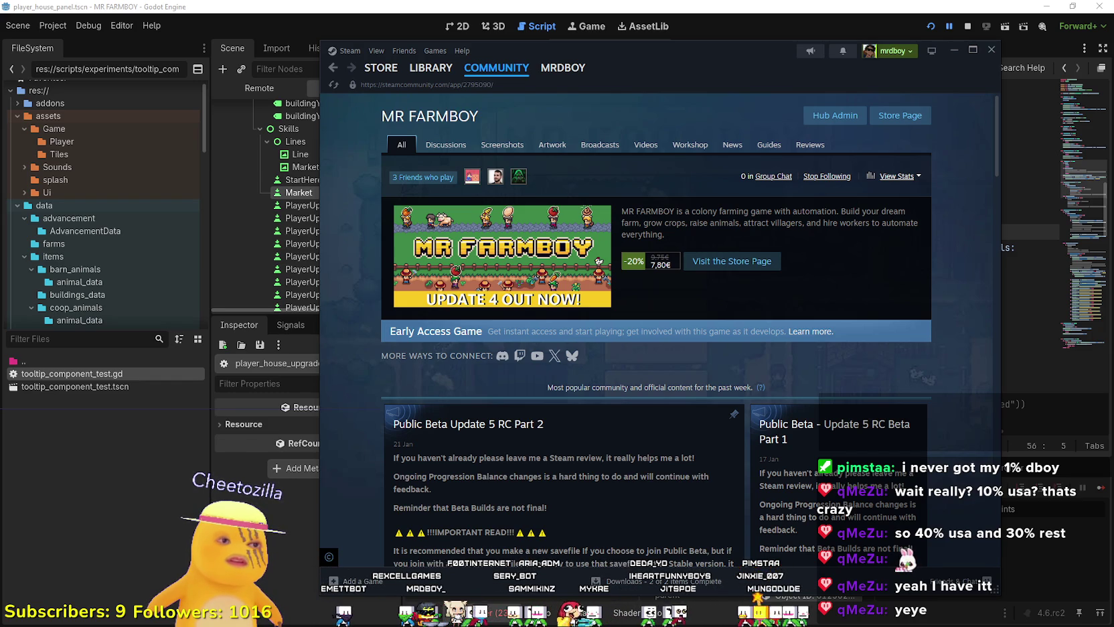
key(super+shift+s)
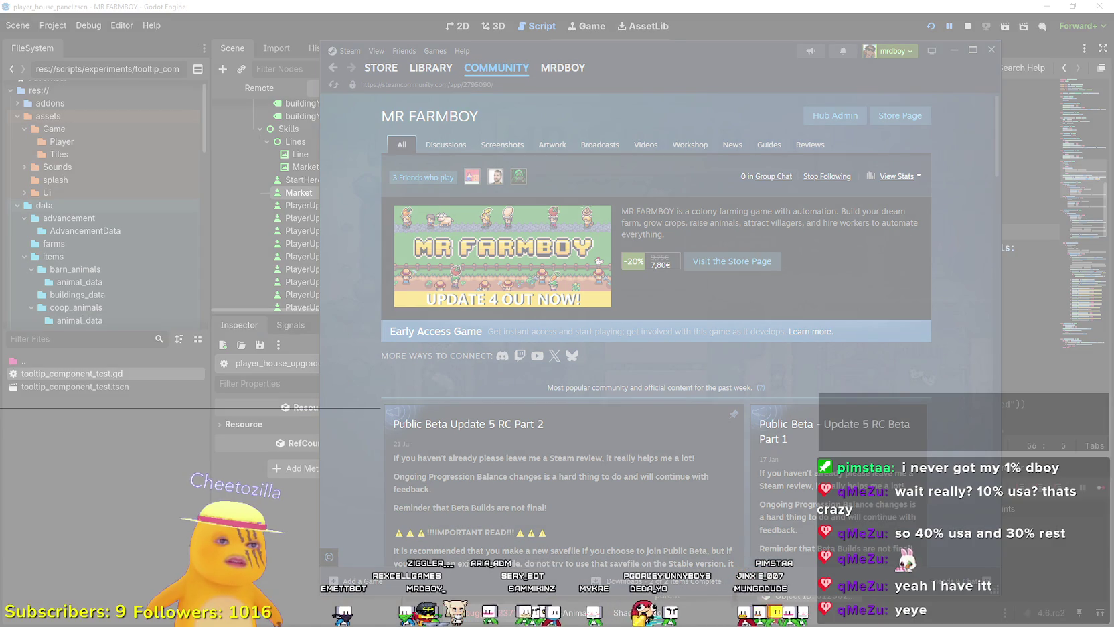
- Cancel the snip overlay and switch to the saved tax-information snip
key(Escape)
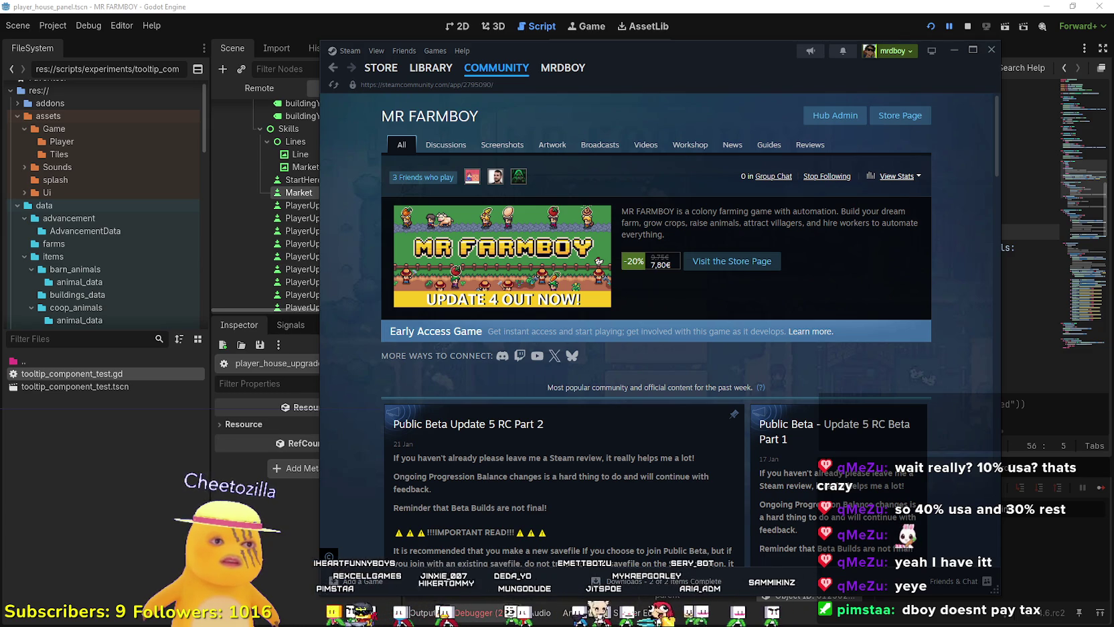
key(alt+Tab)
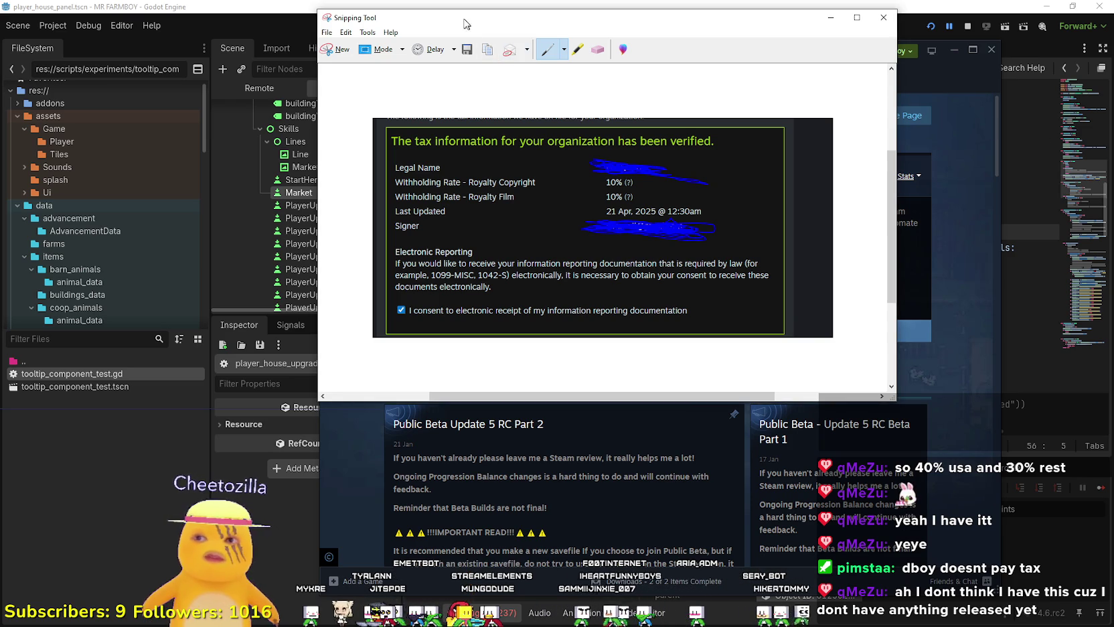
- Close the tax-information snip and cancel two further screen-capture attempts
key(alt+F4)
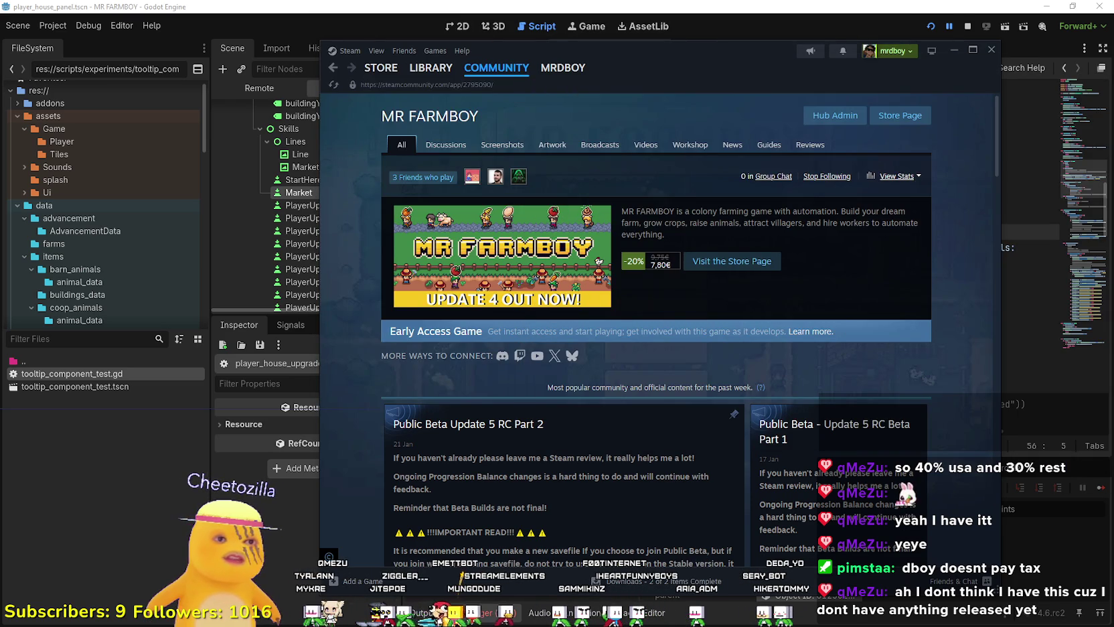
key(super+shift+s)
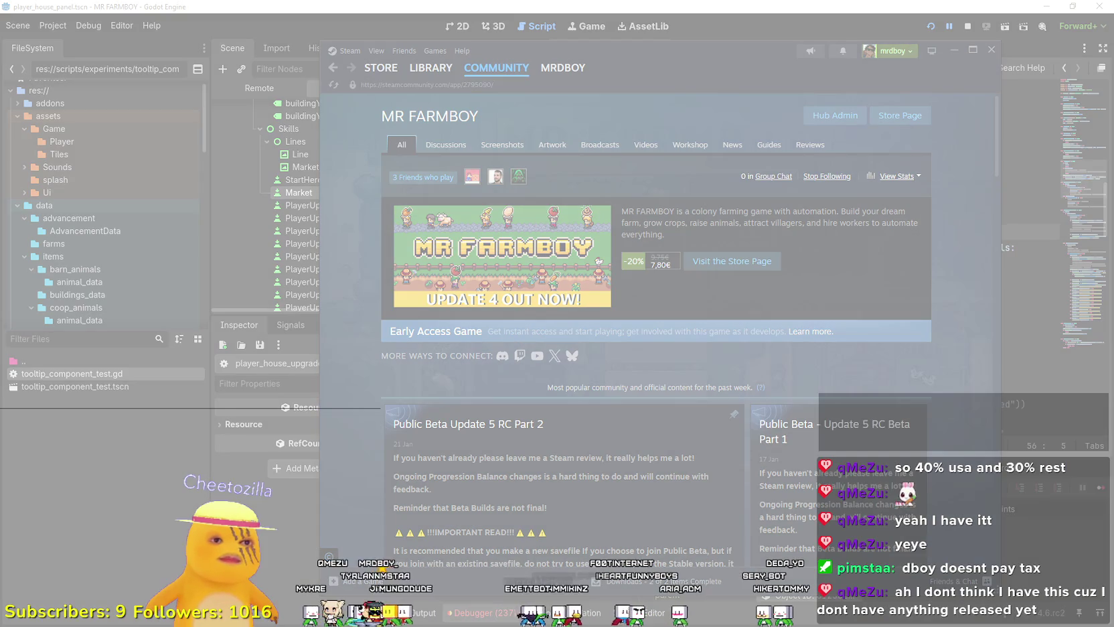
key(Escape)
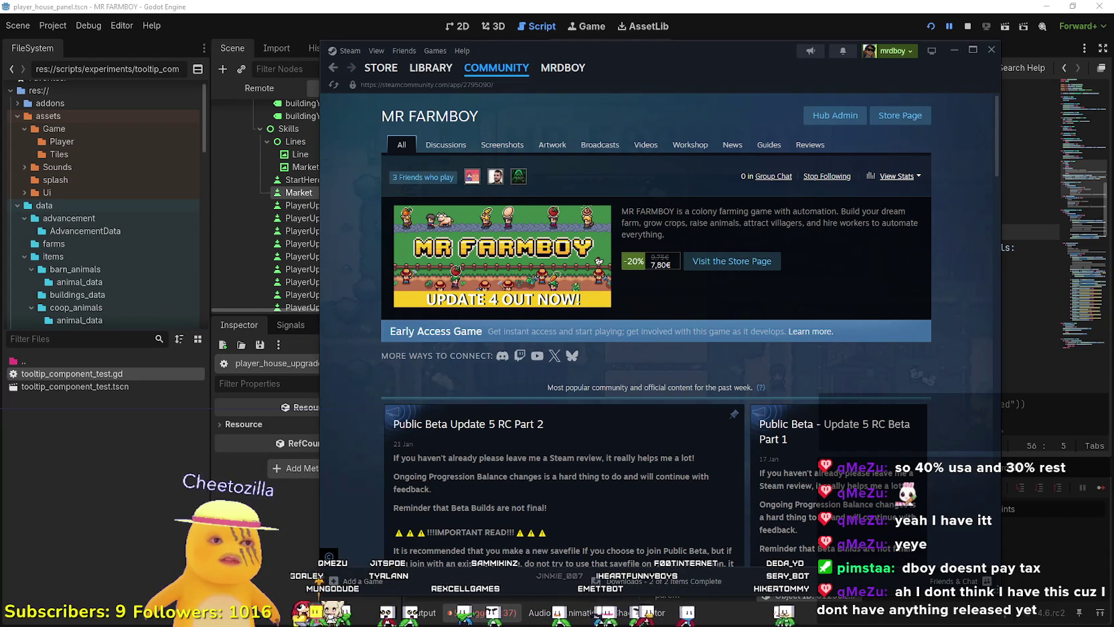
key(super+shift+s)
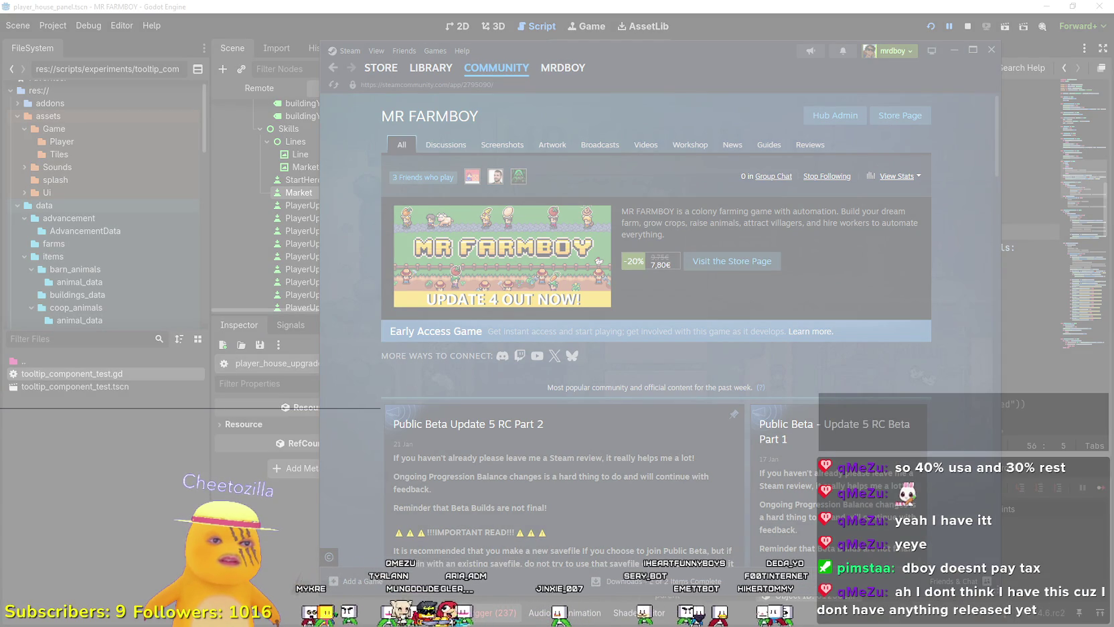
key(Escape)
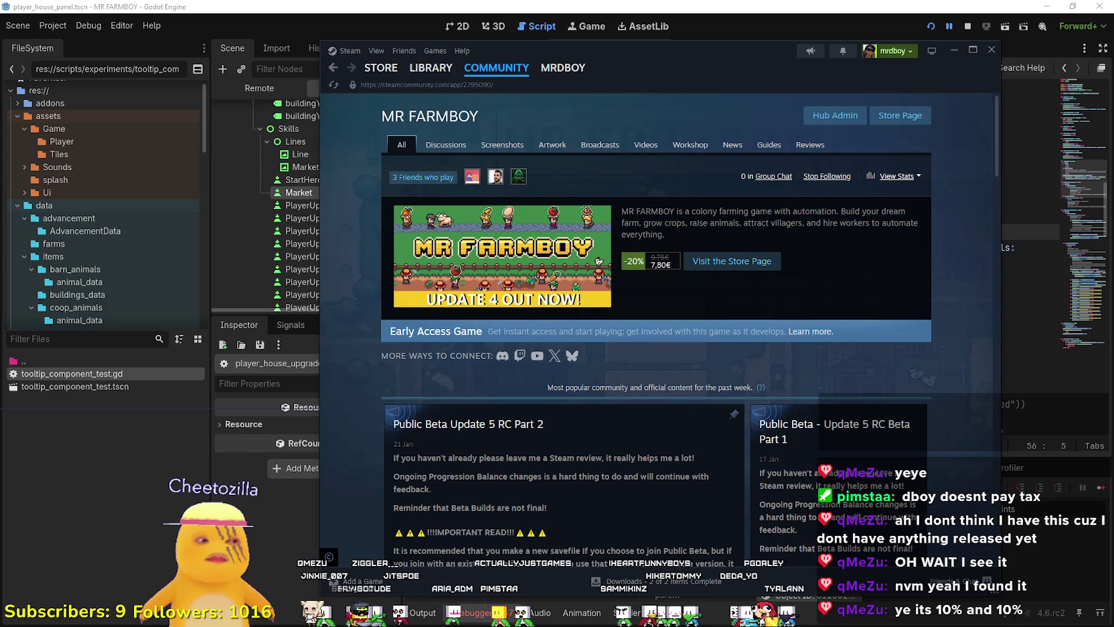
- Select and clear text on the community page, then return to the Godot script editor
mouse_move(818, 383)
mouse_down()
mouse_move(814, 122)
mouse_move(942, 213)
mouse_up()
click(946, 217)
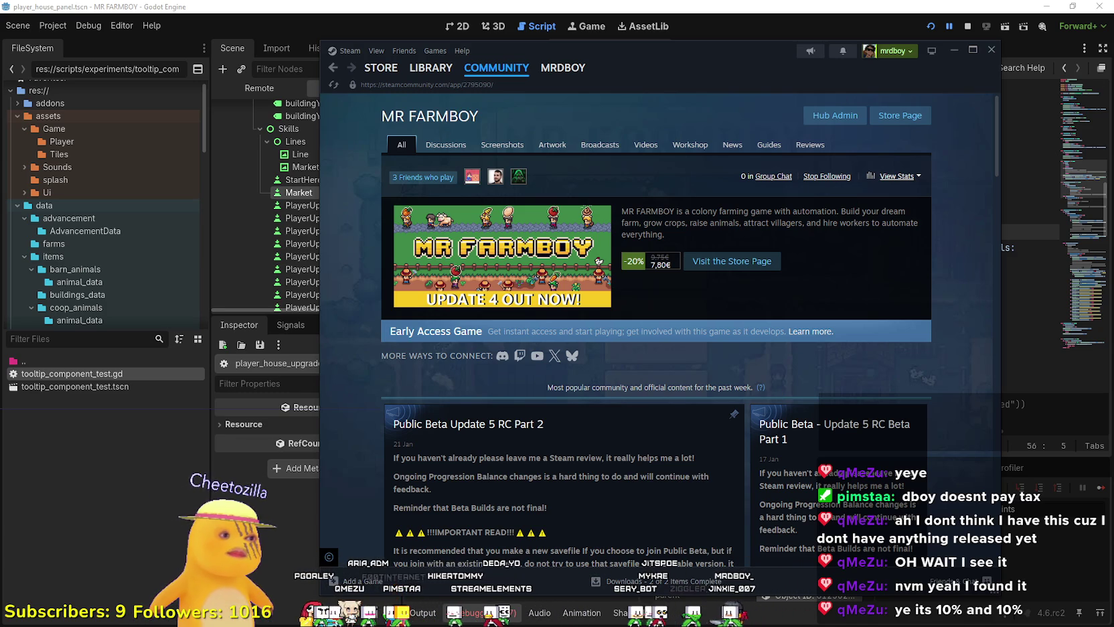
triple_click(805, 363)
click(914, 380)
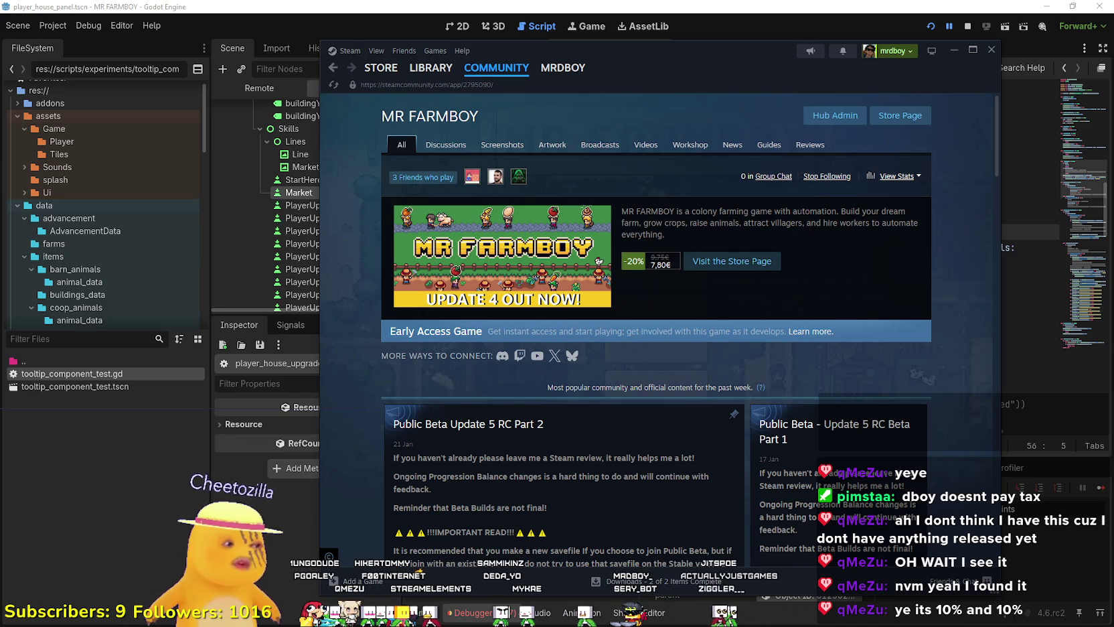
key(alt+Tab)
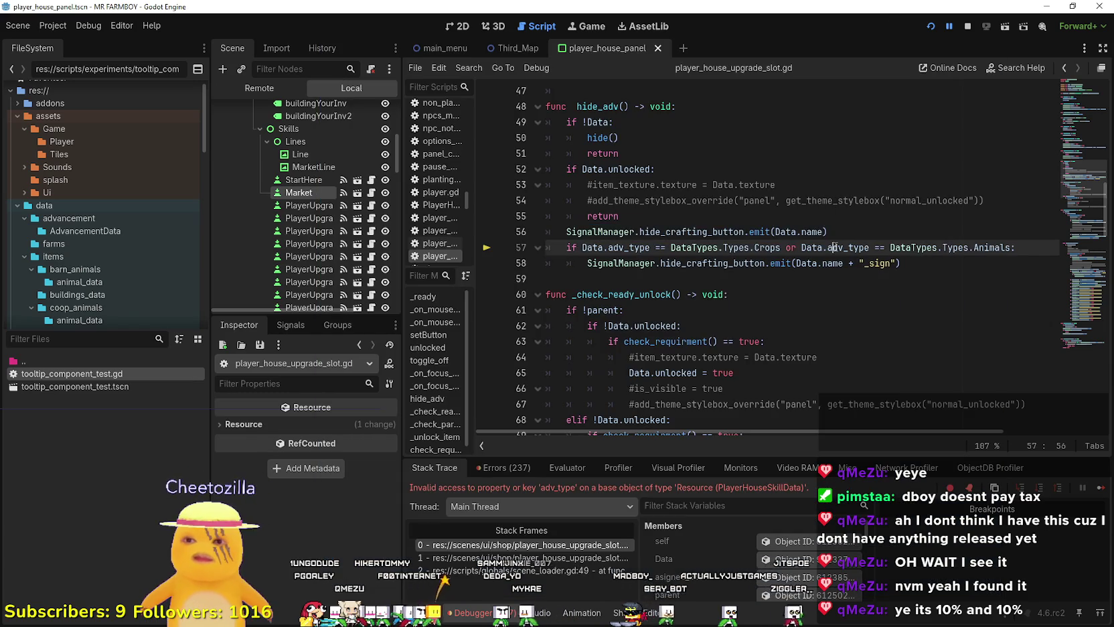
- Insert an unindented blank line 57 between the crafting-button emit and the adv_type check
click(803, 294)
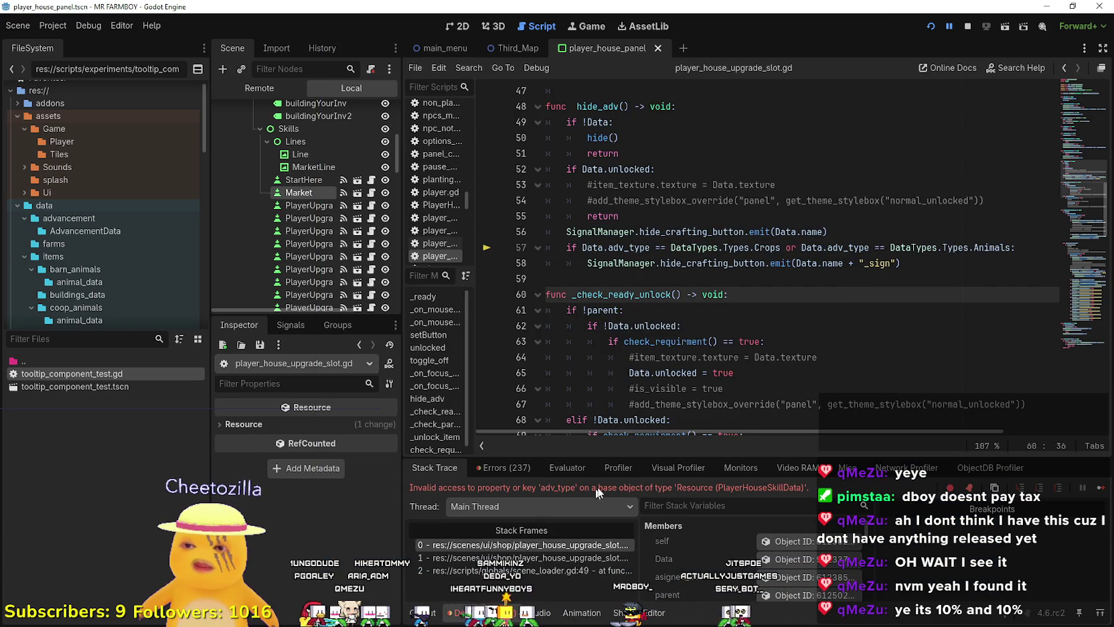
click(841, 225)
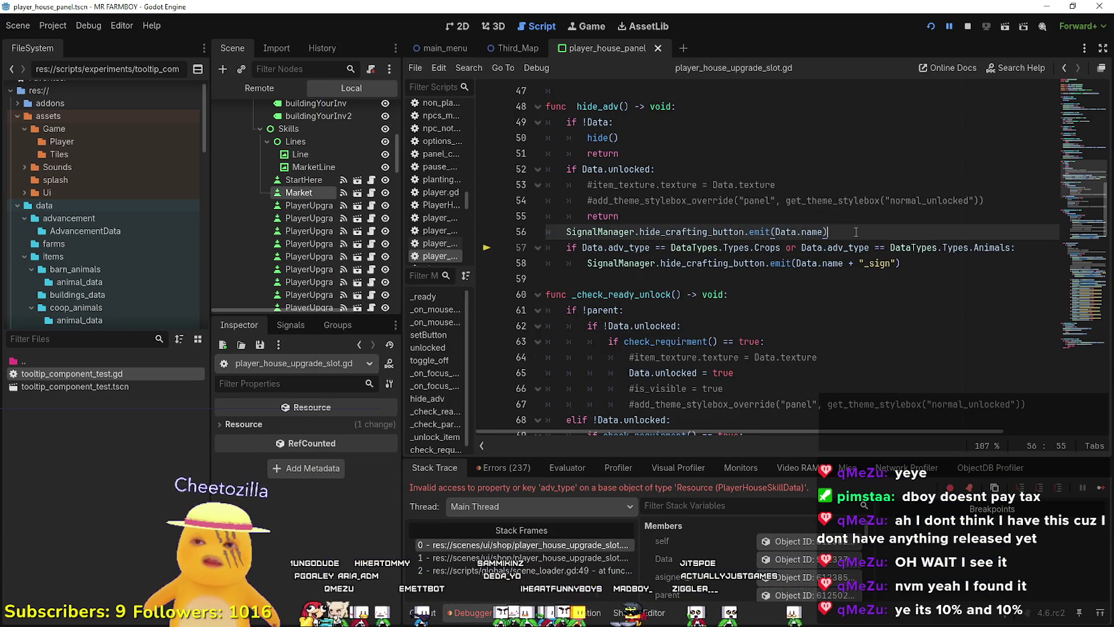
key(Return)
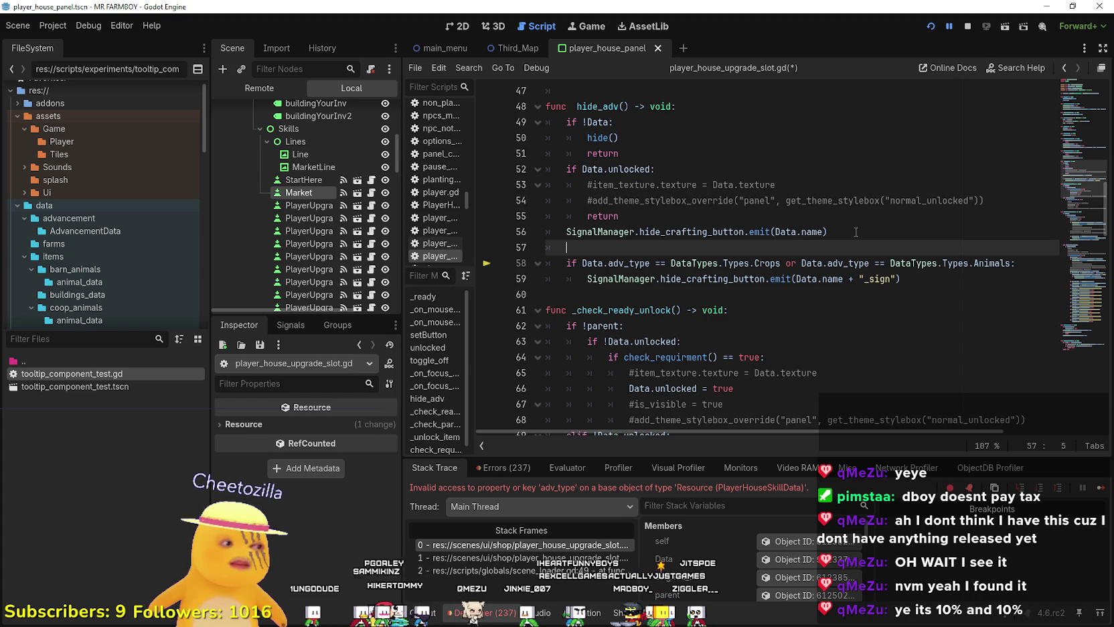
key(BackSpace)
key(Down)
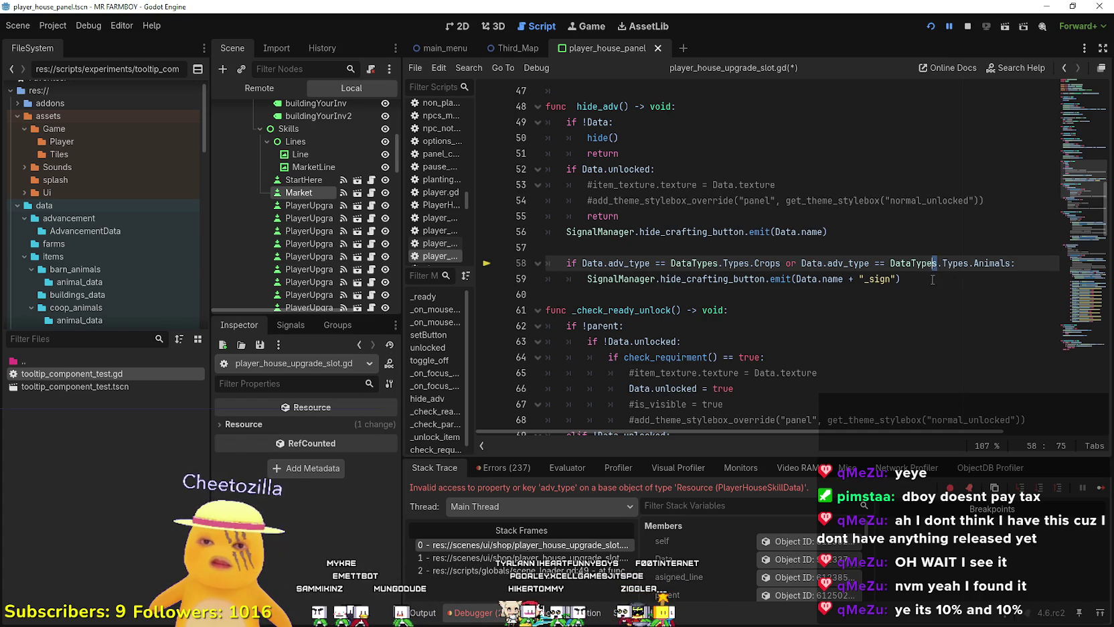
key(shift+Down)
key(shift+Down)
click(681, 249)
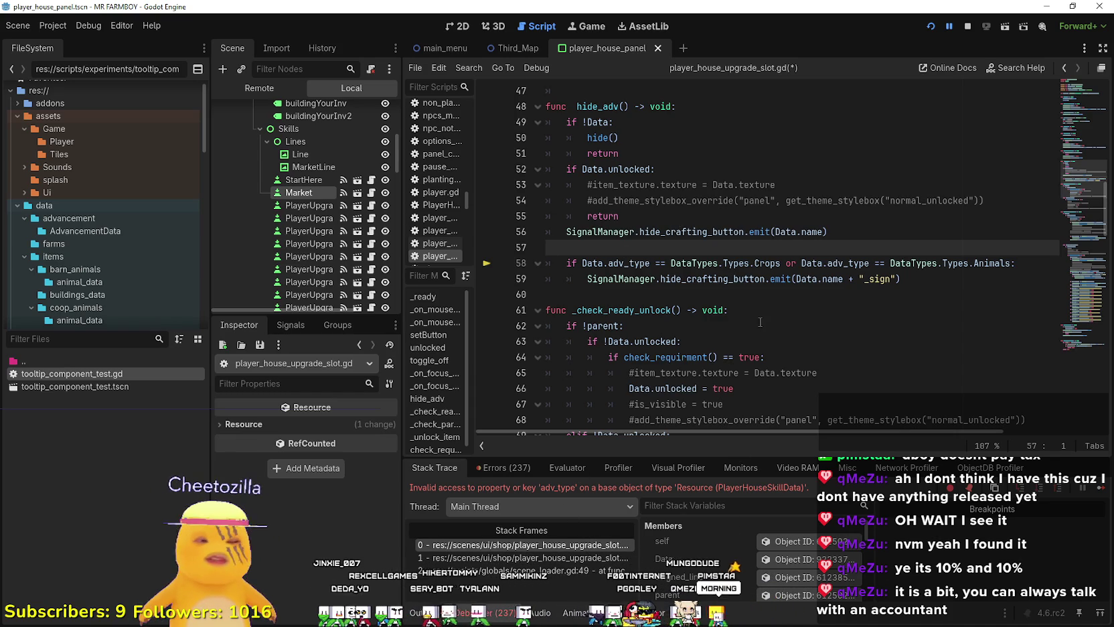
click(700, 217)
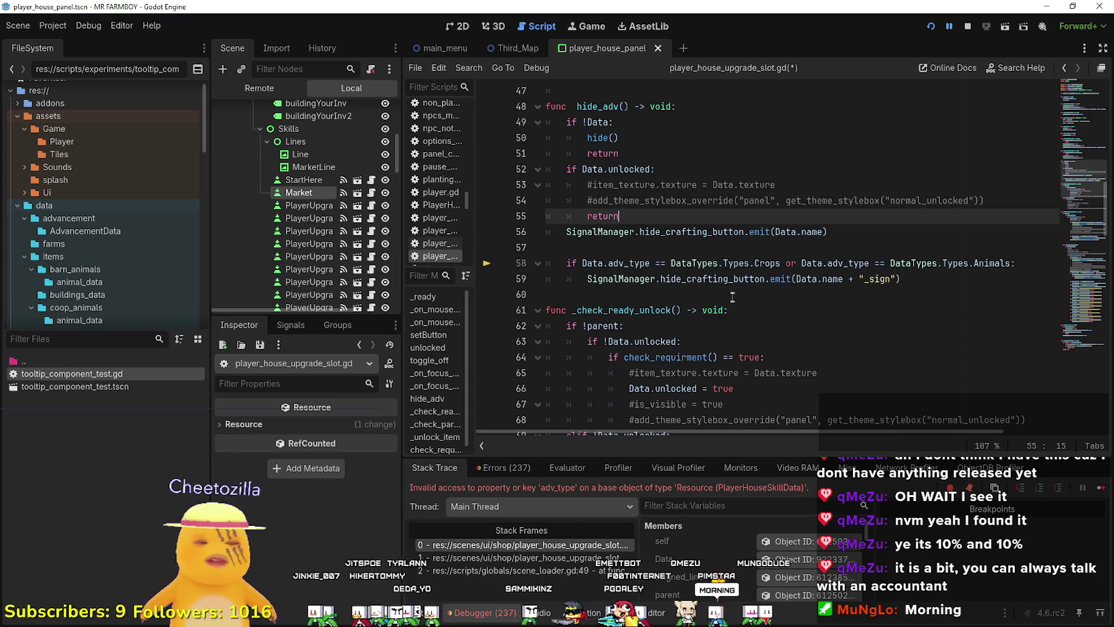
click(712, 246)
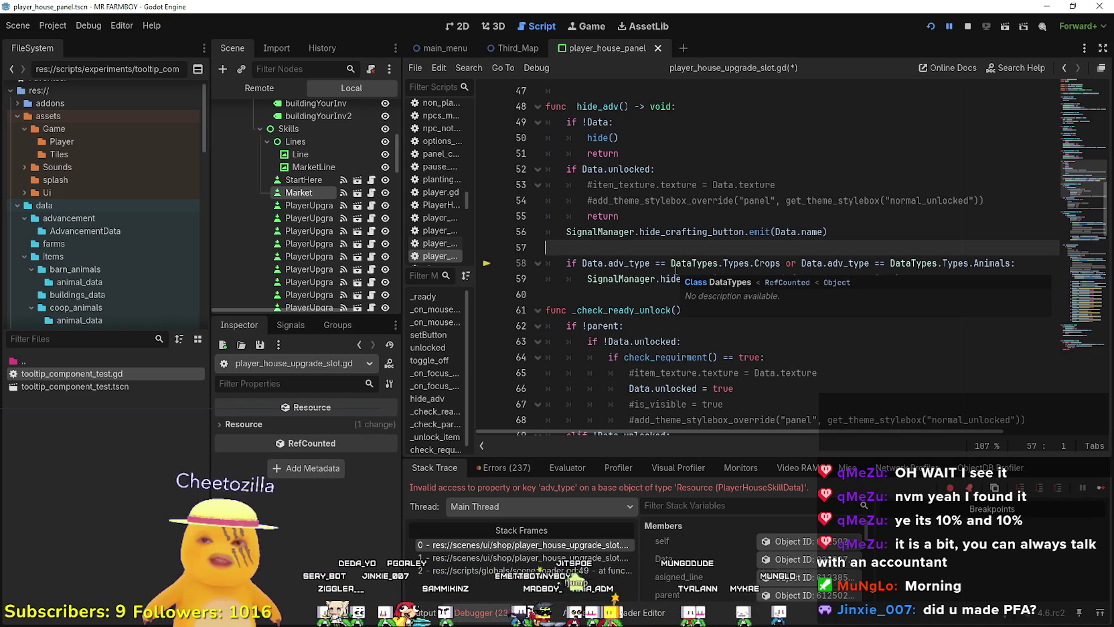
- Move the caret around lines 54–57 of hide_adv while reviewing the unlocked check
click(670, 219)
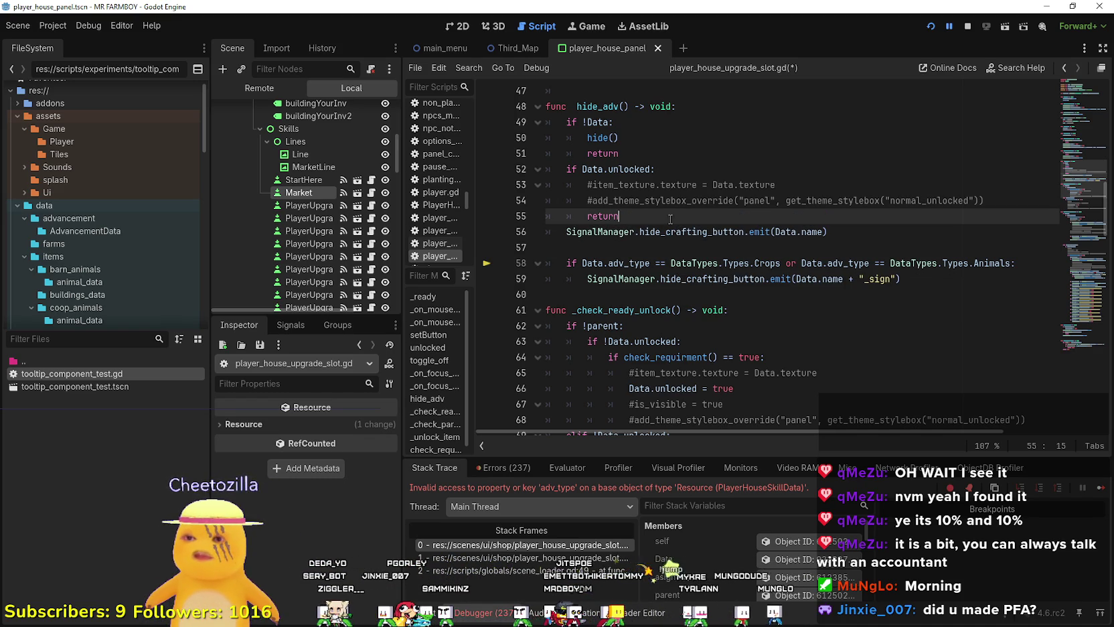
click(699, 261)
click(702, 247)
scroll(706, 248, up, 1)
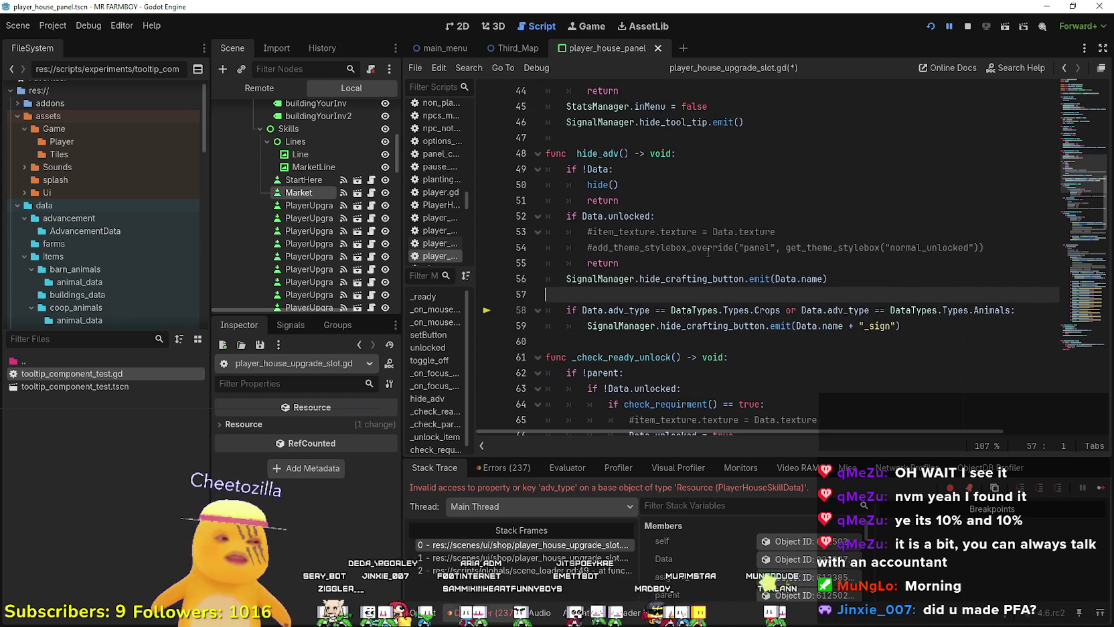
click(690, 265)
scroll(690, 266, up, 2)
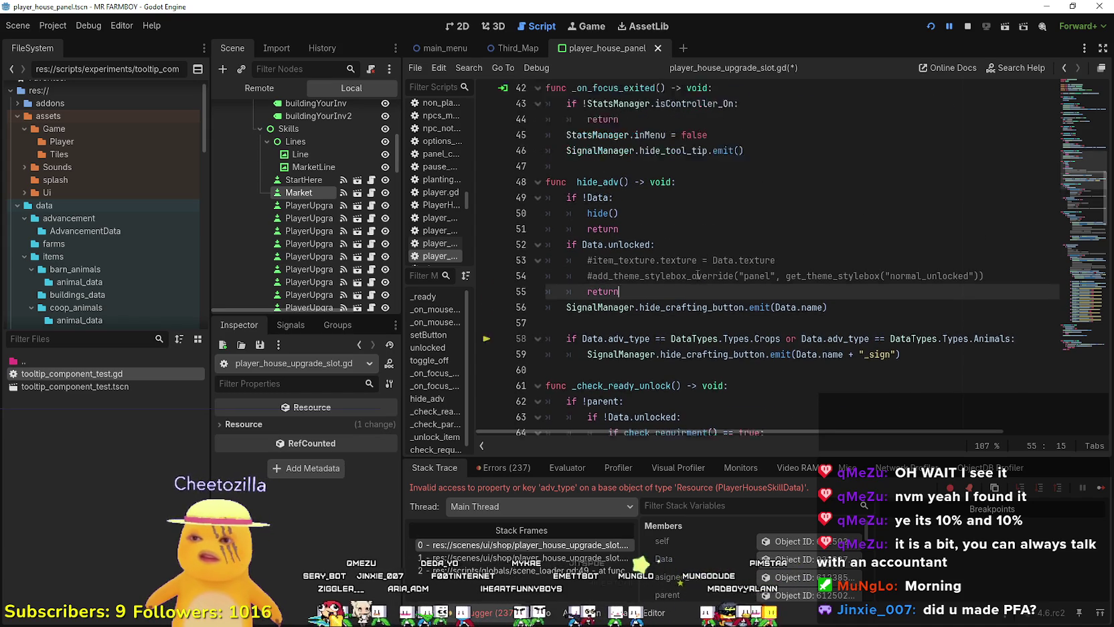
mouse_move(990, 327)
mouse_down()
mouse_move(486, 340)
mouse_move(517, 308)
mouse_up()
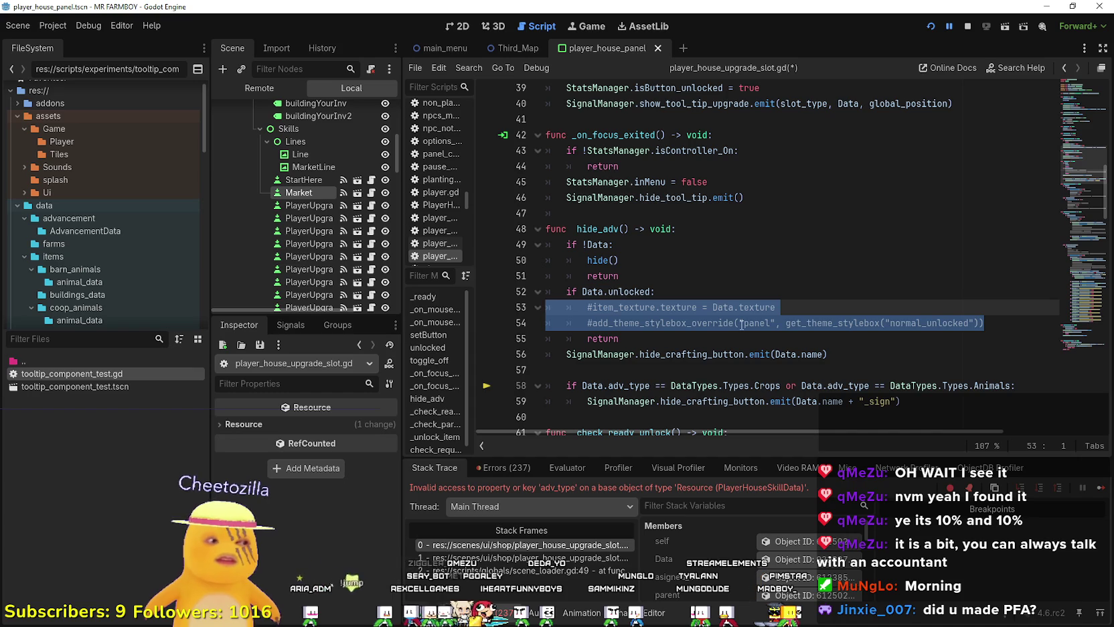
key(Right)
key(Down)
scroll(742, 324, down, 1)
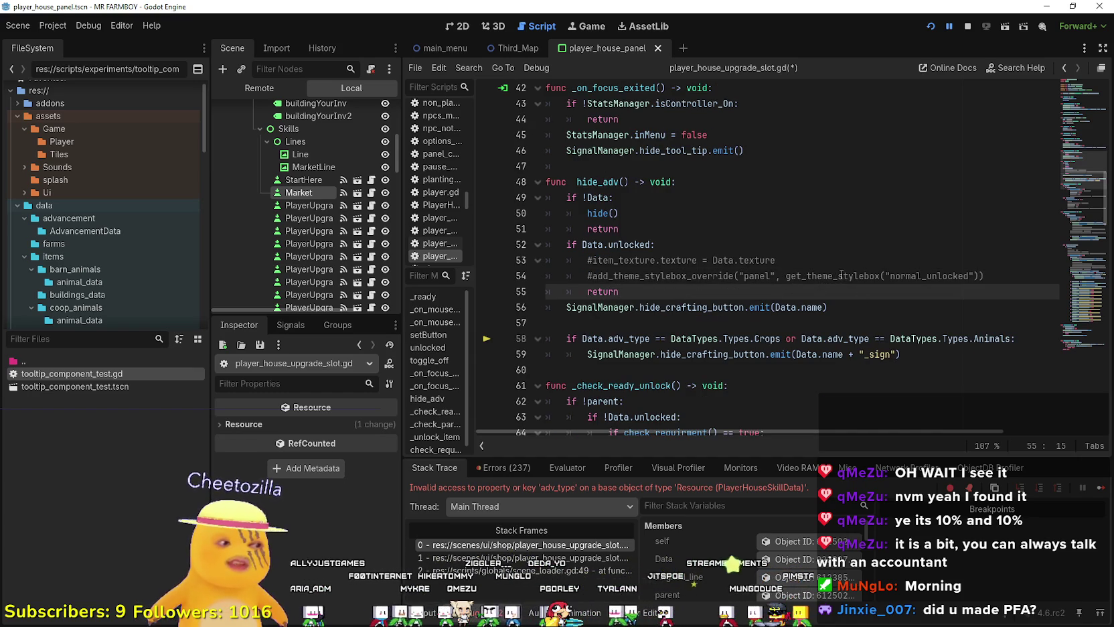
- Select the commented texture and stylebox lines 53–54 under the Data.unlocked check
click(976, 276)
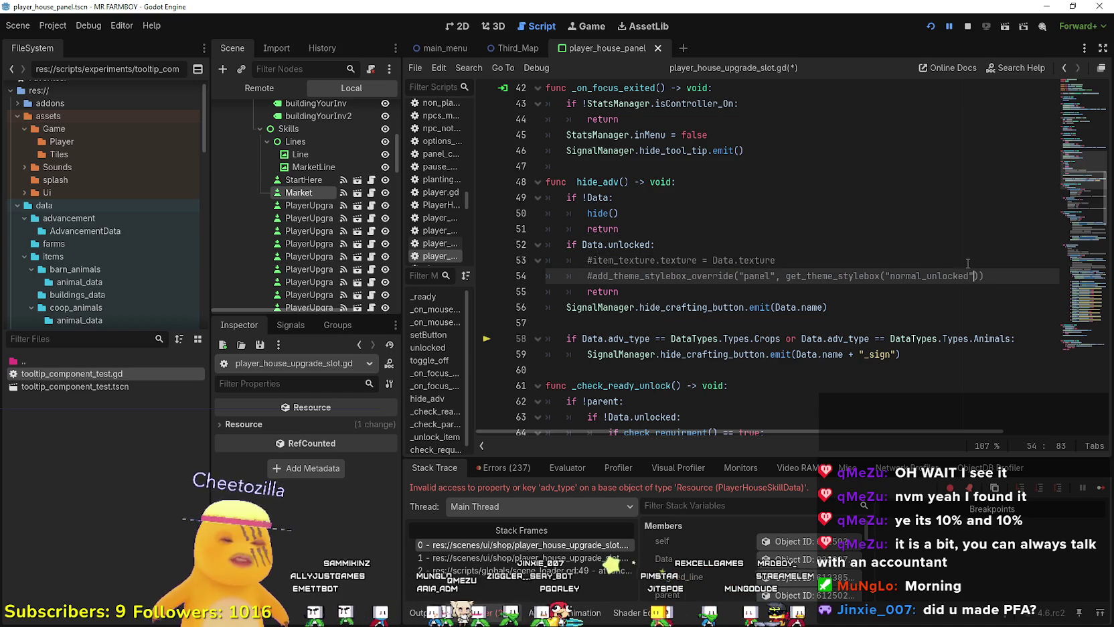
drag(977, 276, 593, 244)
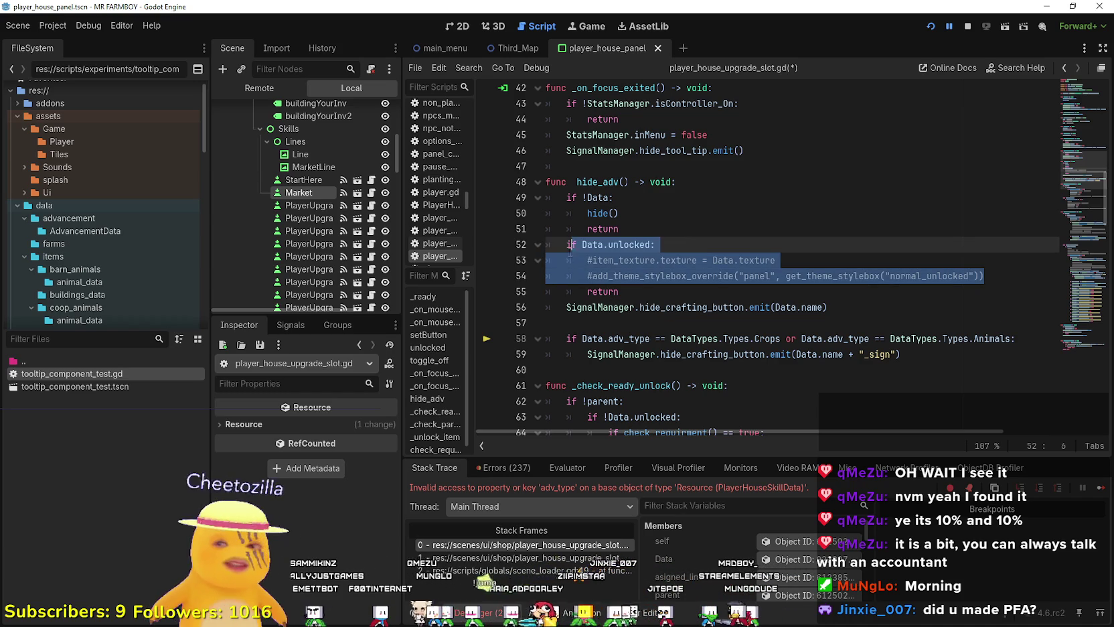
click(662, 276)
mouse_move(999, 276)
mouse_down()
mouse_move(999, 263)
mouse_move(655, 259)
mouse_up()
shift+click(633, 245)
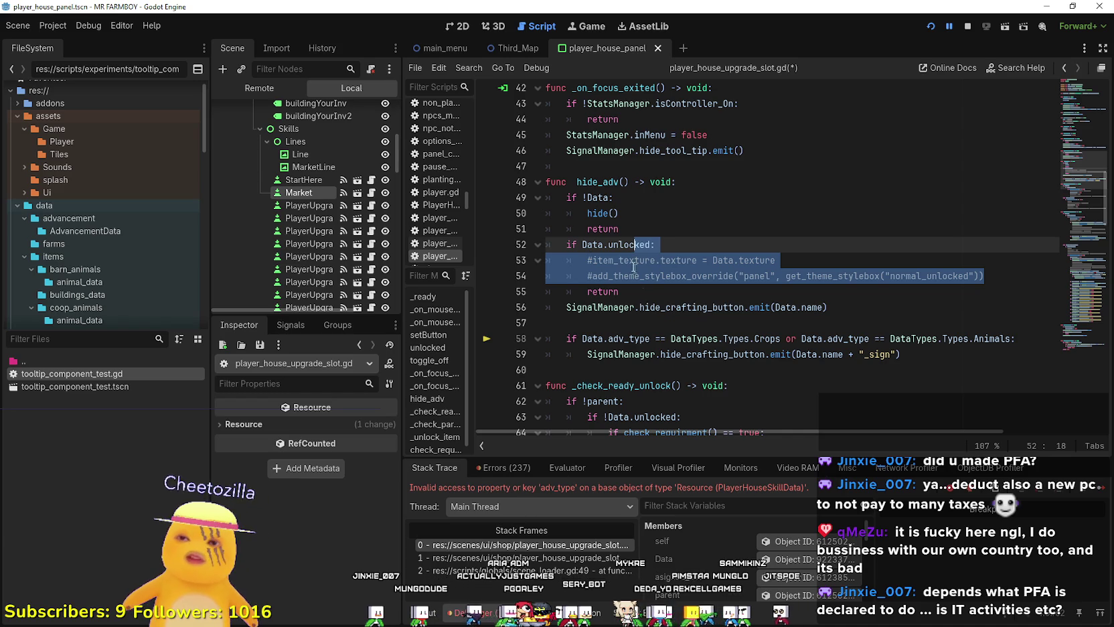
key(Down)
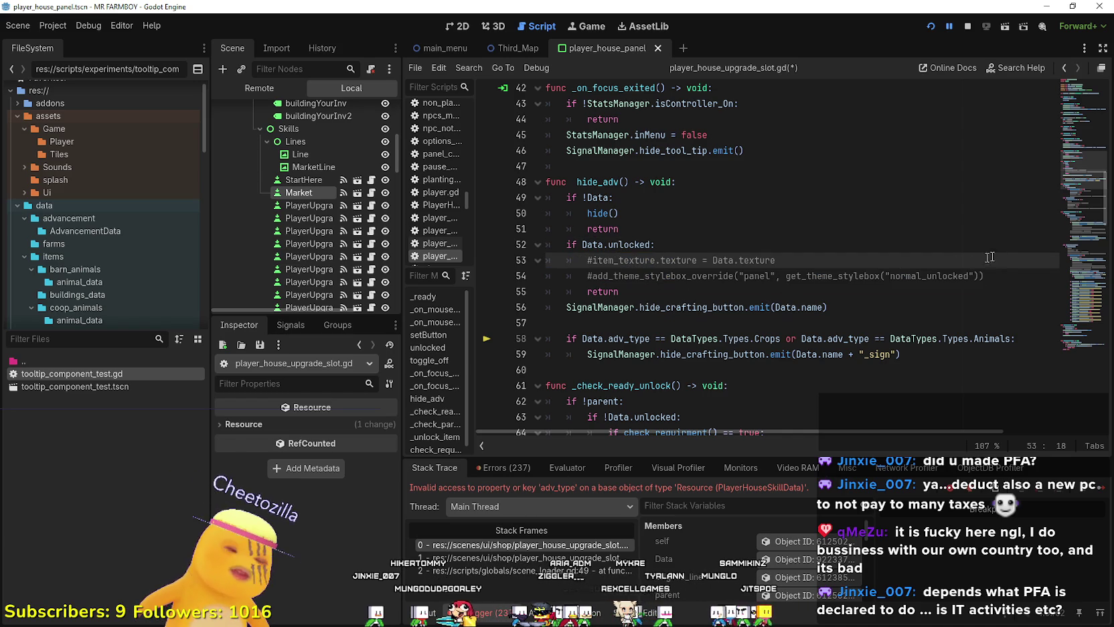
drag(1008, 278, 558, 259)
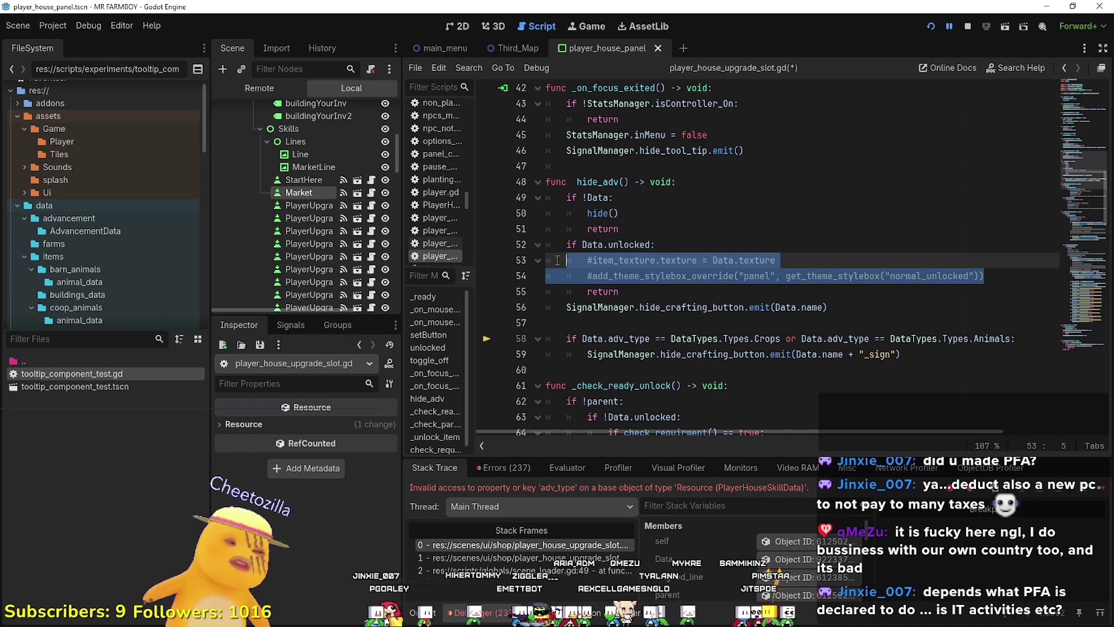
mouse_move(757, 304)
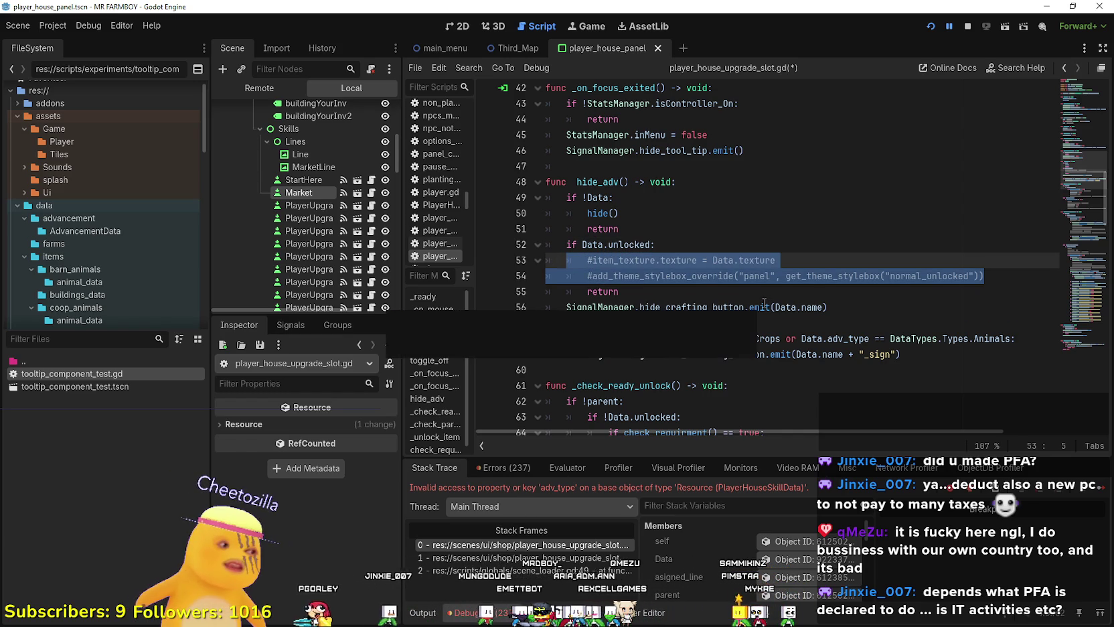
click(700, 246)
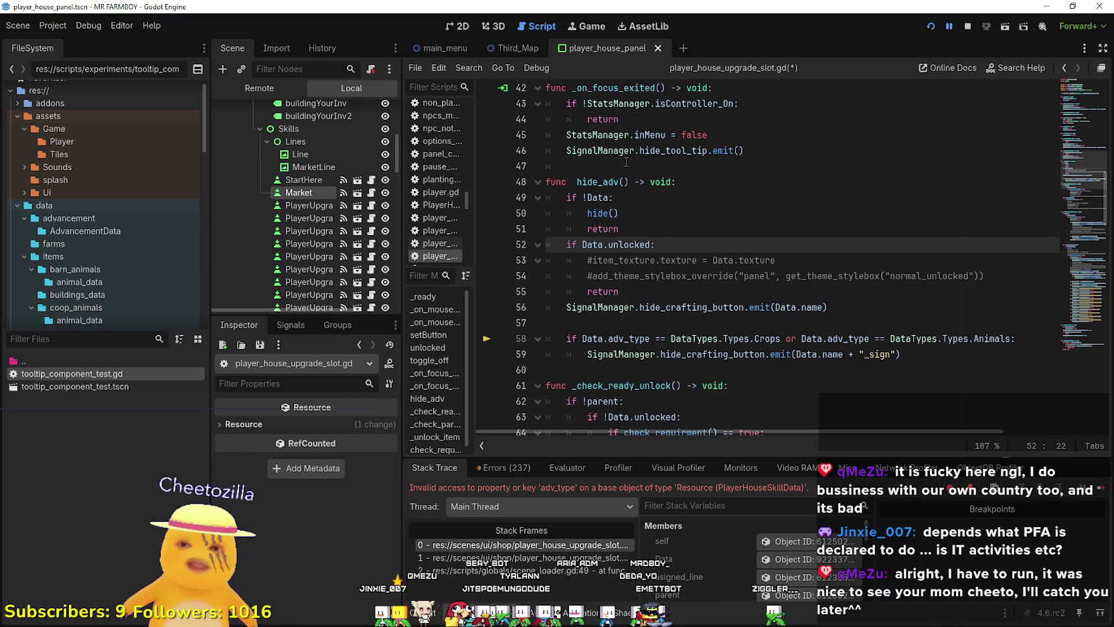
click(733, 260)
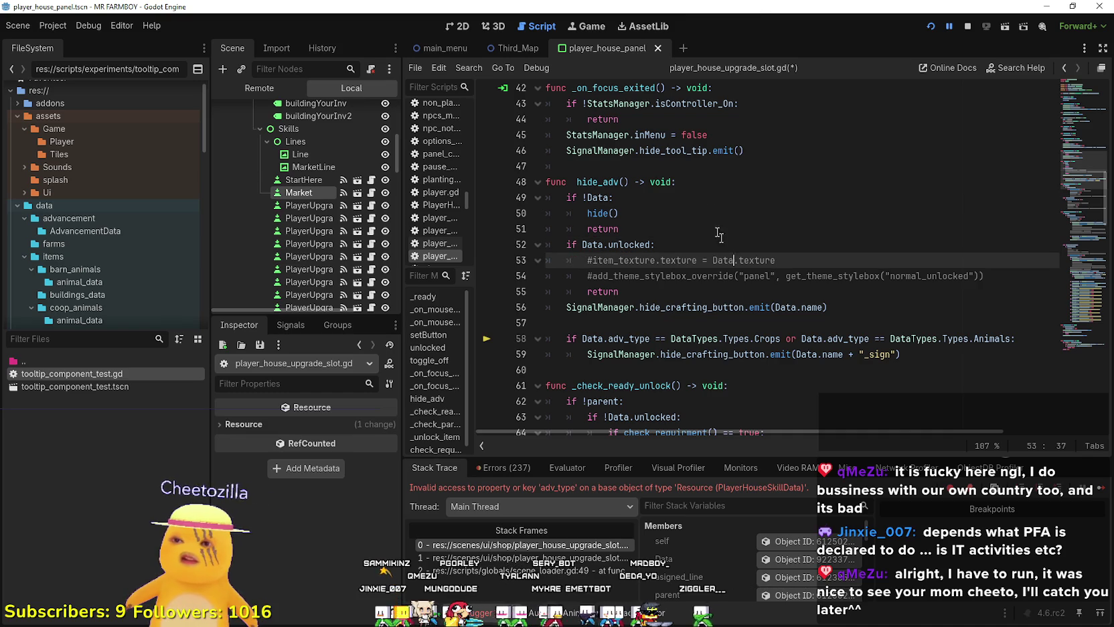
click(673, 243)
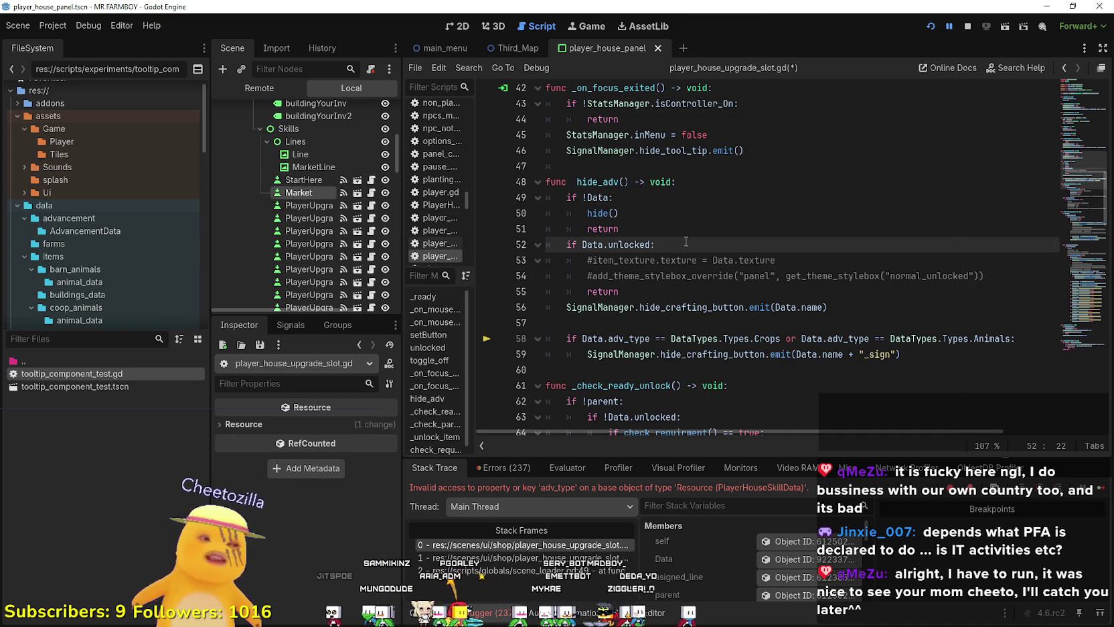
click(854, 259)
click(998, 280)
click(640, 291)
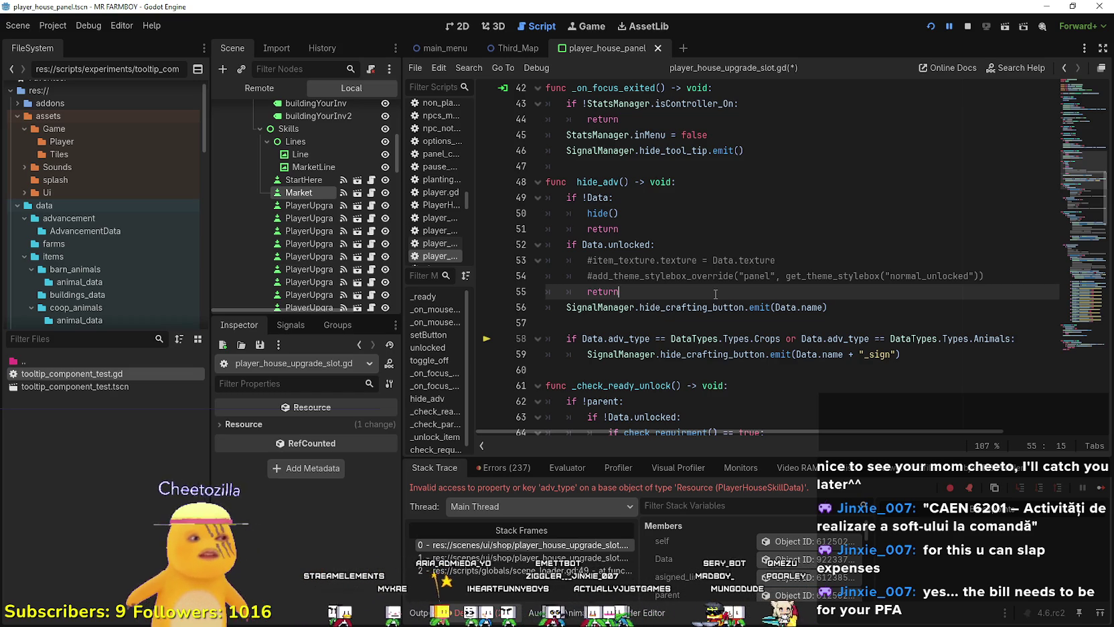
click(746, 276)
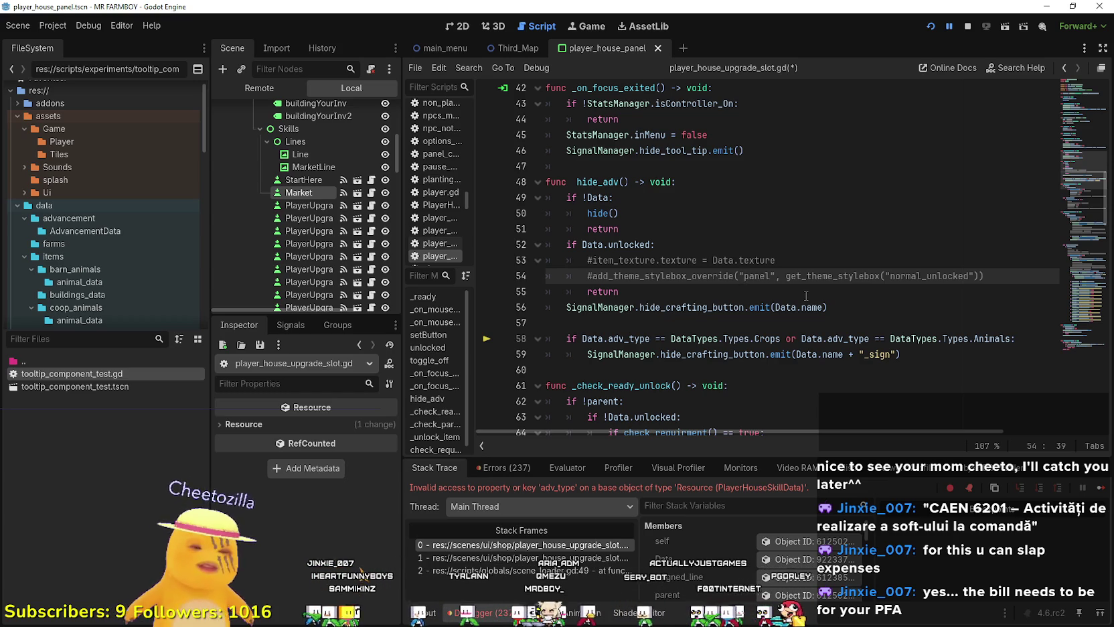
click(817, 231)
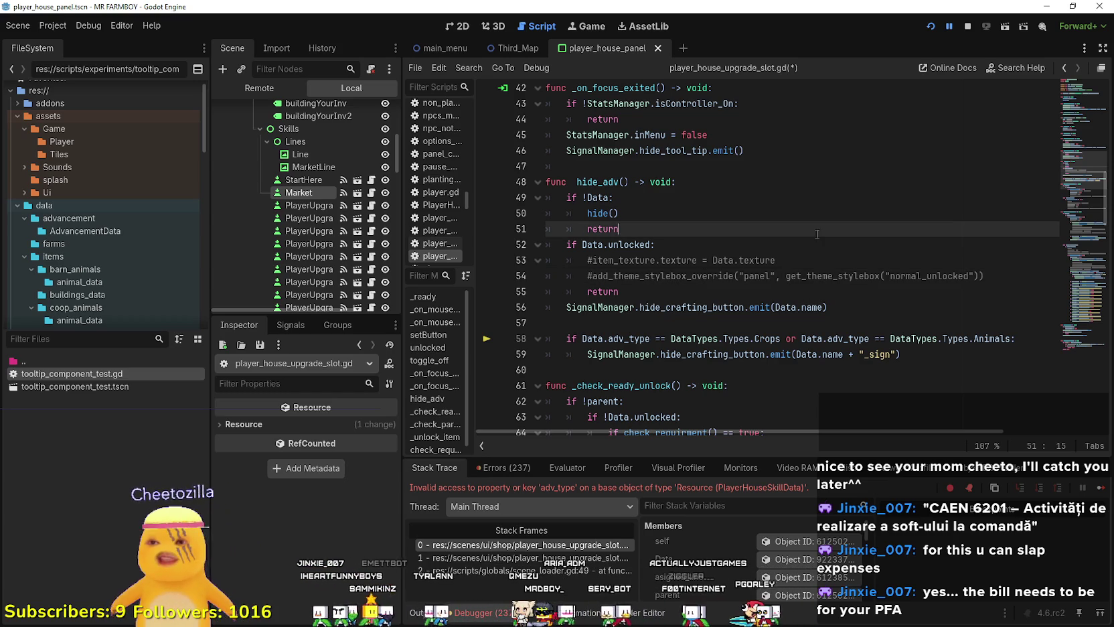
click(800, 266)
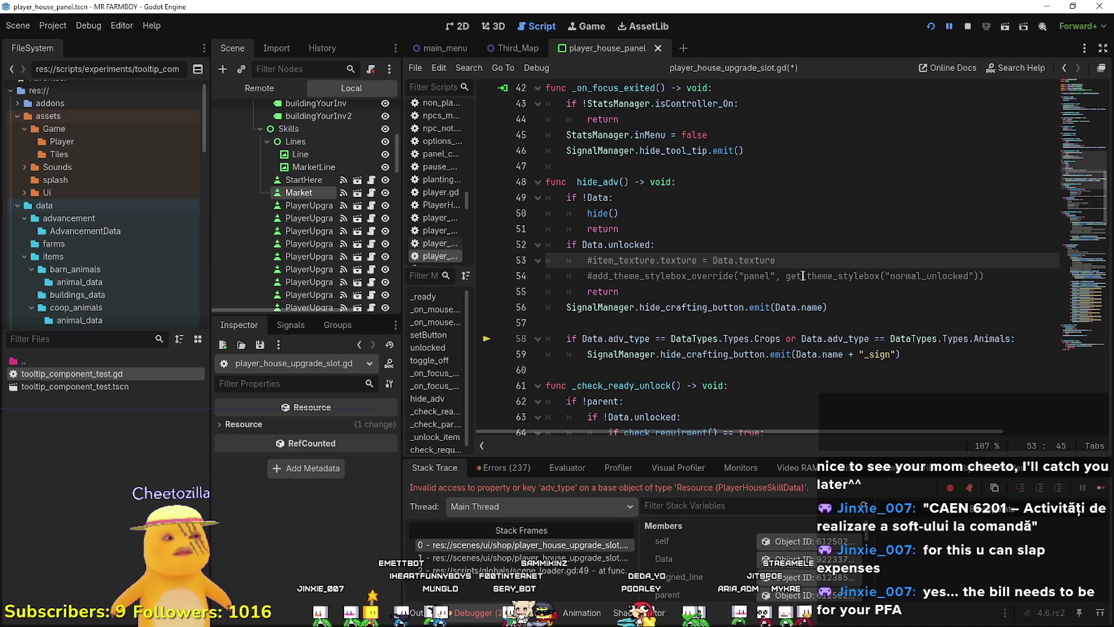
click(792, 275)
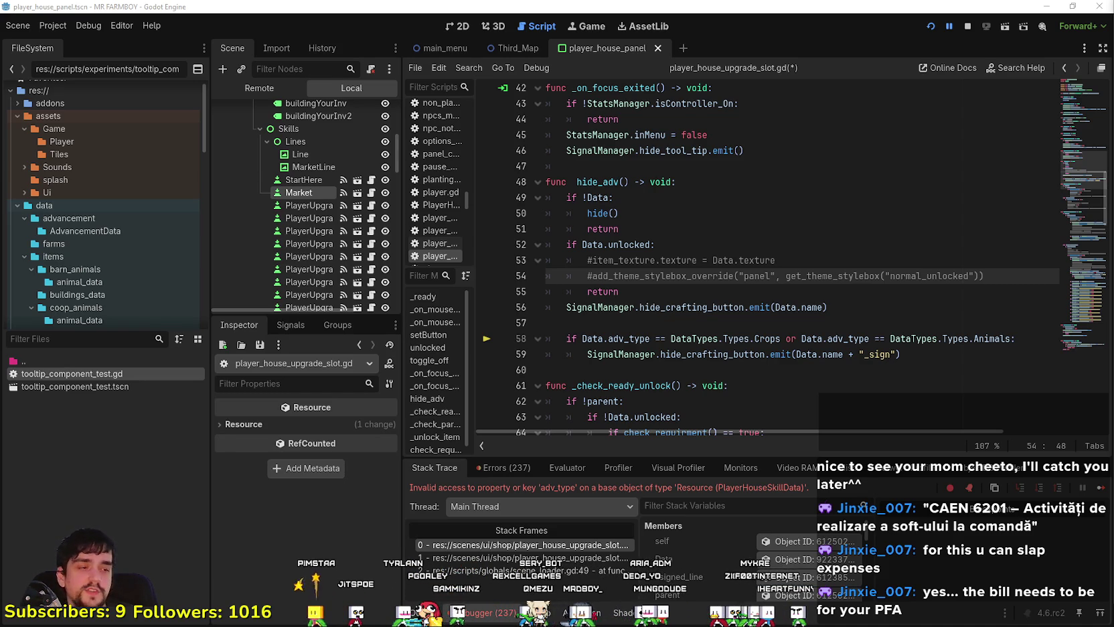
click(662, 321)
click(648, 296)
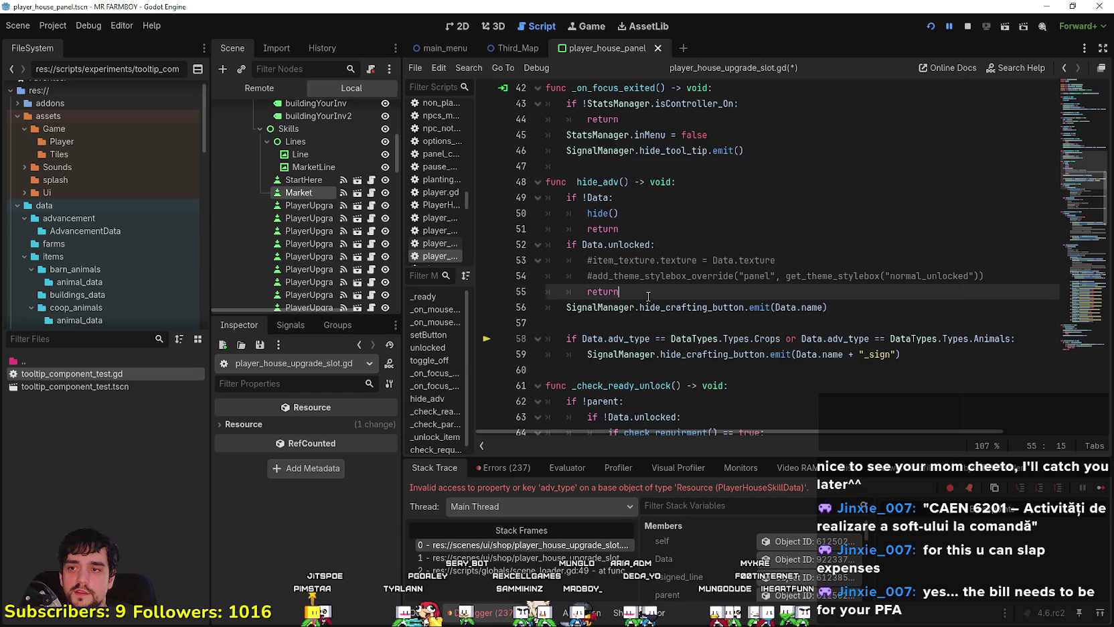
click(664, 320)
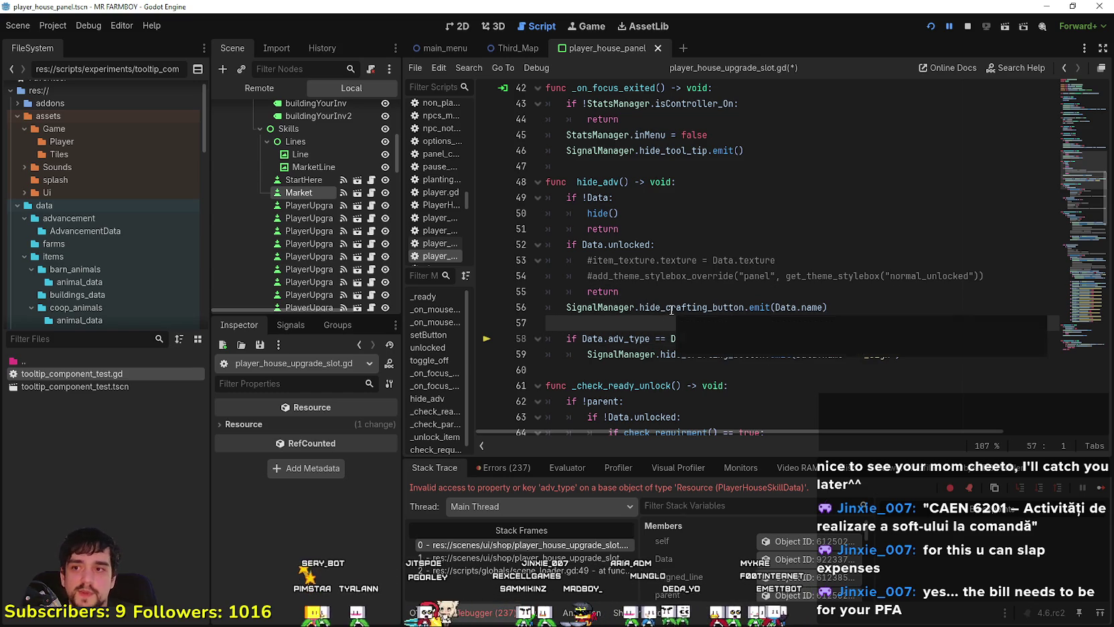
click(681, 293)
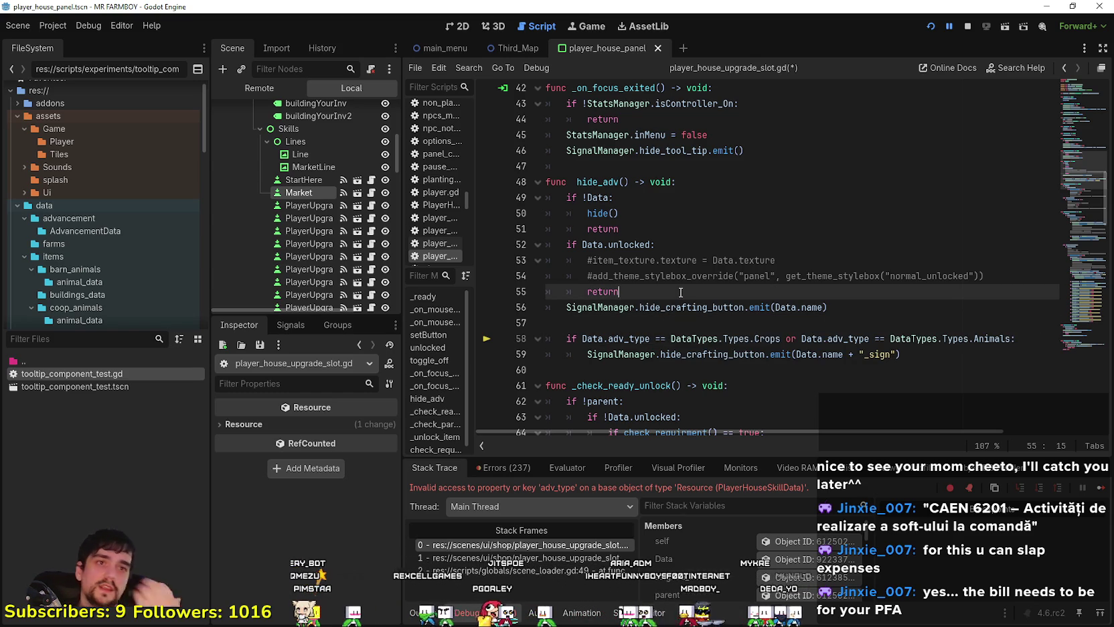
click(841, 263)
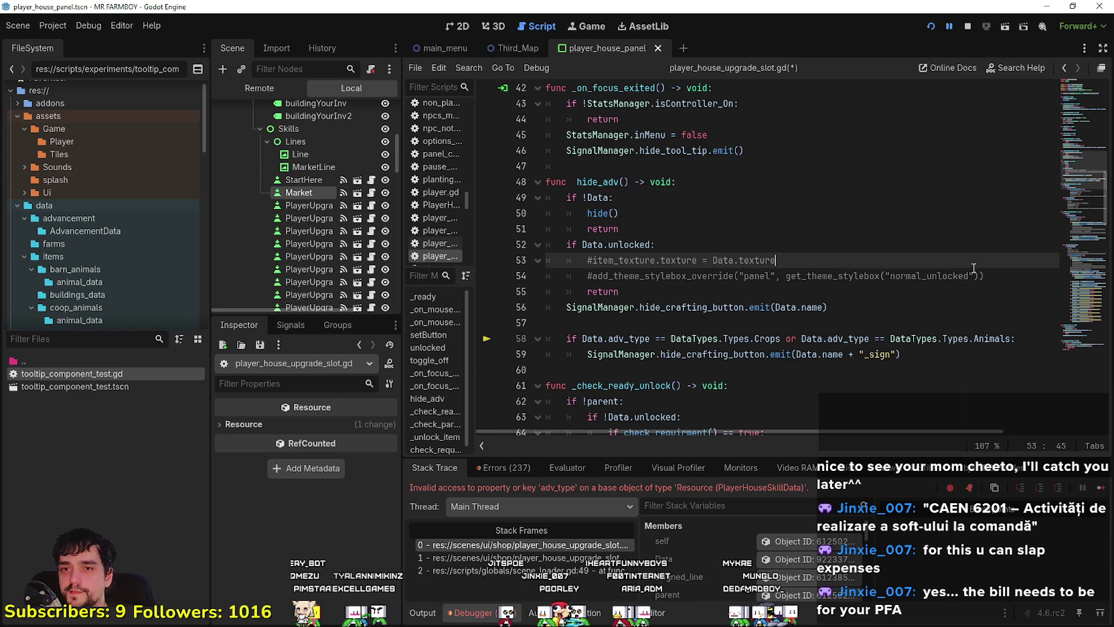
click(1010, 278)
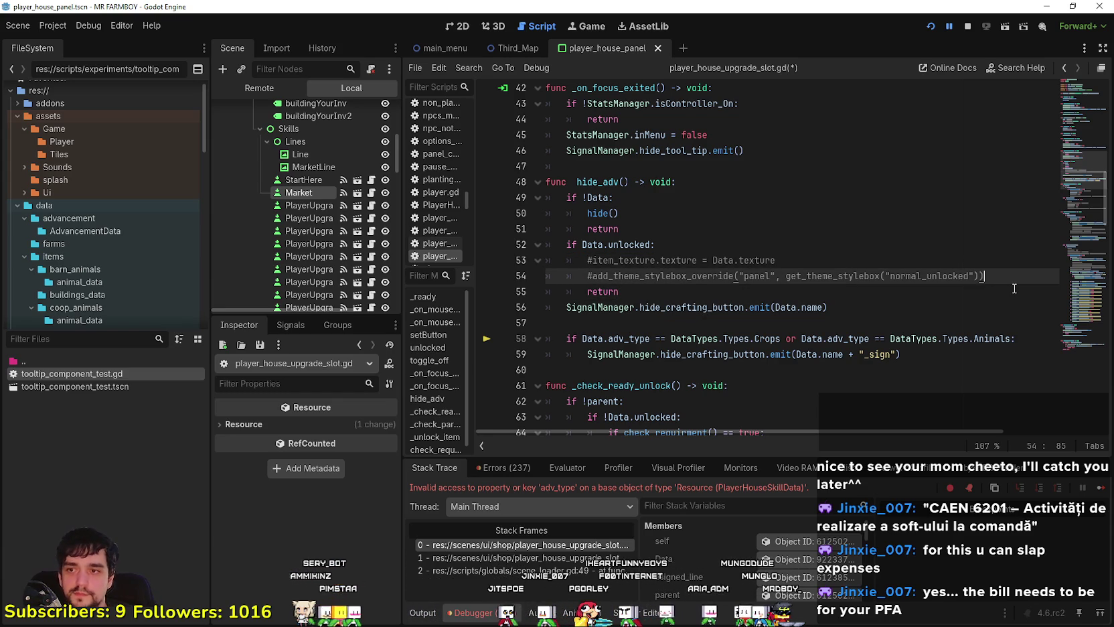
click(945, 335)
click(889, 310)
click(755, 295)
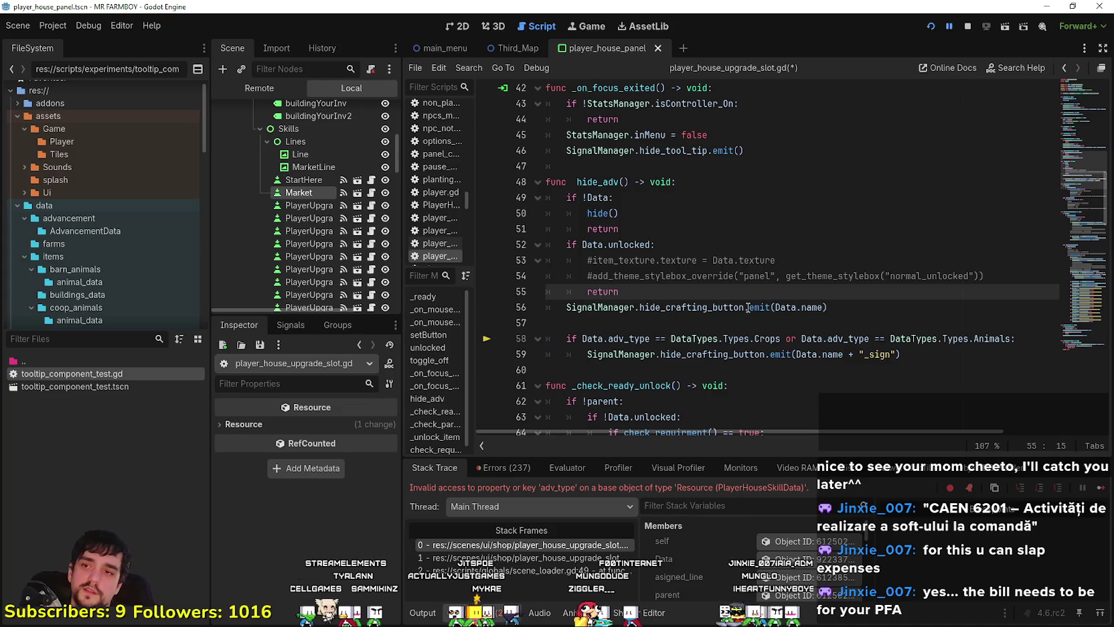
click(747, 323)
click(714, 293)
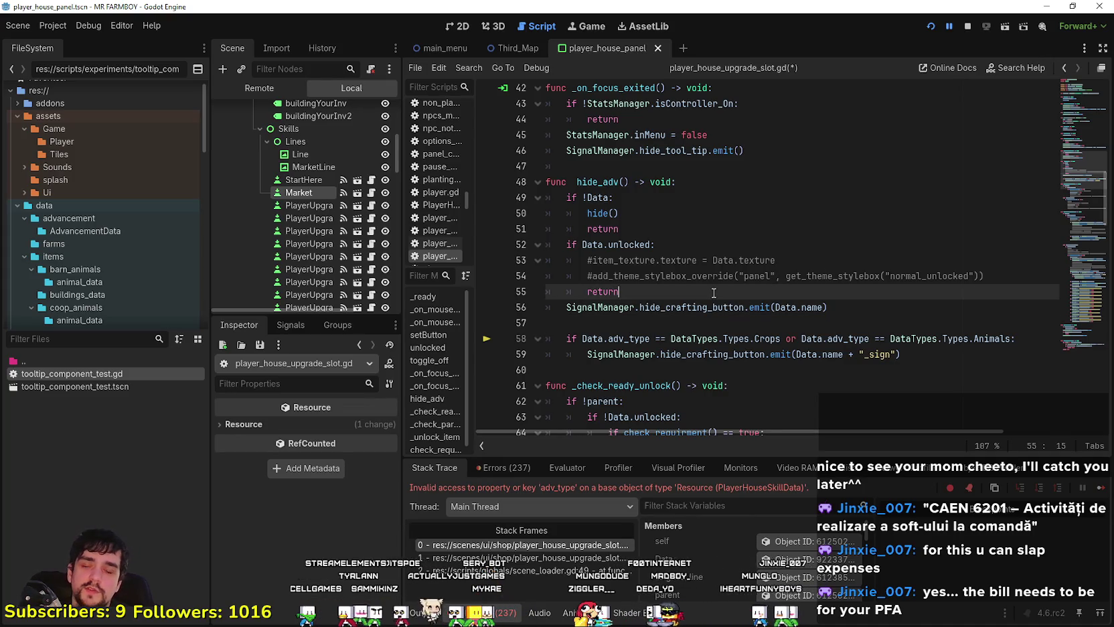
click(713, 318)
click(702, 293)
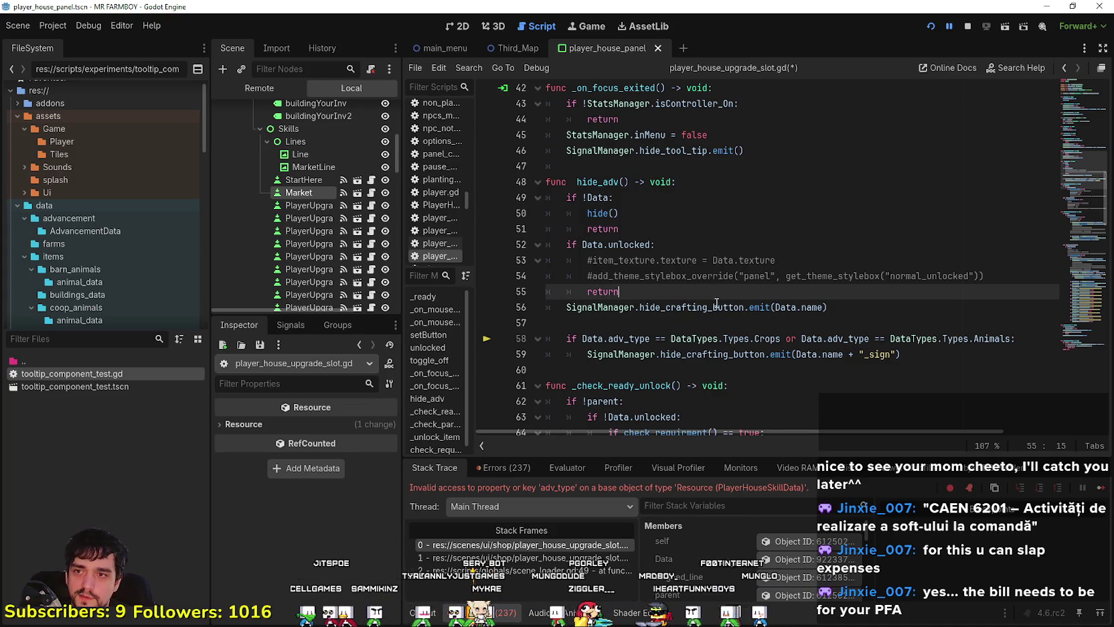
click(743, 323)
click(718, 293)
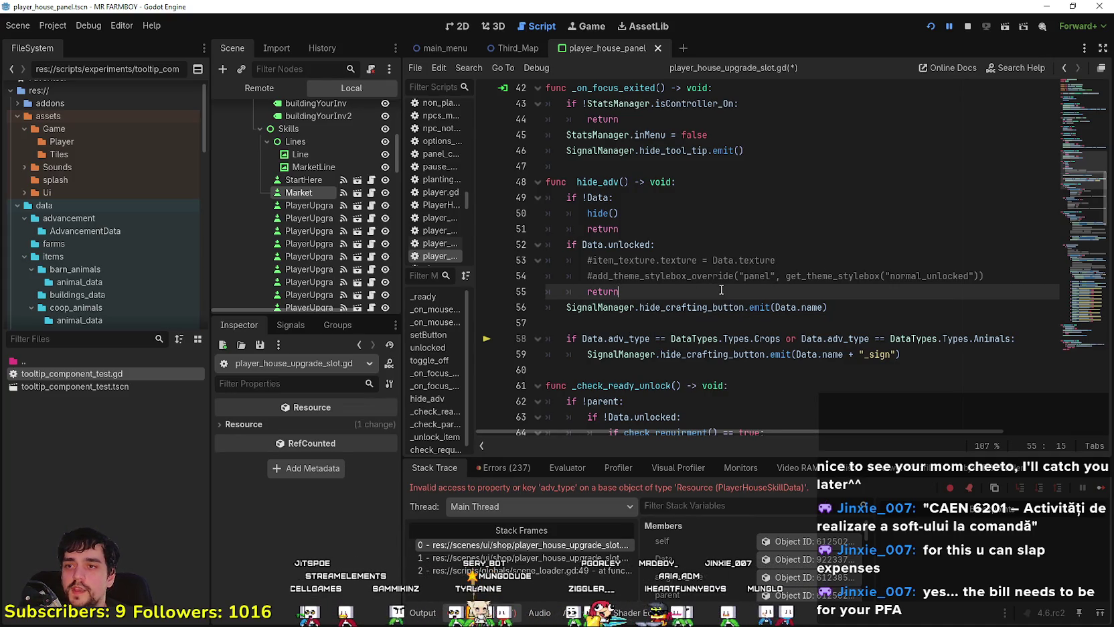
click(944, 276)
key(shift+Up)
key(shift+Home)
key(shift+Home)
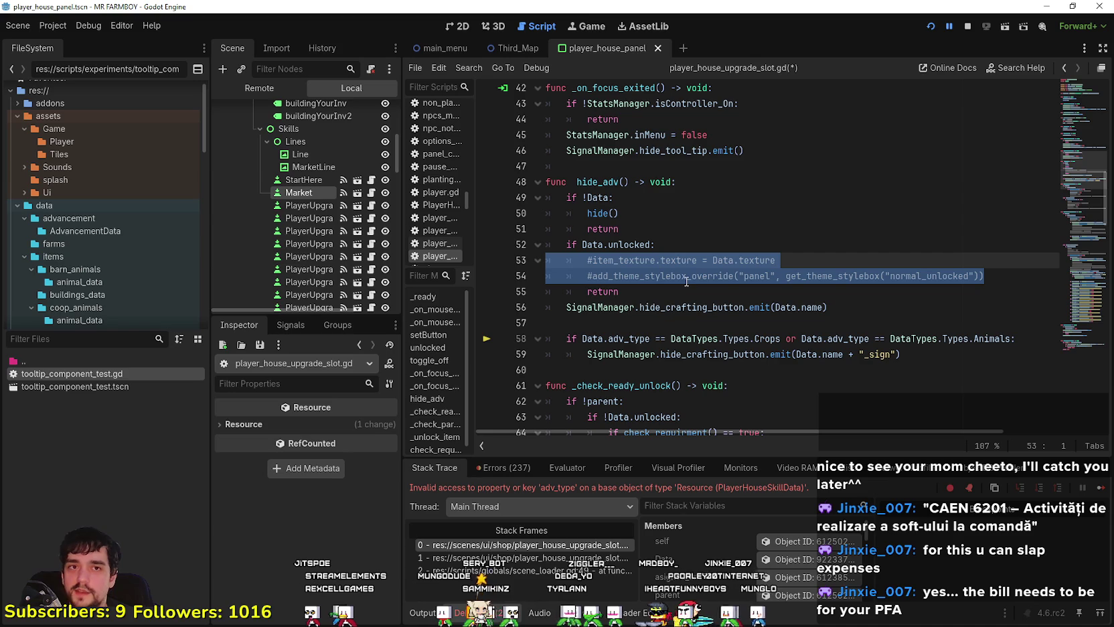
click(614, 320)
click(718, 277)
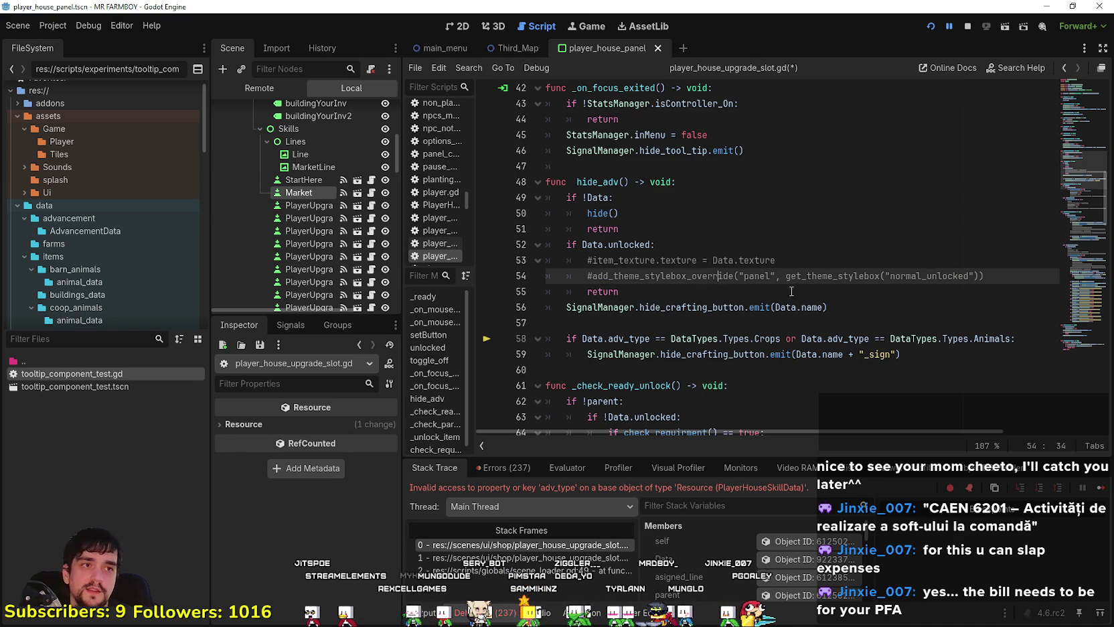
click(984, 276)
key(shift+Home)
key(shift+Home)
key(shift+Up)
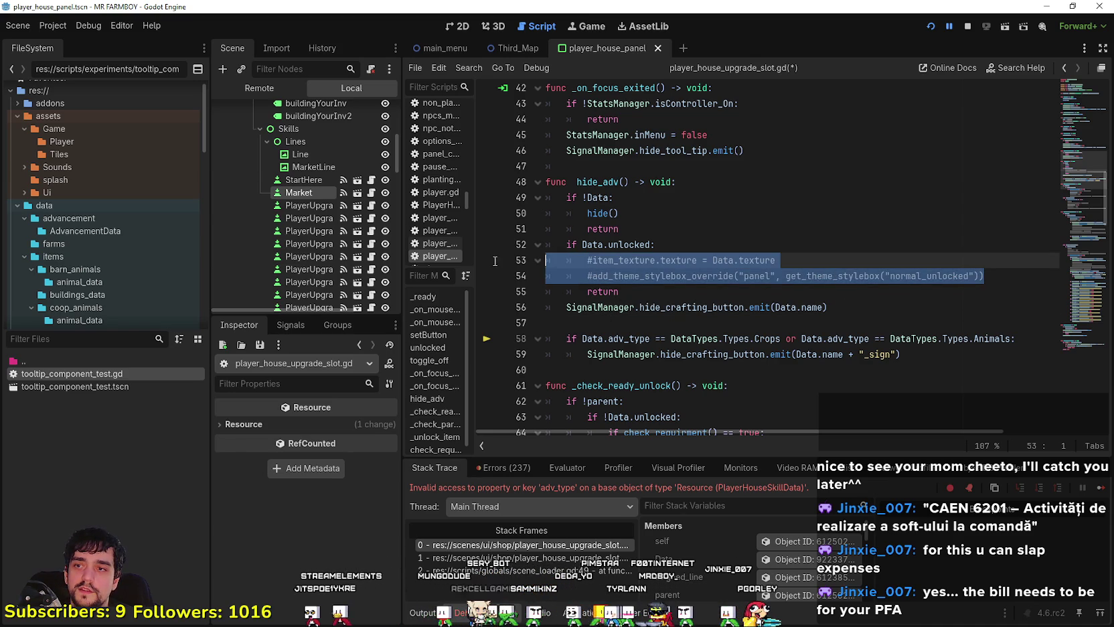
click(775, 307)
click(1004, 277)
key(shift+Home)
key(shift+Home)
key(shift+Up)
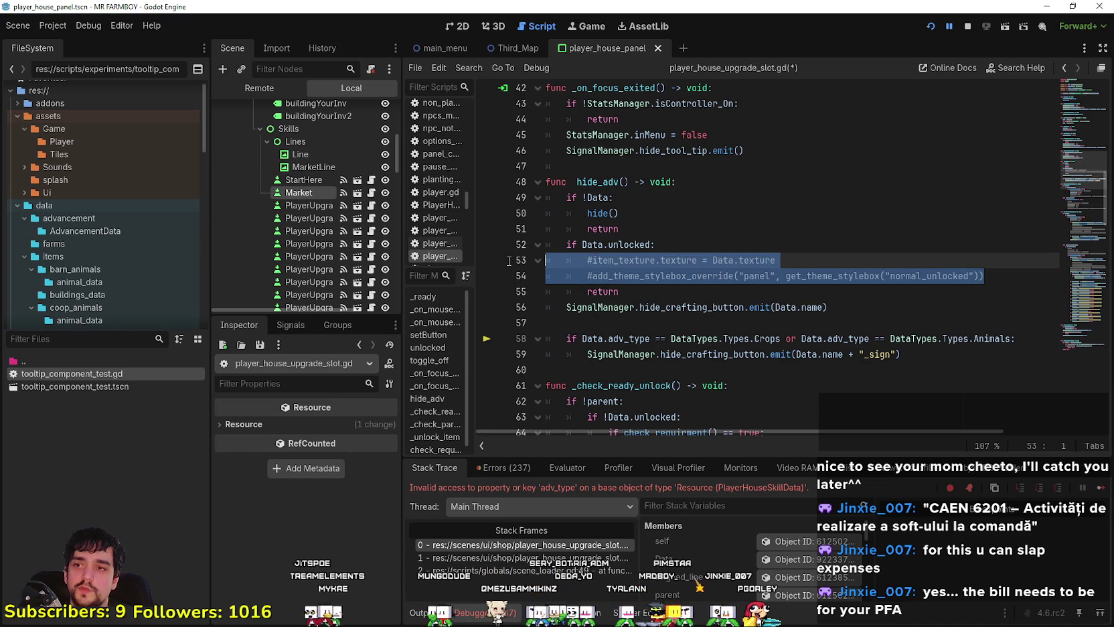
click(709, 229)
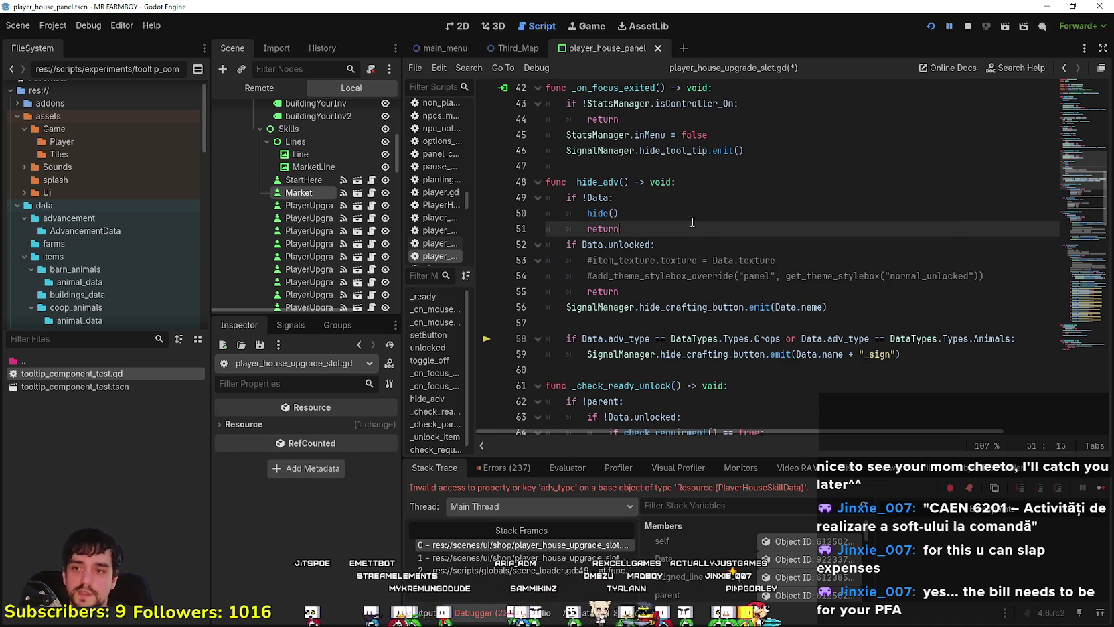
click(659, 322)
click(714, 355)
key(End)
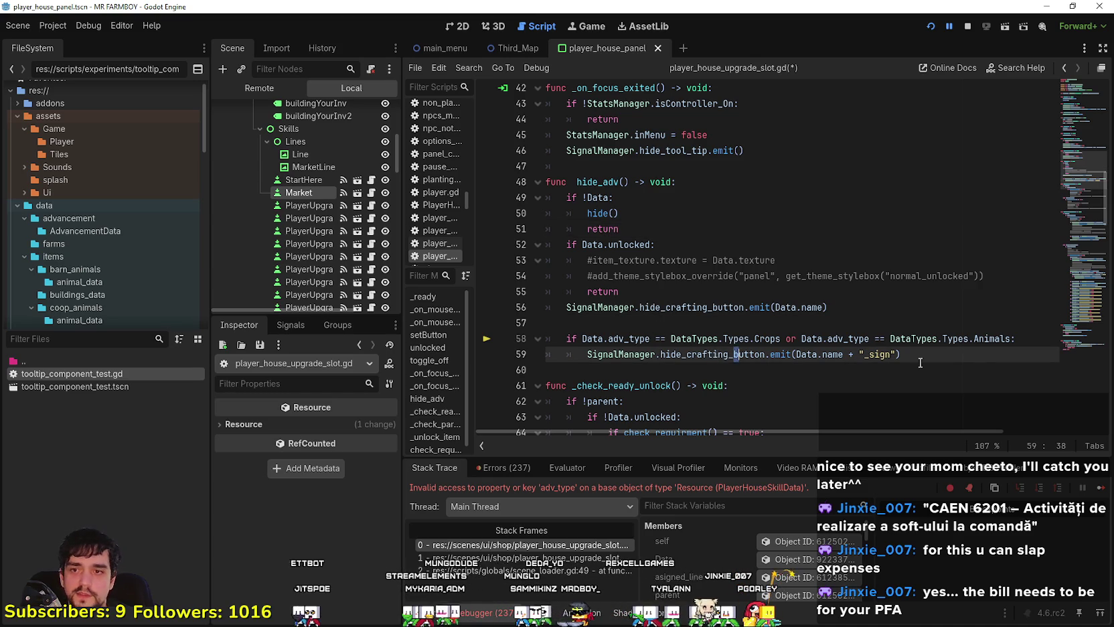
key(shift+Up)
key(shift+Up)
key(shift+Up)
click(784, 386)
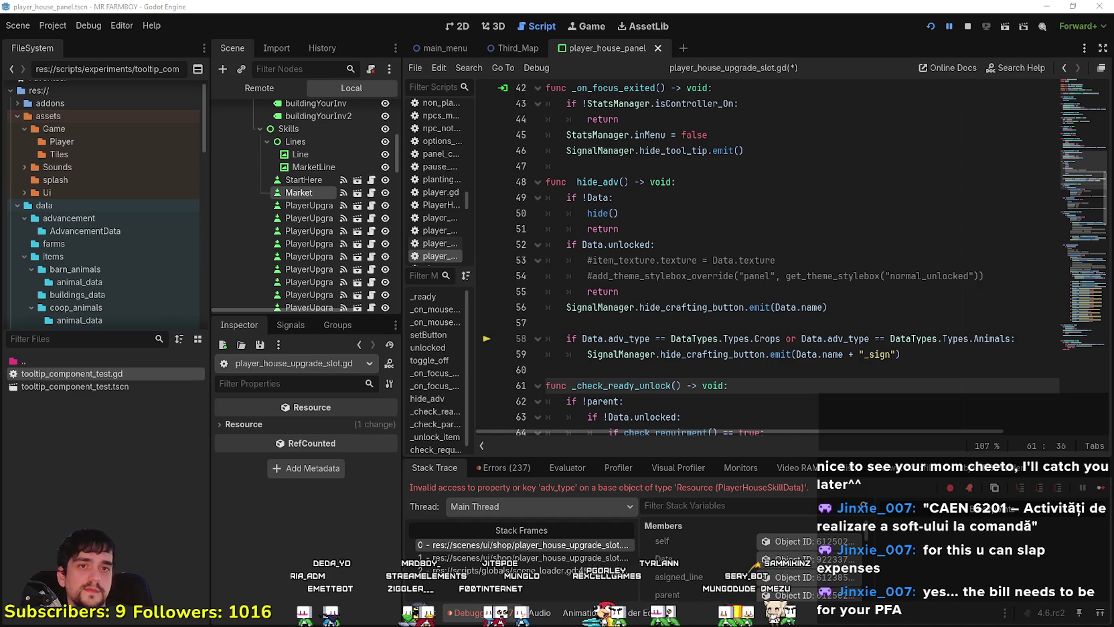
click(790, 287)
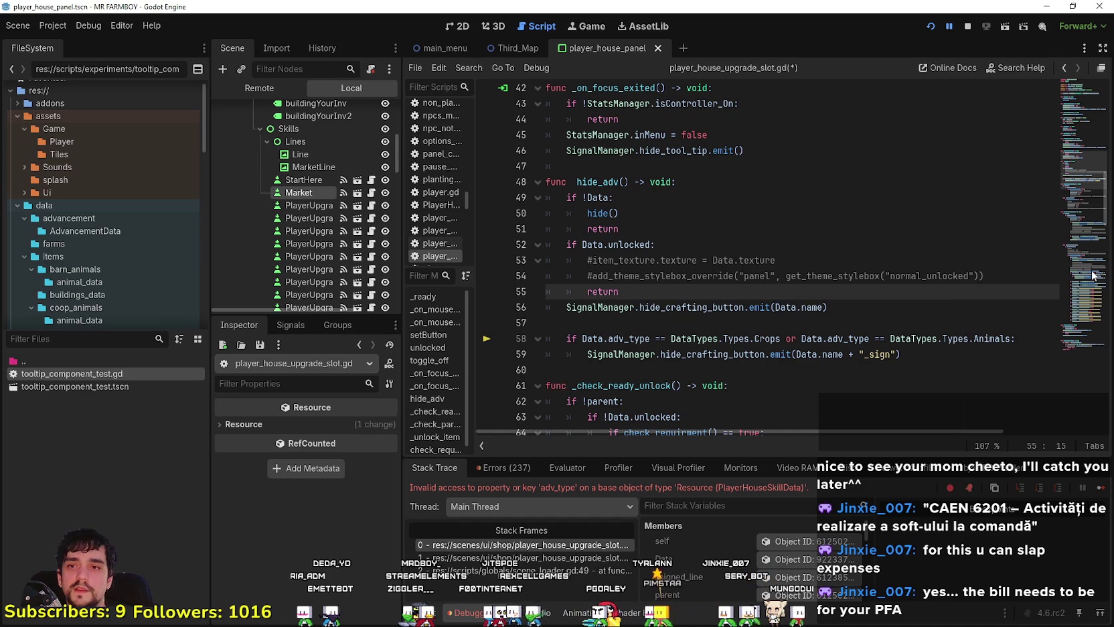
click(1010, 265)
click(1024, 277)
triple_click(1025, 277)
click(1020, 290)
drag(998, 276, 541, 243)
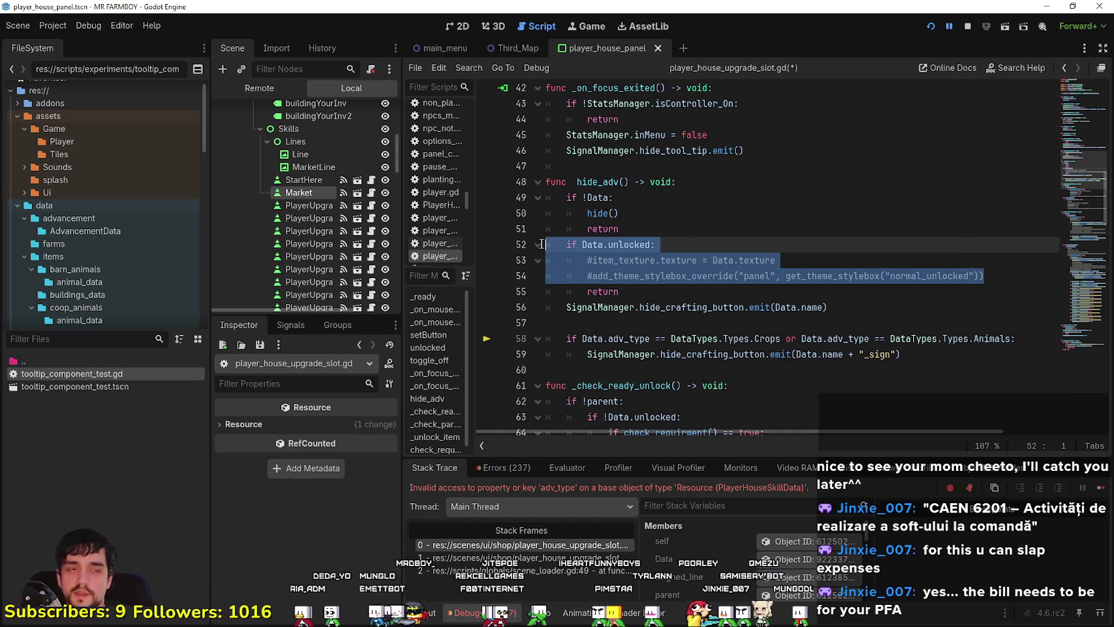
click(734, 259)
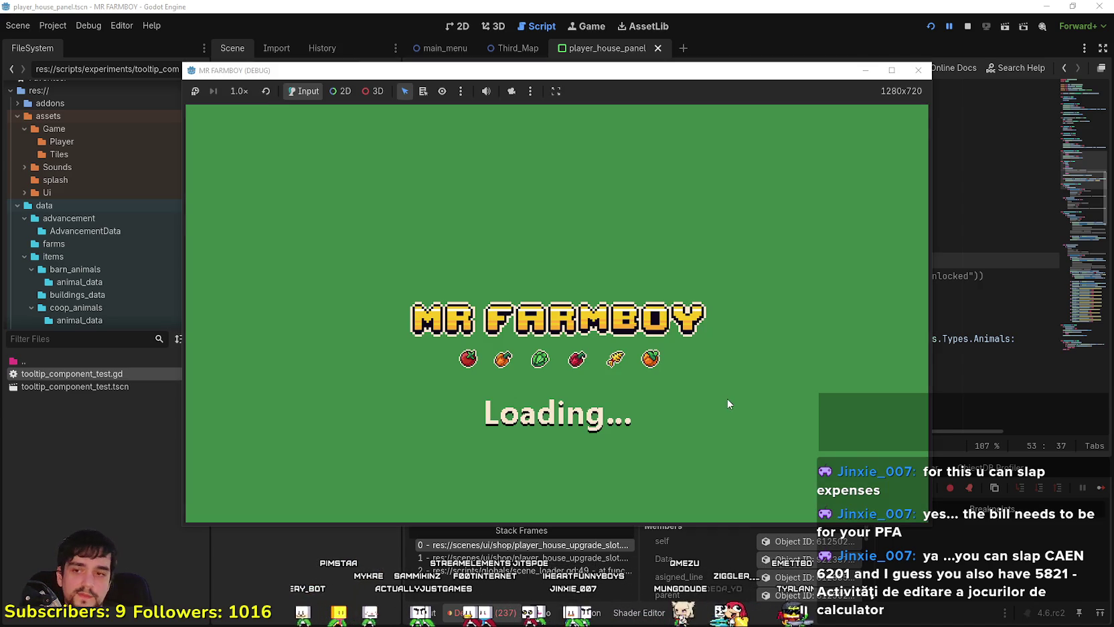
click(943, 370)
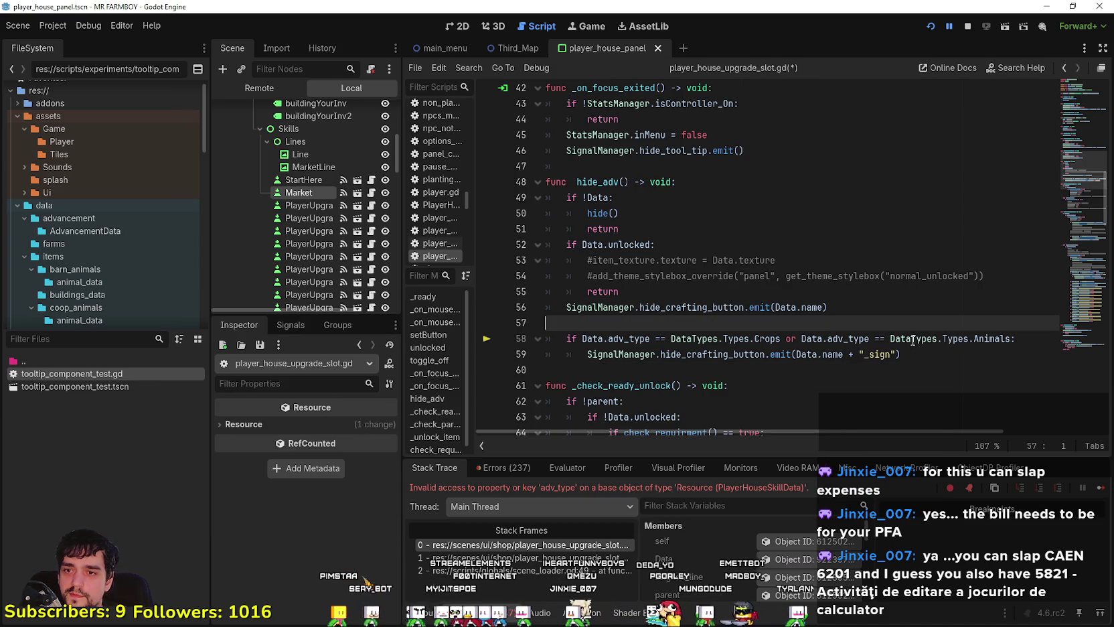
click(936, 360)
drag(1018, 339, 586, 338)
click(614, 323)
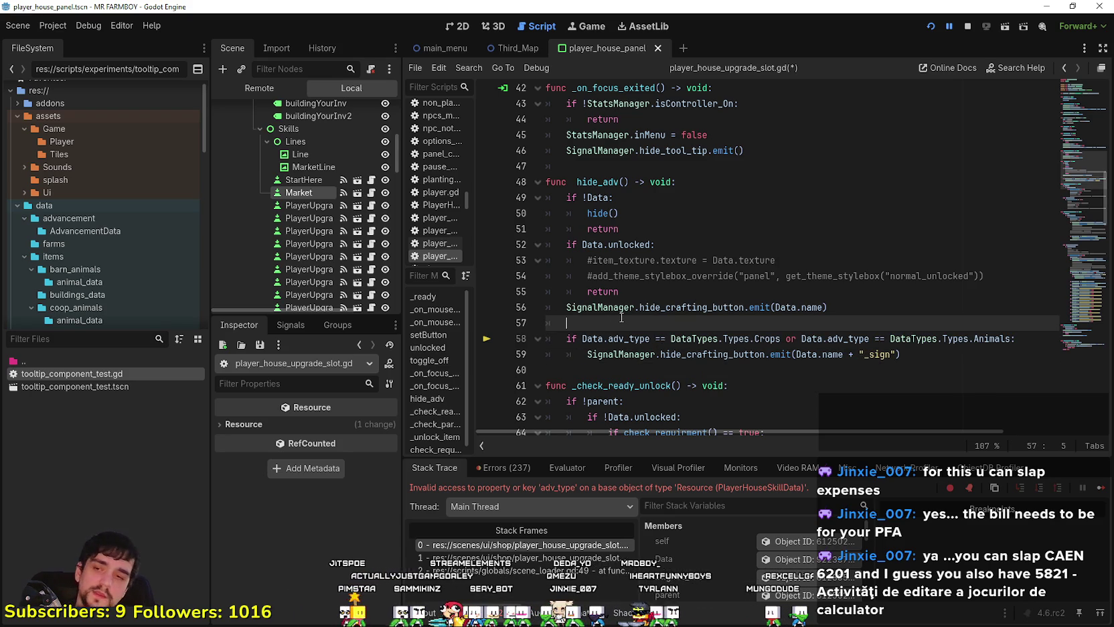
key(Return)
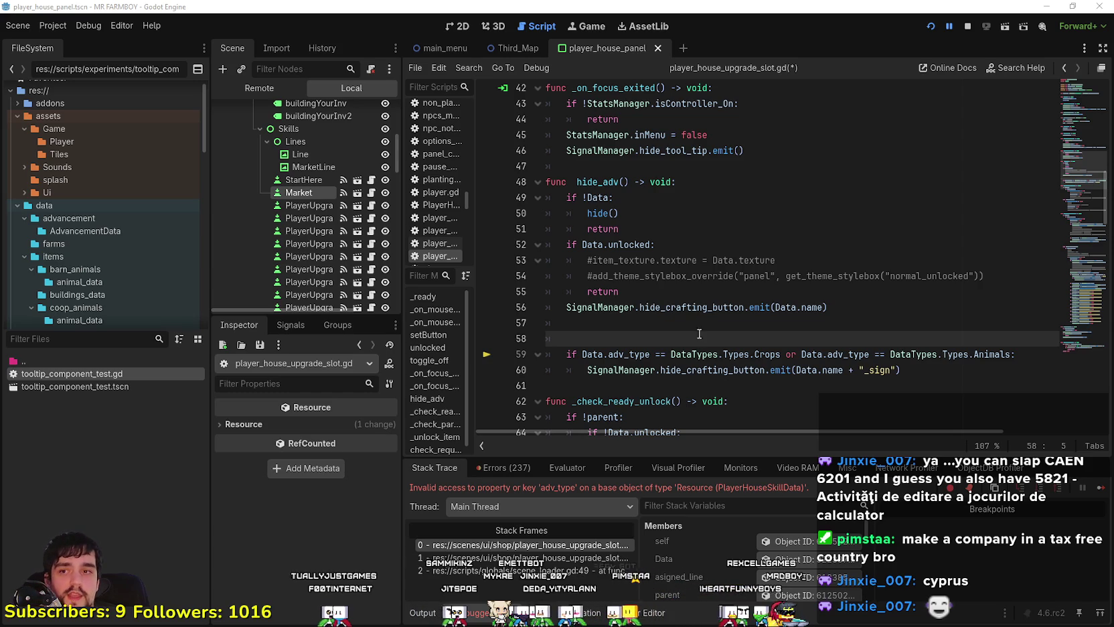
click(974, 267)
mouse_move(1025, 281)
mouse_down()
mouse_move(456, 269)
mouse_move(463, 261)
mouse_up()
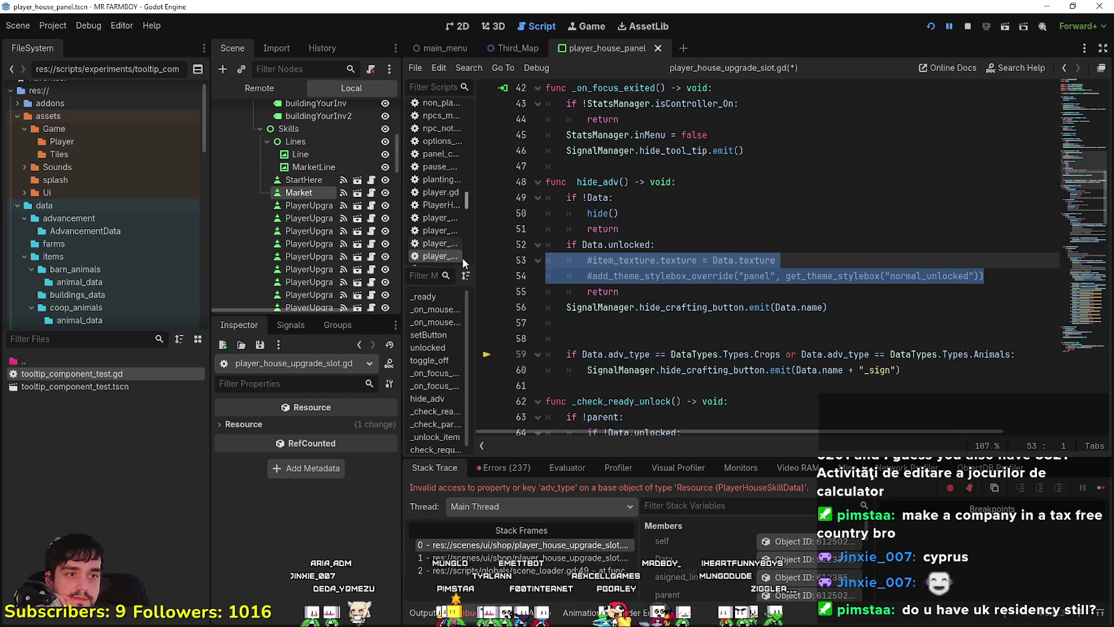
mouse_move(983, 277)
mouse_down()
mouse_move(482, 245)
mouse_move(487, 263)
mouse_up()
mouse_move(983, 276)
mouse_down()
mouse_move(602, 292)
mouse_move(485, 239)
mouse_move(487, 263)
mouse_move(991, 293)
mouse_move(1003, 280)
mouse_move(507, 255)
mouse_up()
click(740, 286)
mouse_move(1002, 275)
mouse_down()
mouse_move(679, 241)
mouse_move(503, 262)
mouse_up()
click(742, 245)
mouse_move(1031, 283)
mouse_down()
mouse_move(549, 275)
mouse_move(549, 260)
mouse_move(575, 258)
mouse_up()
click(981, 279)
drag(981, 279, 520, 261)
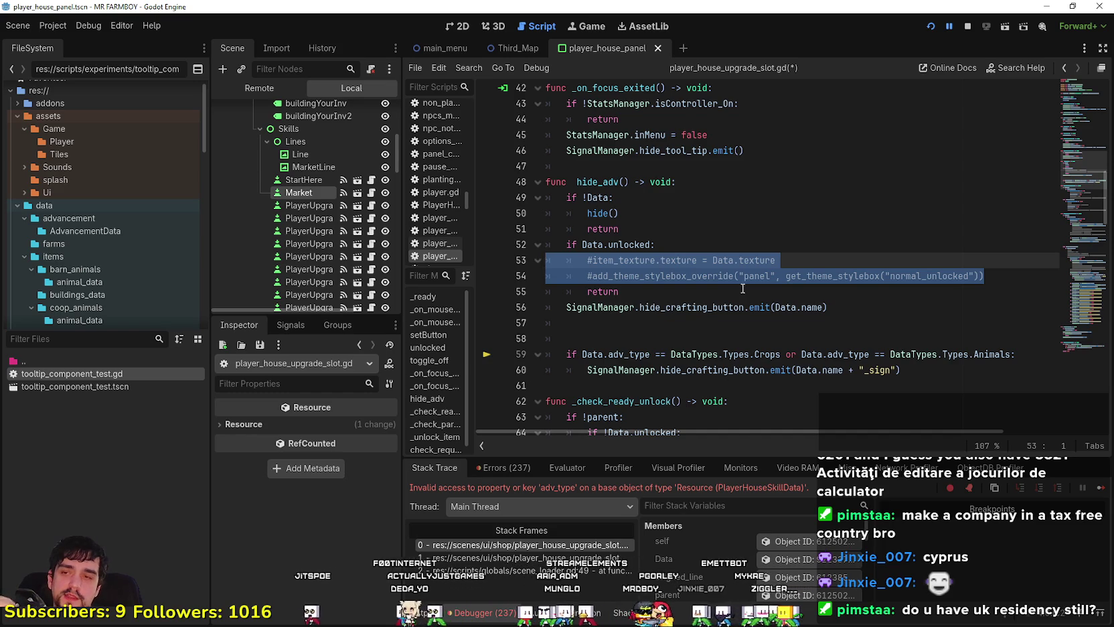
click(760, 276)
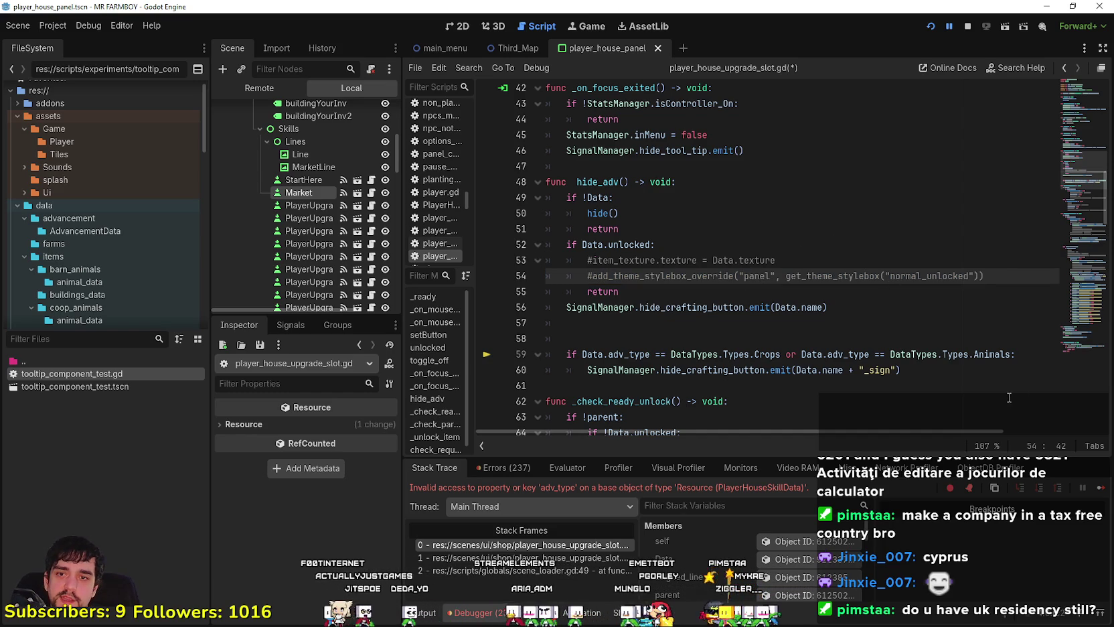
- Delete commented lines 53–54 in hide_adv and the extra blank line below them
drag(984, 275, 555, 252)
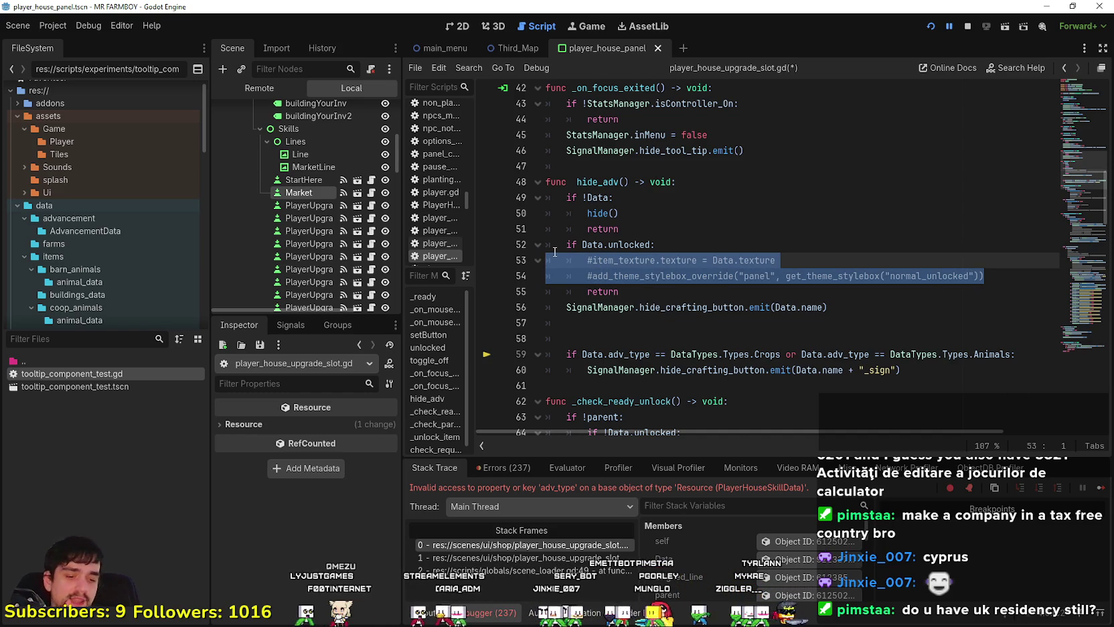
key(BackSpace)
key(BackSpace)
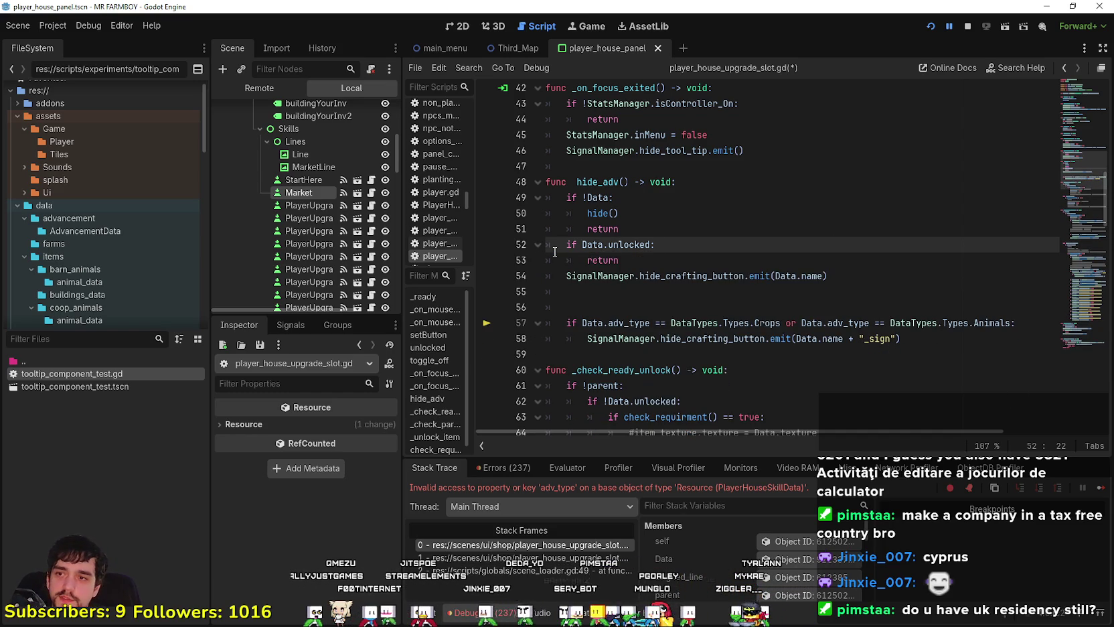
click(636, 295)
drag(607, 308, 544, 292)
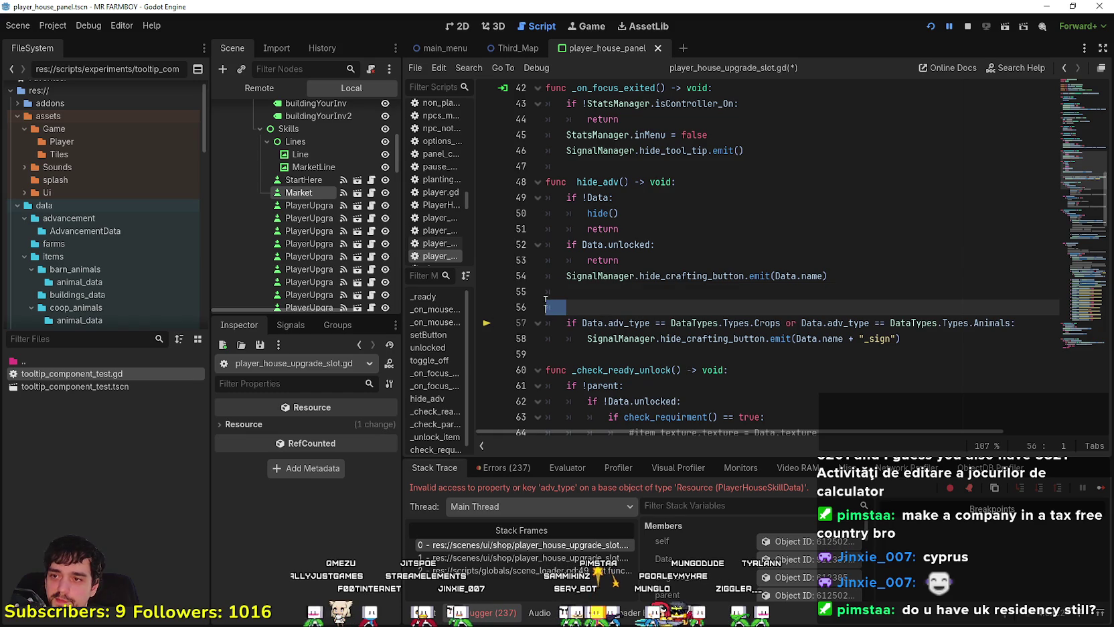
key(BackSpace)
scroll(538, 258, down, 2)
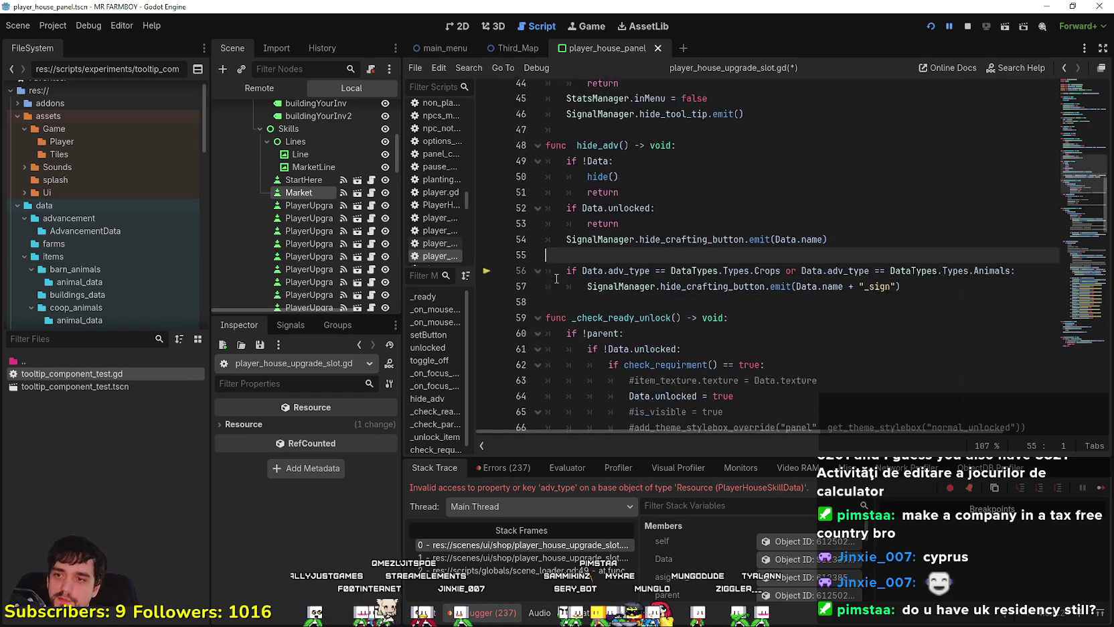
- Select the commented texture, is_visible and stylebox lines in _check_ready_unlock
click(606, 245)
click(900, 338)
drag(858, 323, 511, 330)
click(838, 358)
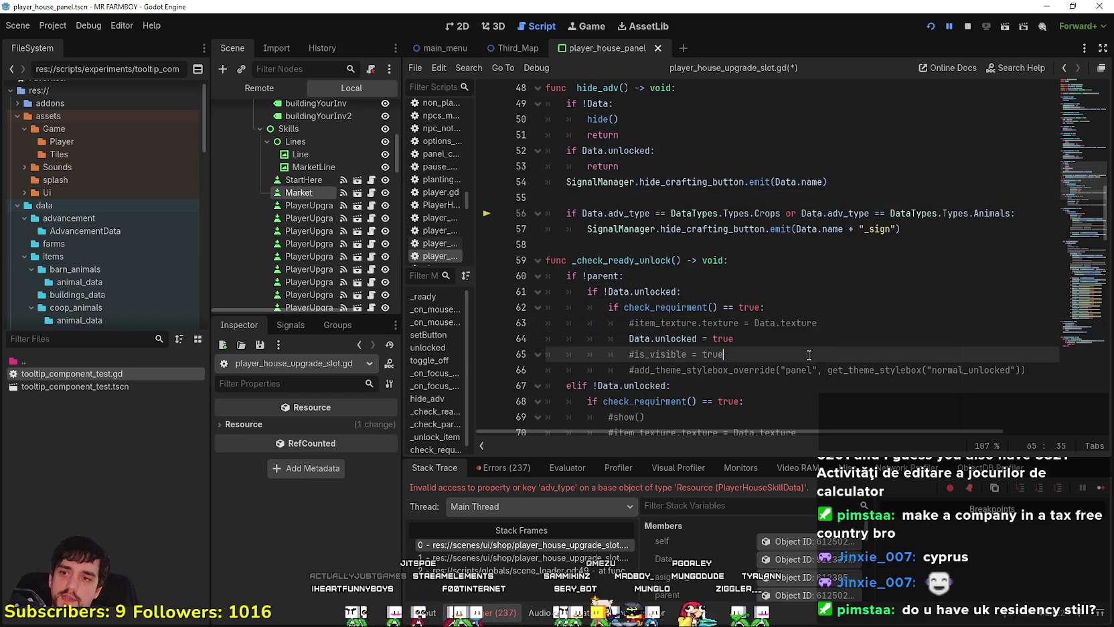
drag(1053, 372, 547, 355)
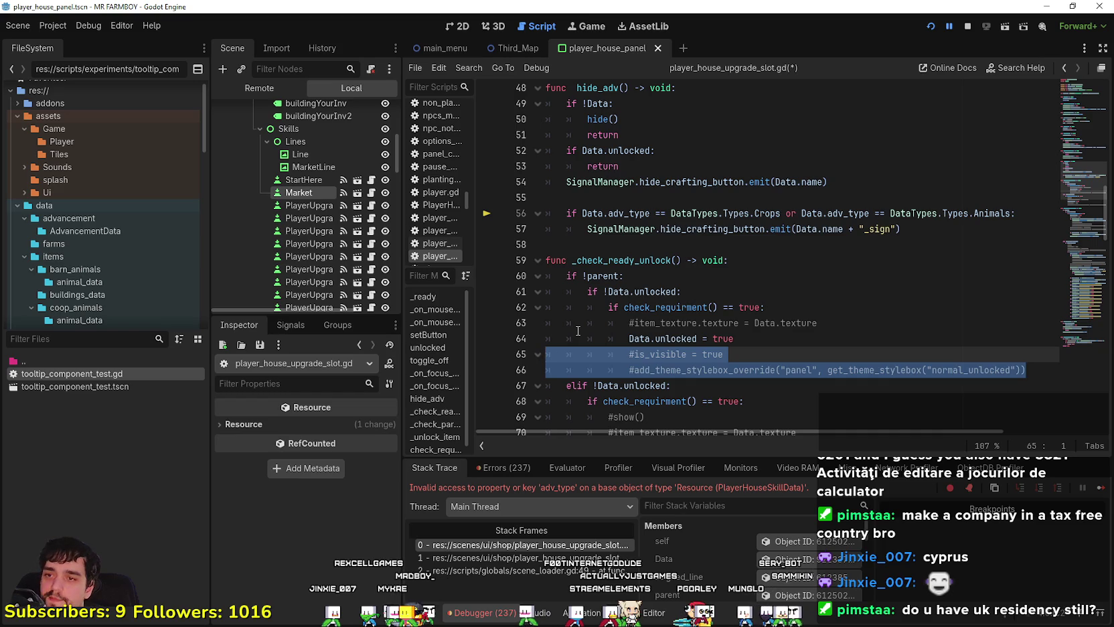
- Delete the commented is_visible and stylebox lines in both _check_ready_unlock branches
key(BackSpace)
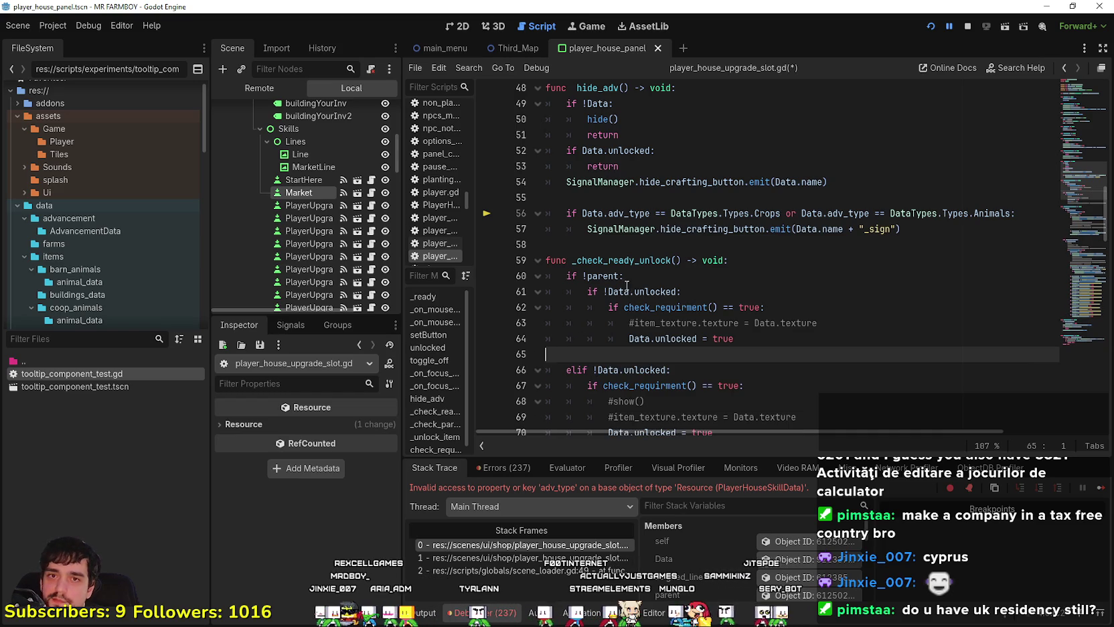
key(ctrl+z)
key(alt+Down)
key(alt+Down)
key(alt+Down)
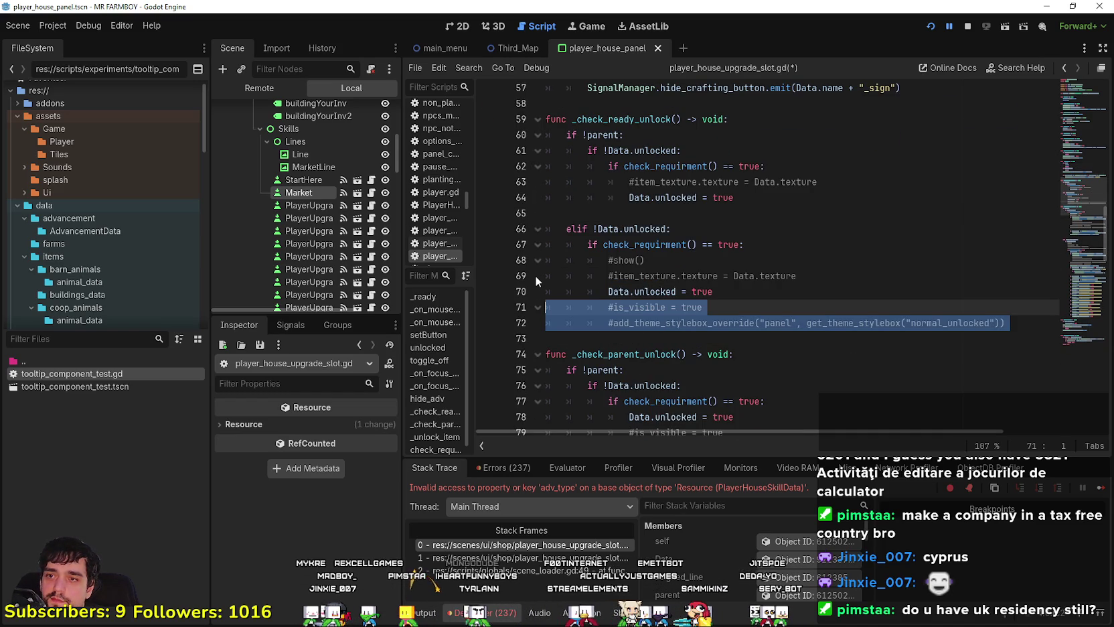
key(BackSpace)
- Delete the commented #show() and item_texture lines and leftover blank line in the elif branch
drag(842, 279, 545, 259)
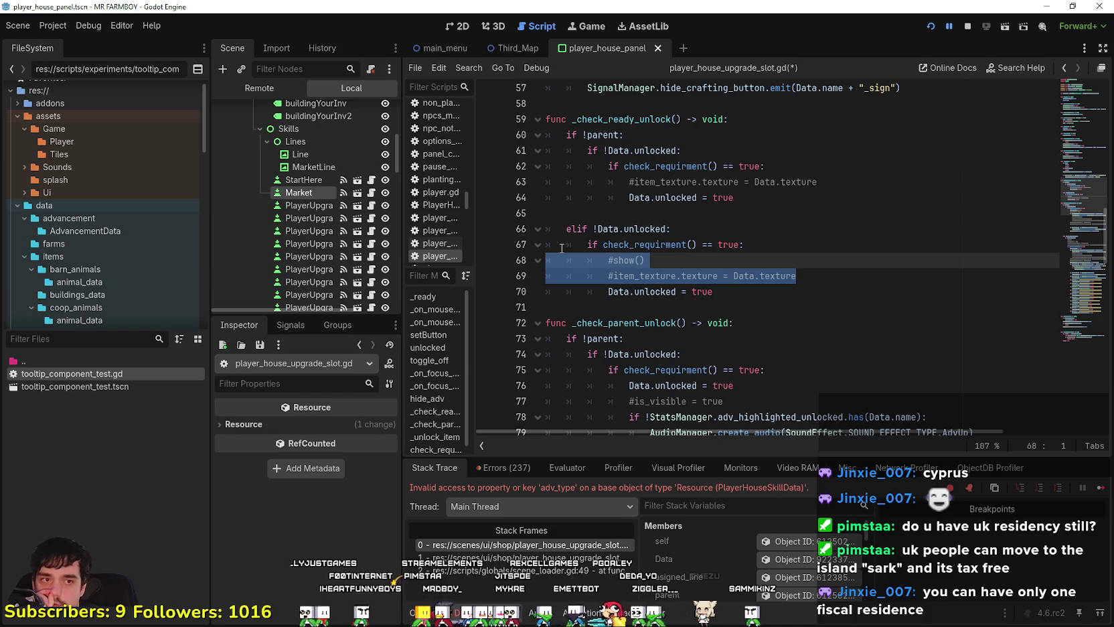
key(BackSpace)
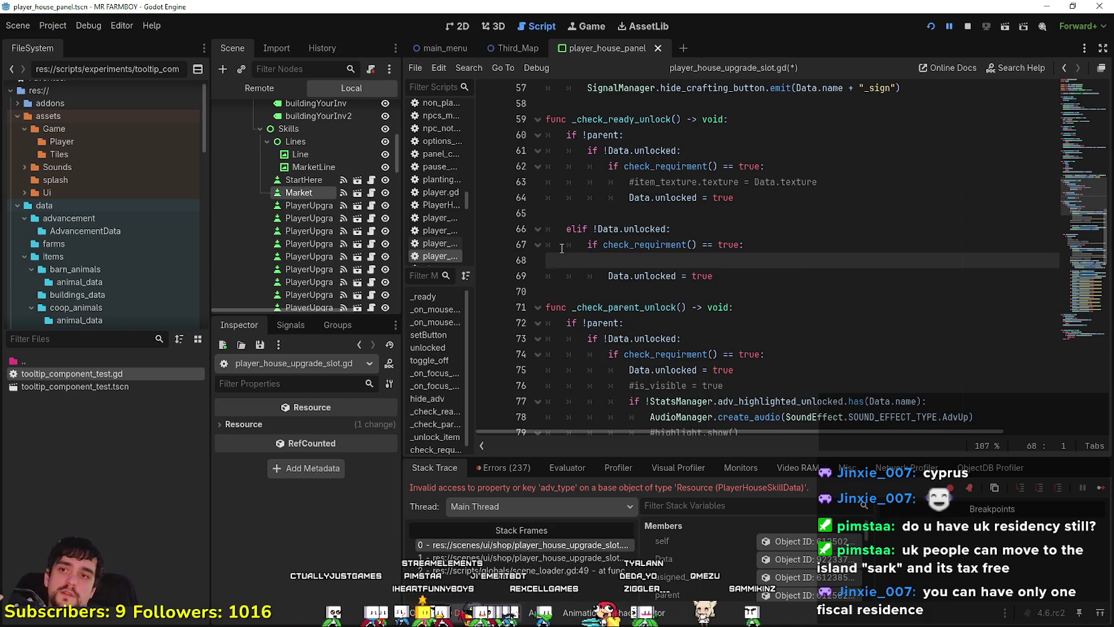
key(BackSpace)
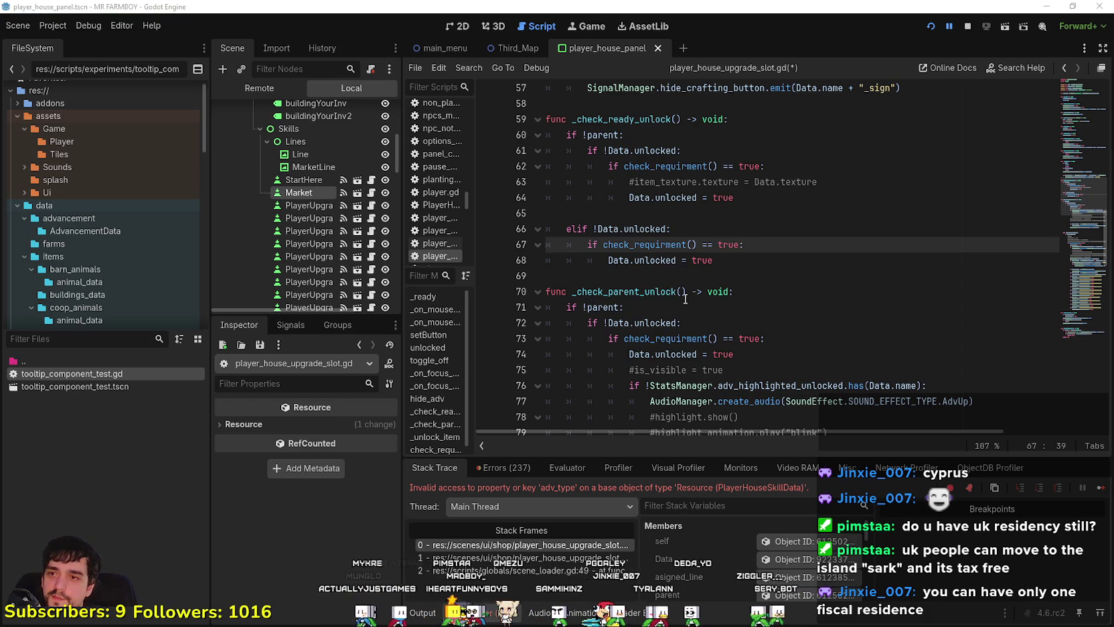
- Select Data and the Crops comparison in the adv_type check on line 56
click(701, 274)
scroll(701, 258, up, 2)
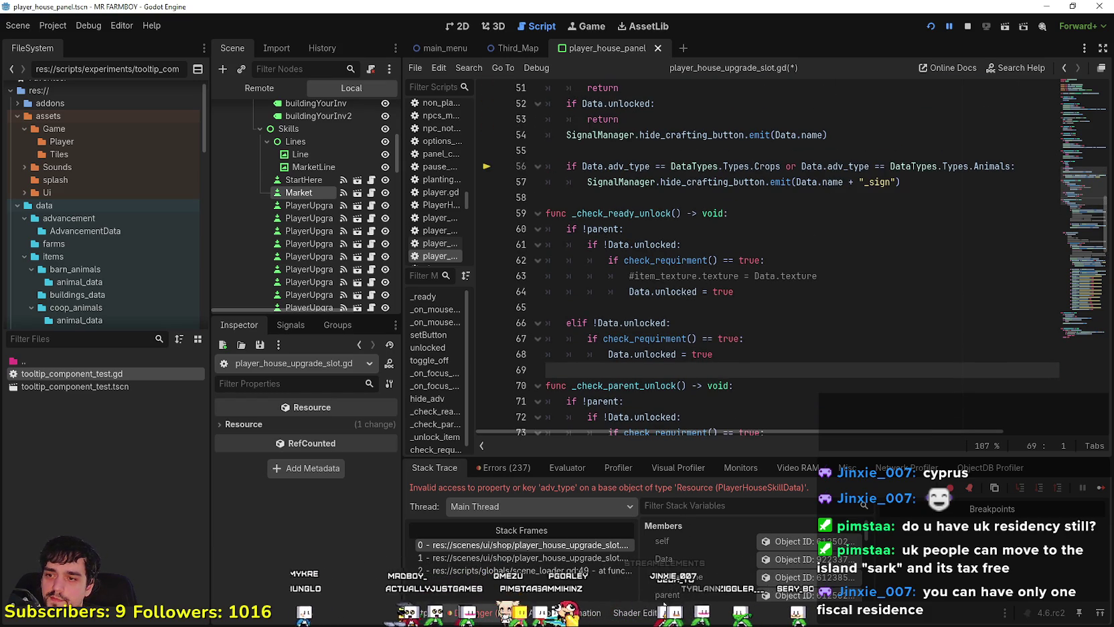
scroll(736, 268, up, 2)
double_click(592, 260)
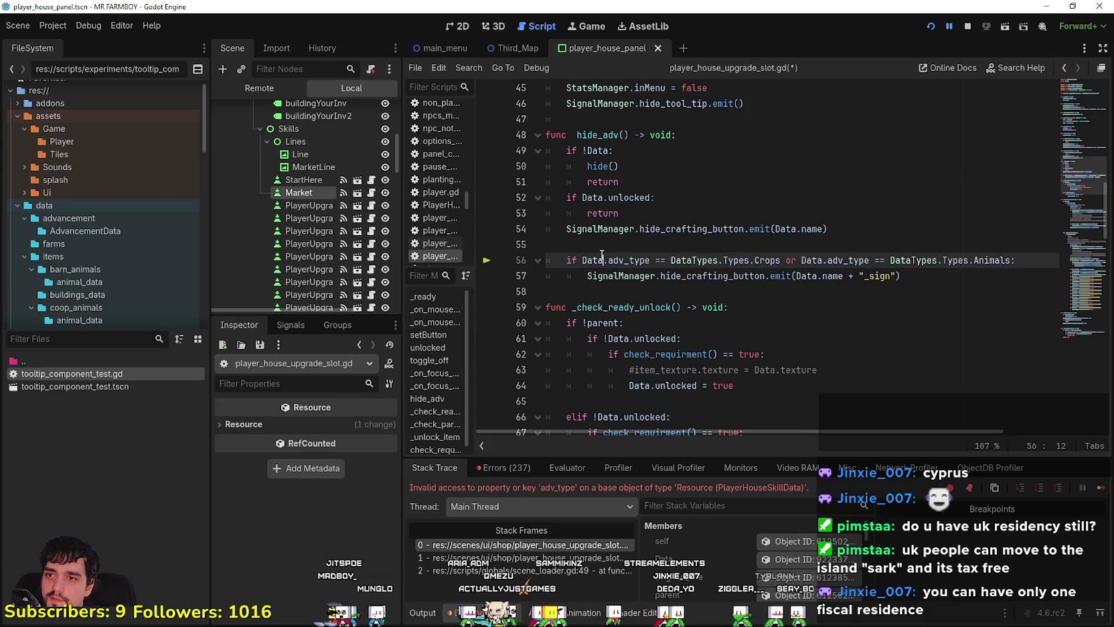
drag(780, 260, 601, 260)
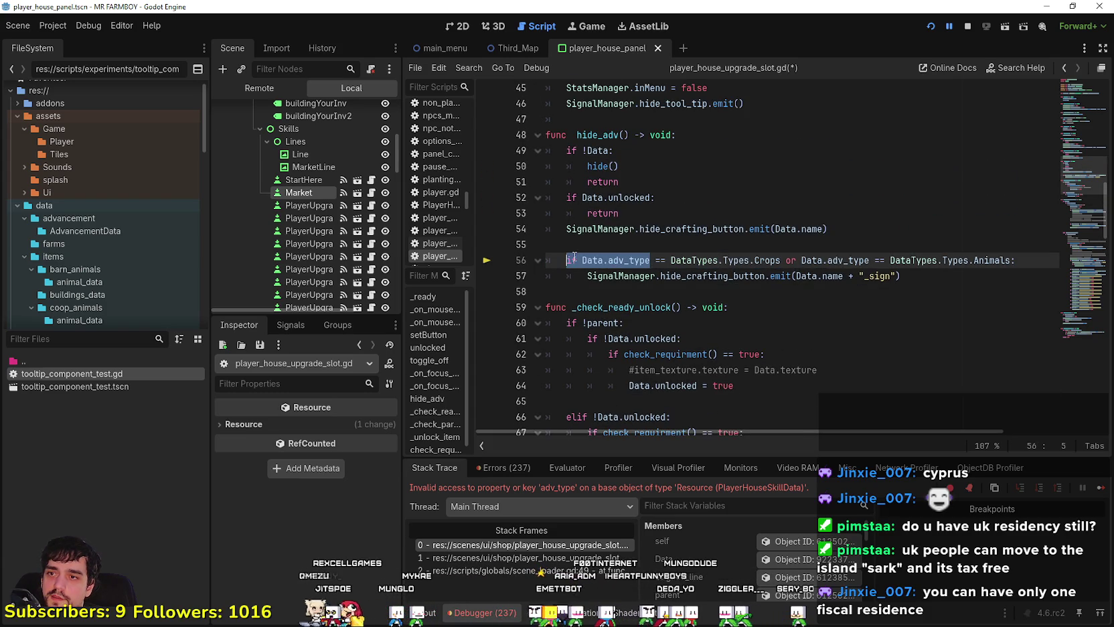
double_click(596, 260)
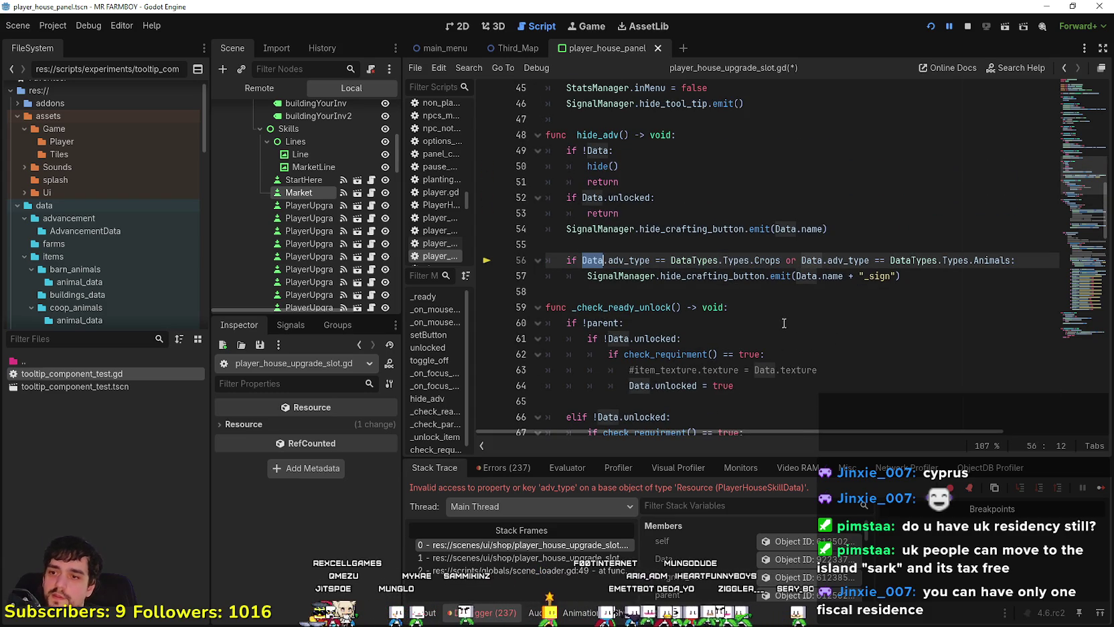
scroll(669, 268, up, 3)
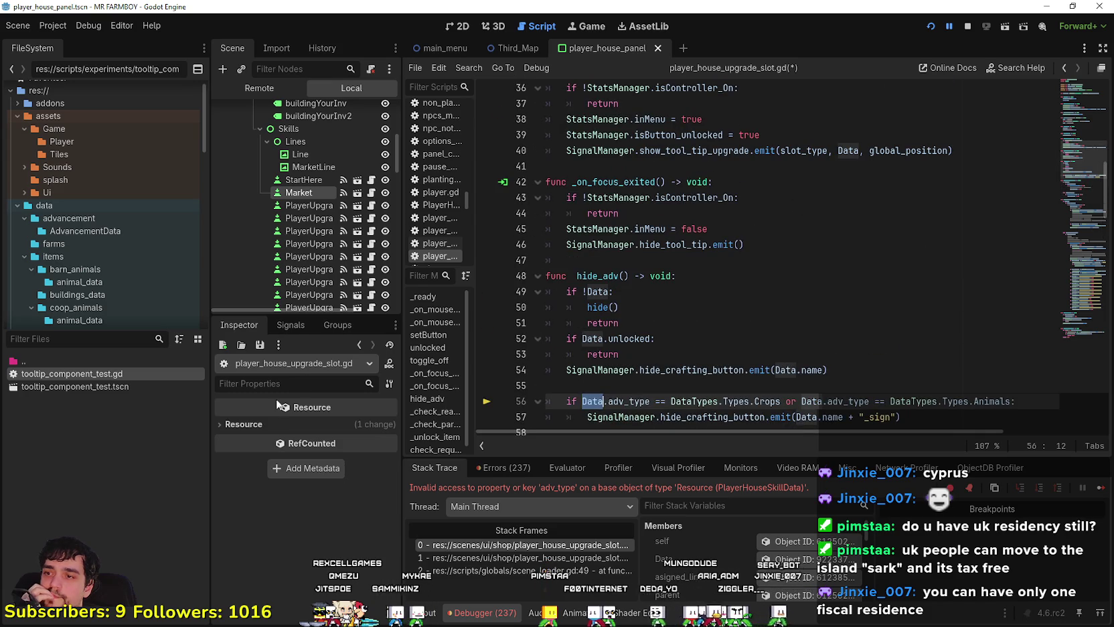
- Select the Market slot node and expand its PlayerHouse Data resource in the Inspector
click(301, 193)
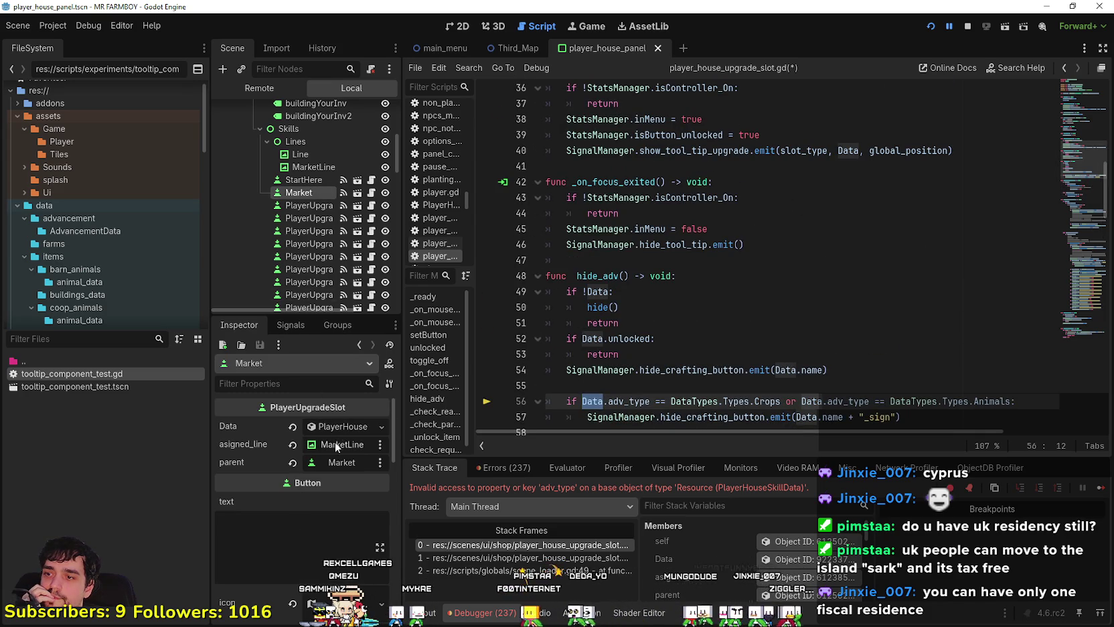
click(344, 427)
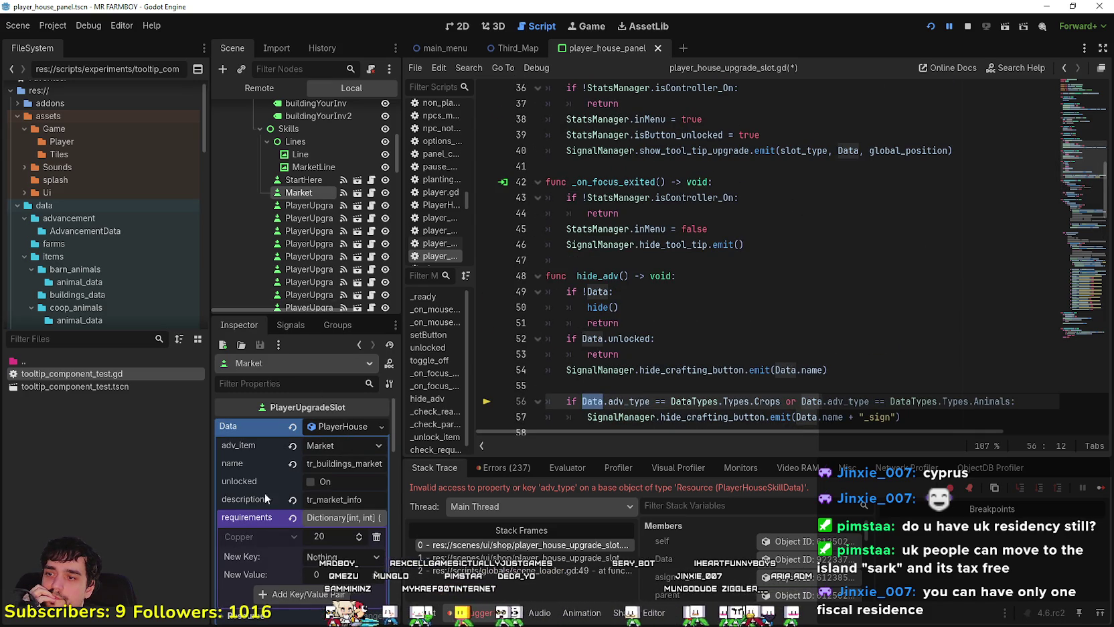
scroll(763, 305, down, 1)
- Inspect Types.Crops on line 56, then select the whole adv_type check block
drag(723, 354, 780, 355)
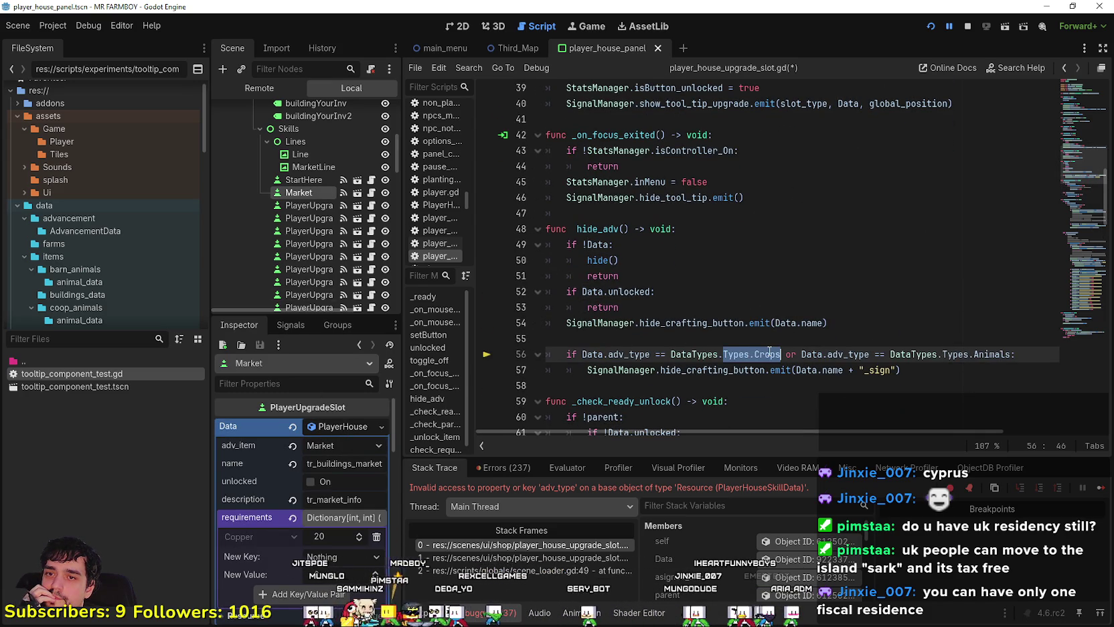
click(668, 380)
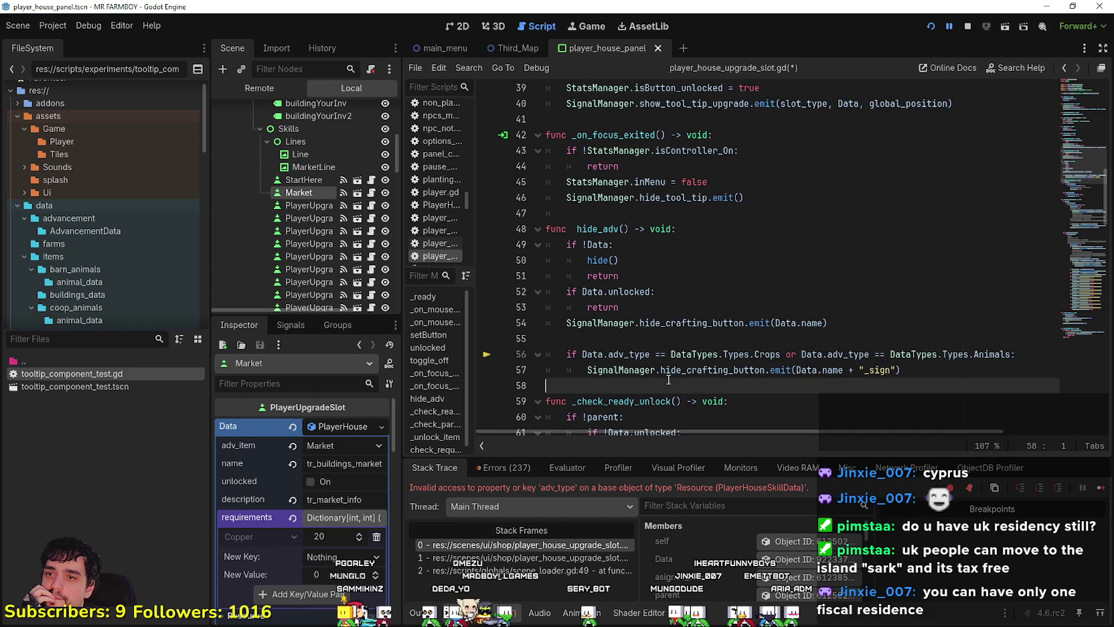
mouse_move(652, 375)
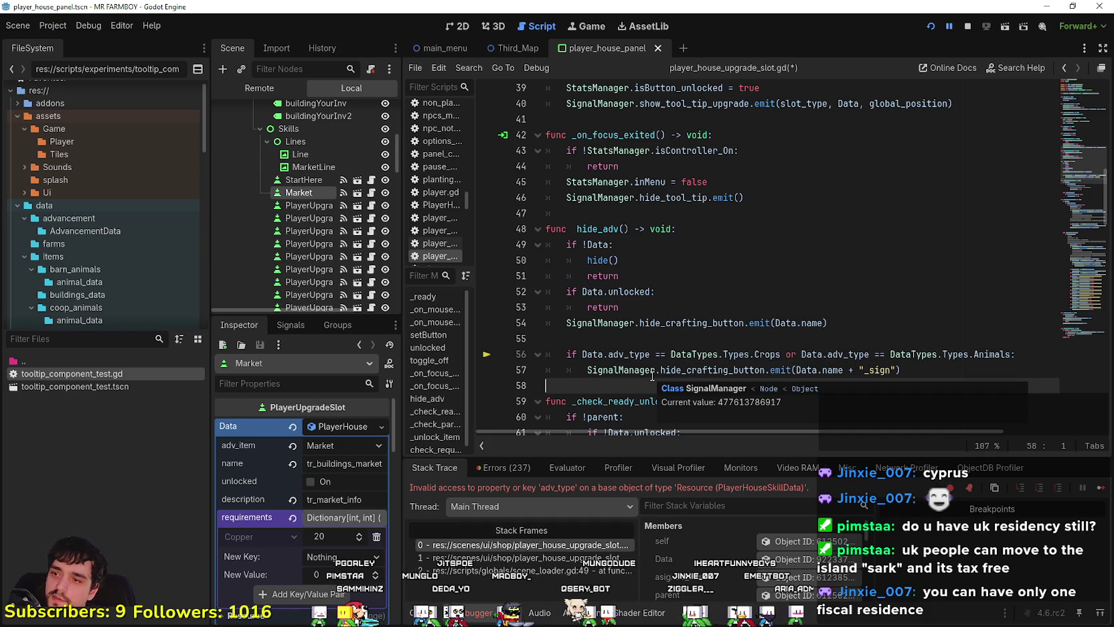
click(611, 354)
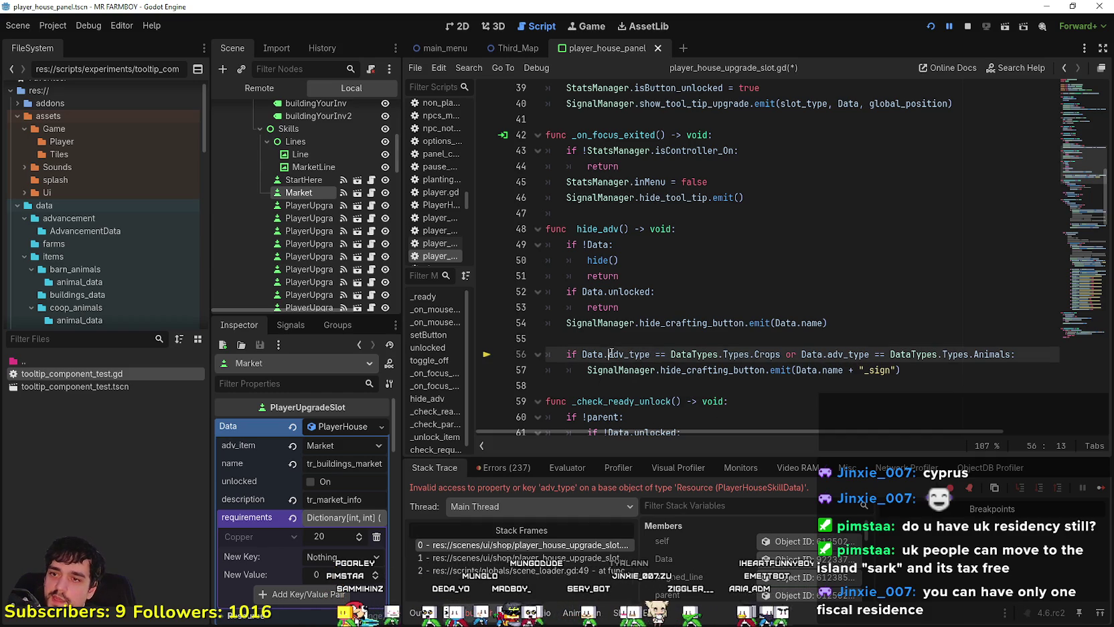
mouse_move(600, 326)
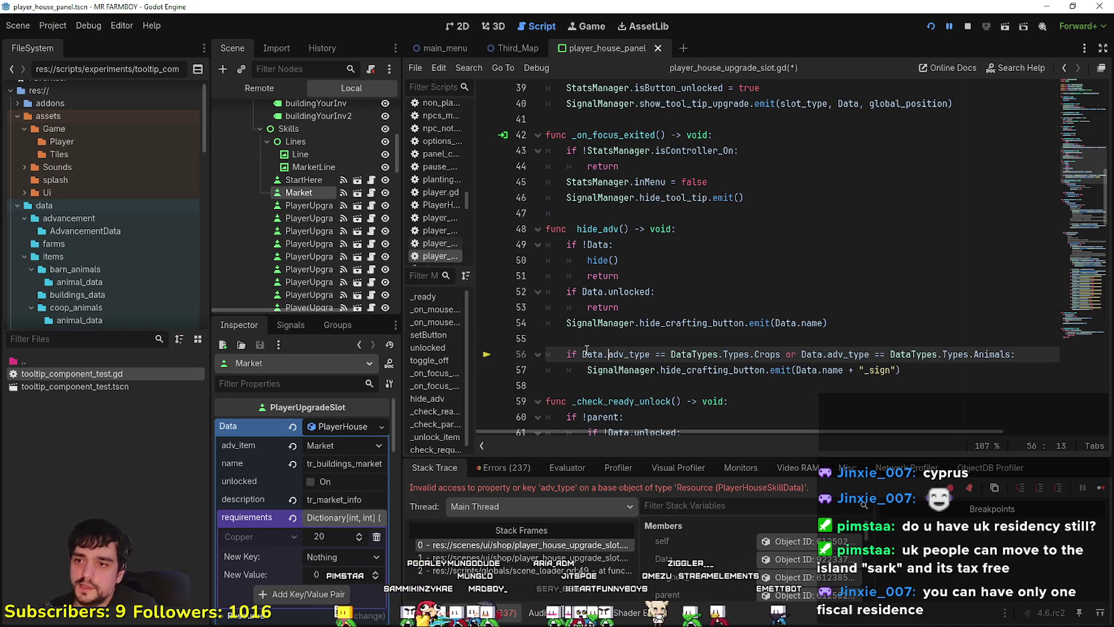
click(586, 339)
scroll(934, 248, down, 3)
mouse_move(935, 249)
mouse_down()
mouse_move(556, 239)
mouse_move(546, 224)
mouse_up()
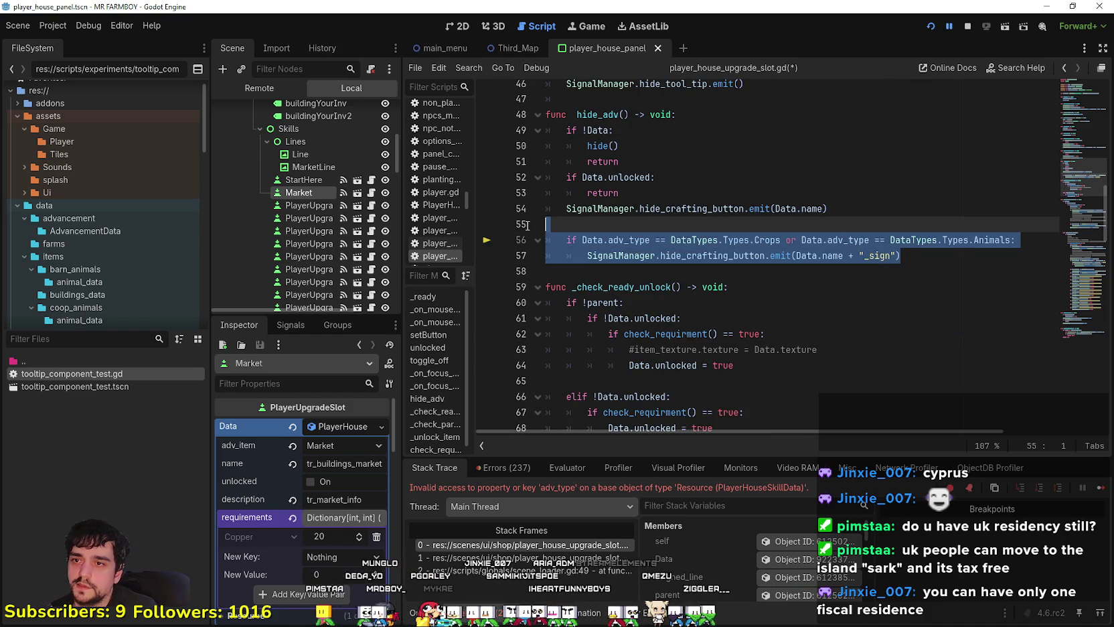
- Comment out the adv_type check on lines 56–57 with Ctrl+K
click(790, 288)
mouse_move(903, 255)
mouse_down()
mouse_move(602, 248)
mouse_move(567, 230)
mouse_up()
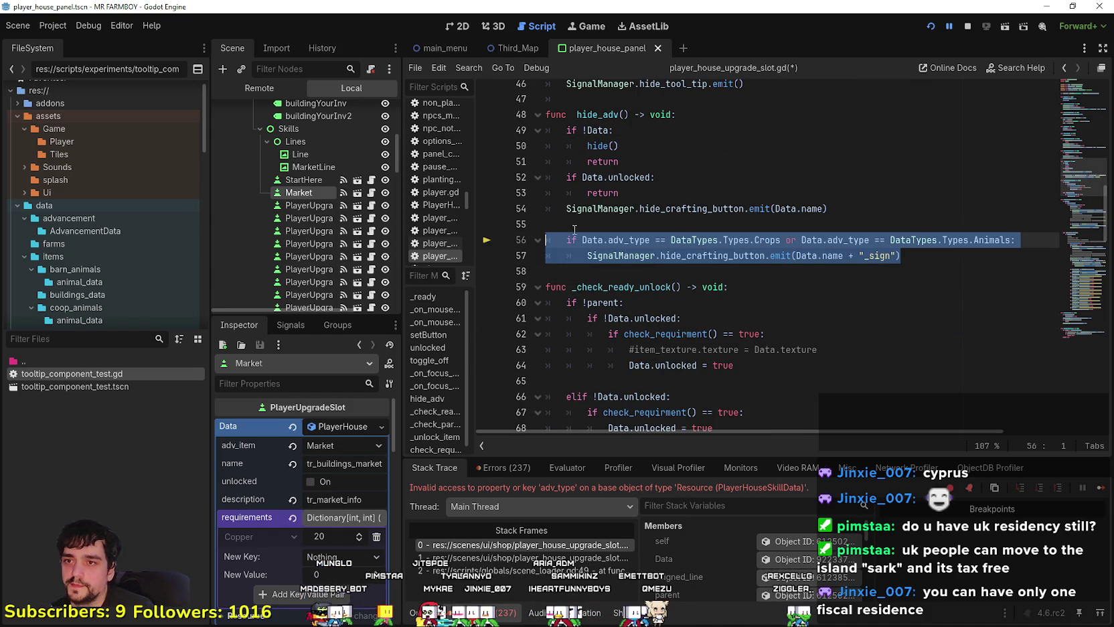
key(ctrl+k)
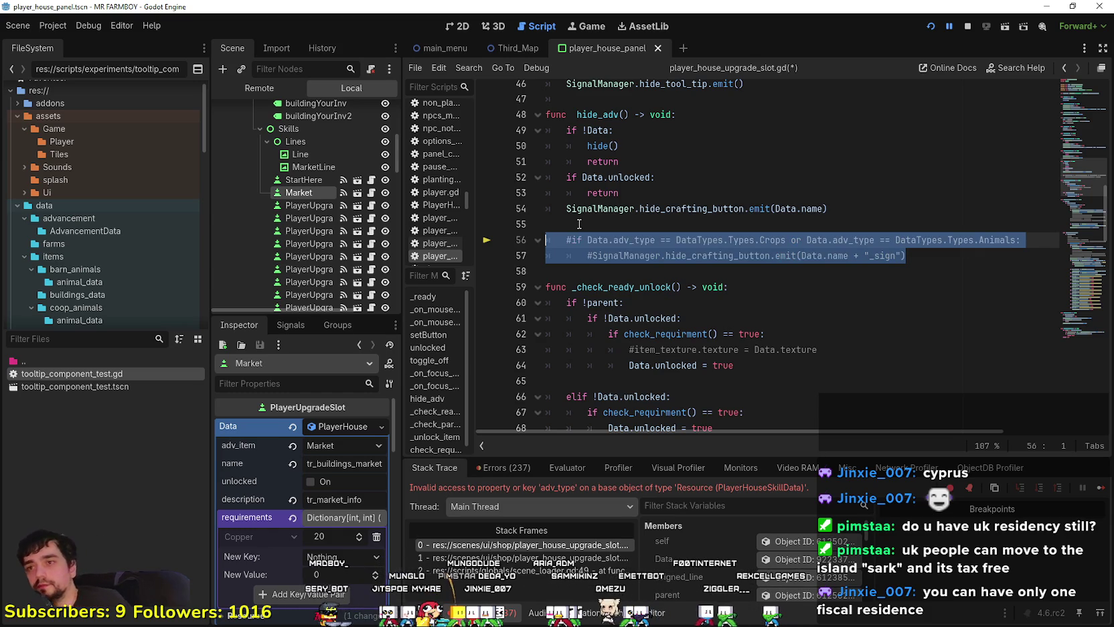
click(595, 223)
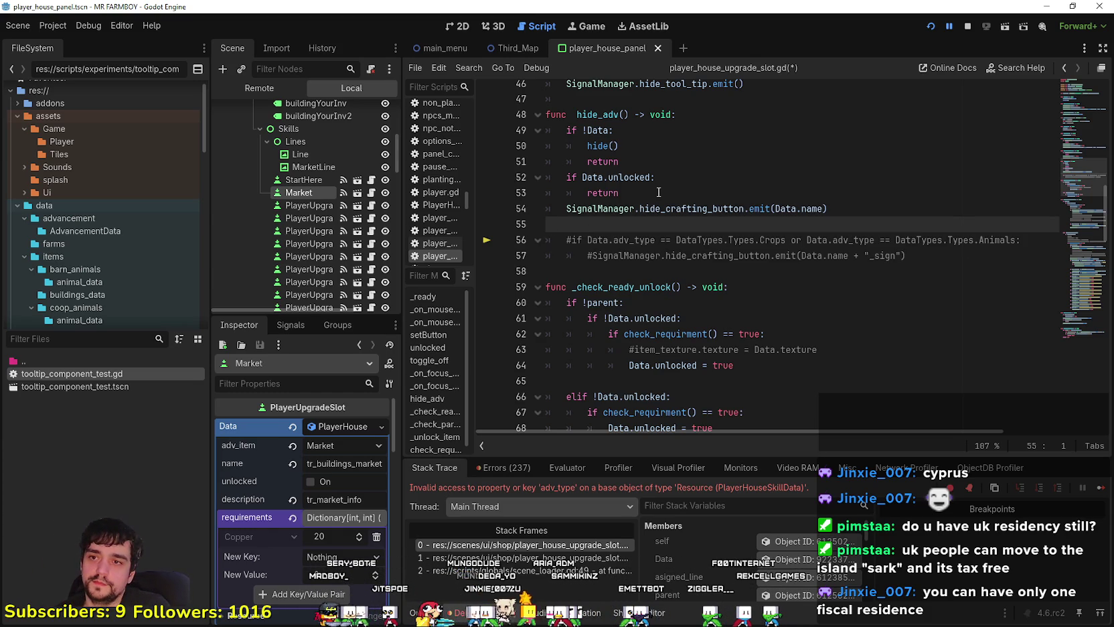
click(958, 263)
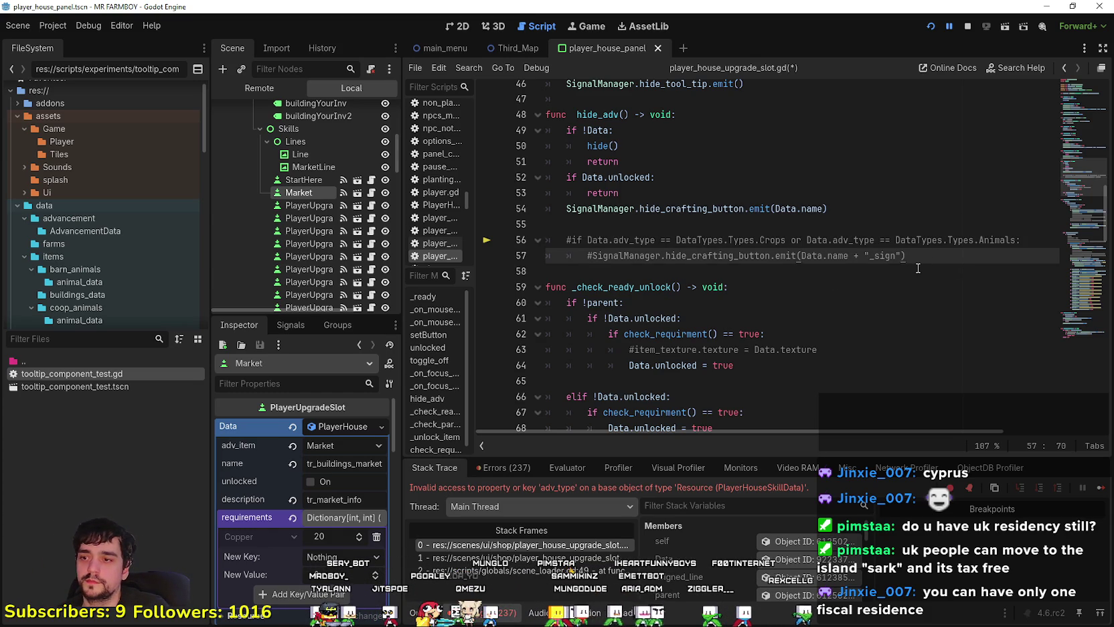
shift+click(583, 228)
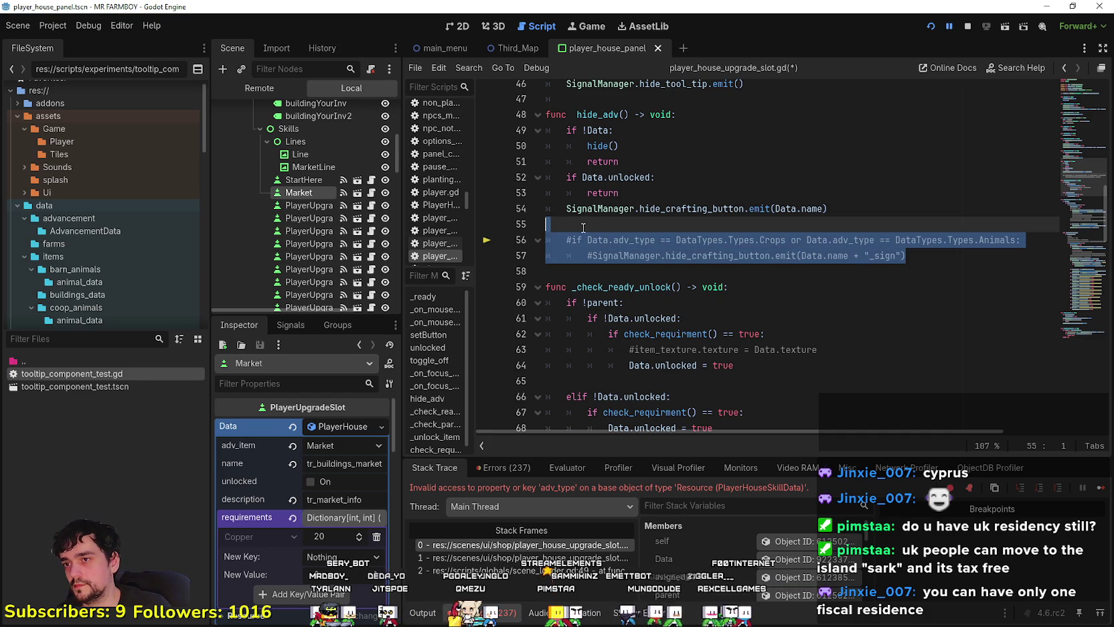
key(ctrl+k)
- Comment out the hide_crafting_button emit on line 54 and save the script
key(ctrl+k)
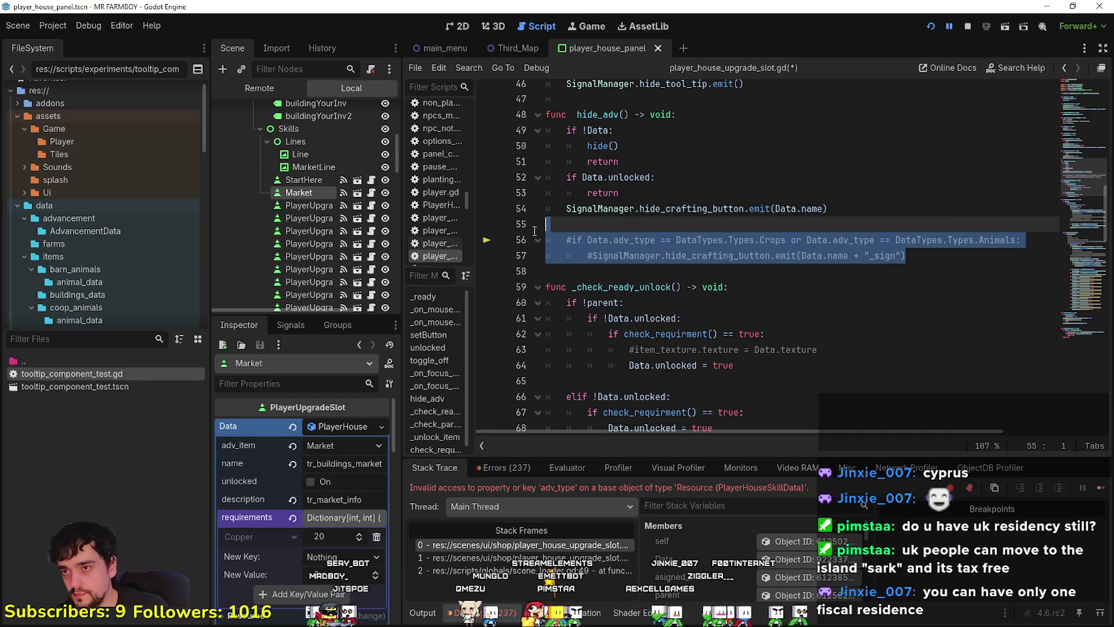
click(579, 212)
key(ctrl+k)
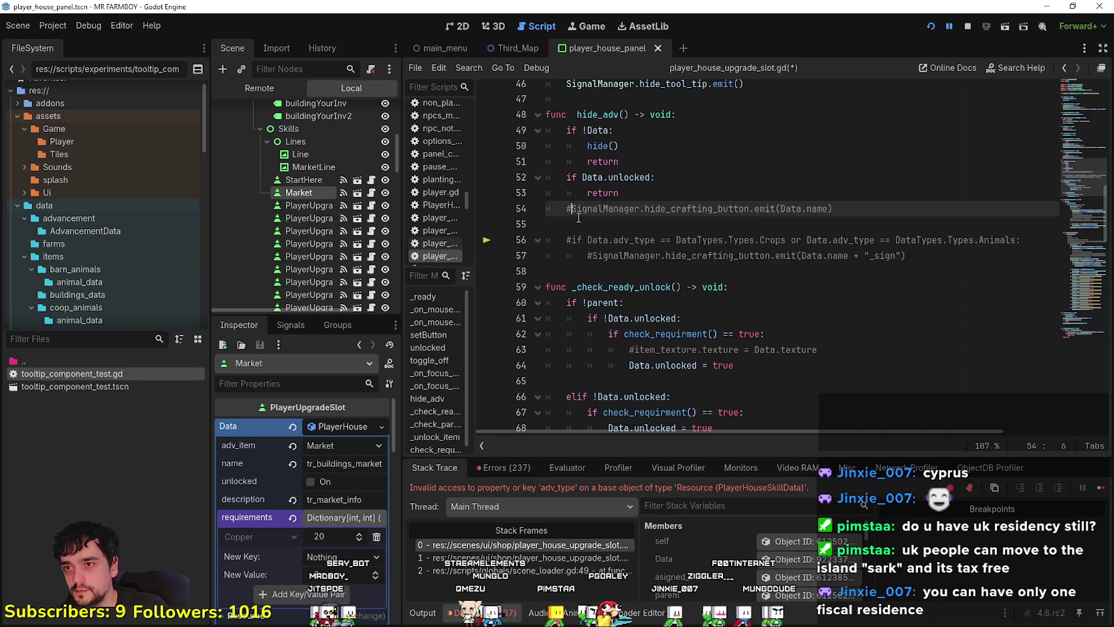
click(578, 218)
key(ctrl+s)
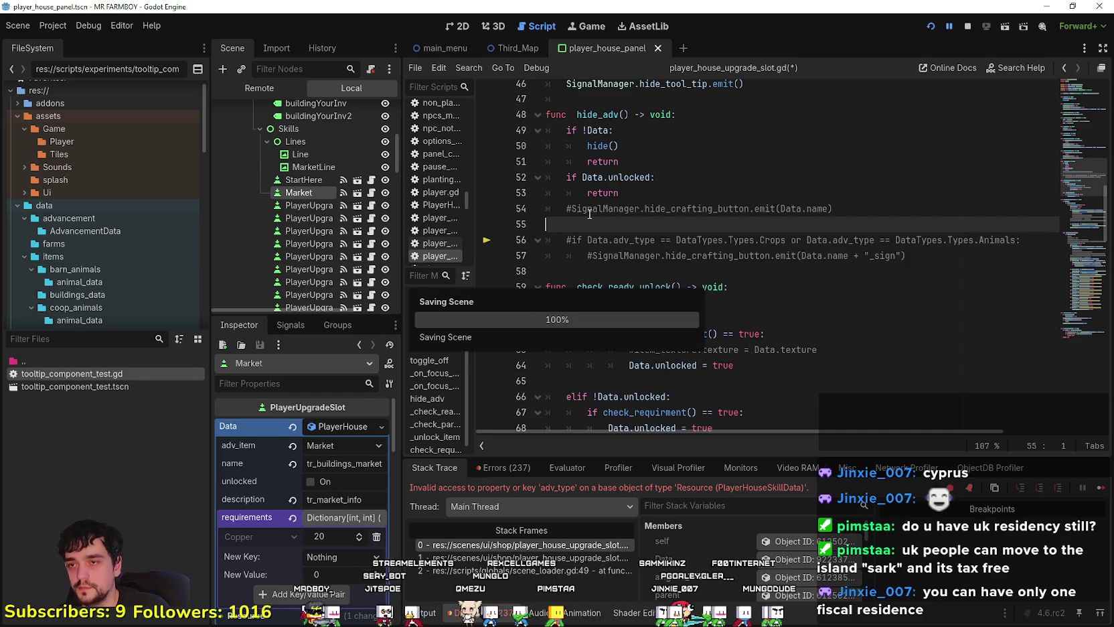
double_click(629, 178)
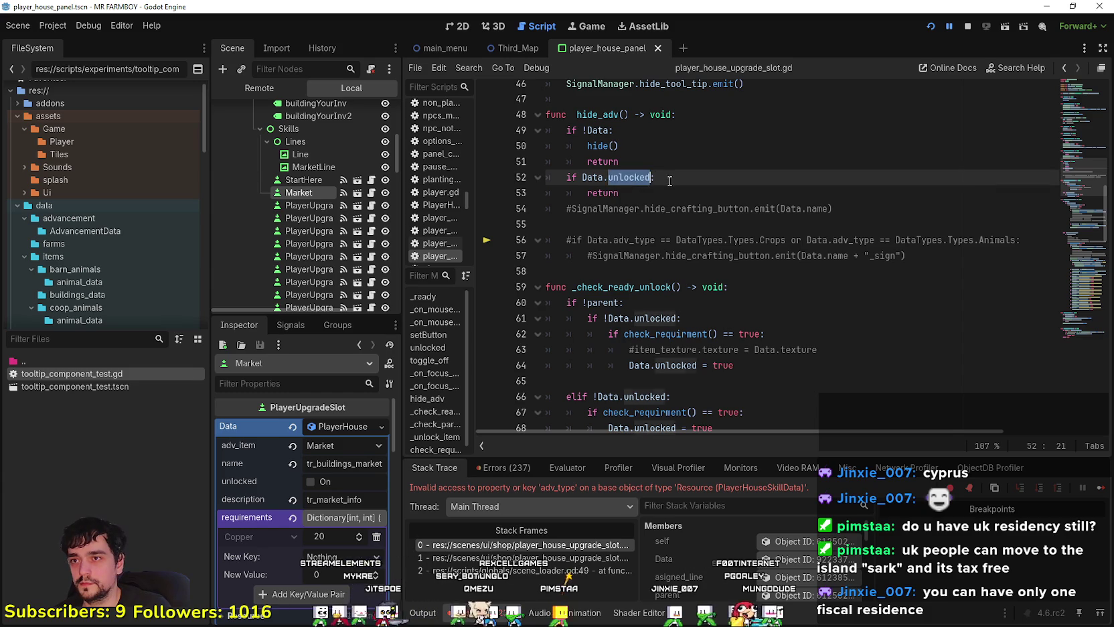
- Copy hide() under 'if !Data.unlocked:' on line 52, fix the spacing and save
key(Up)
key(Up)
key(Home)
key(shift+End)
key(ctrl+c)
click(674, 178)
key(Return)
key(ctrl+v)
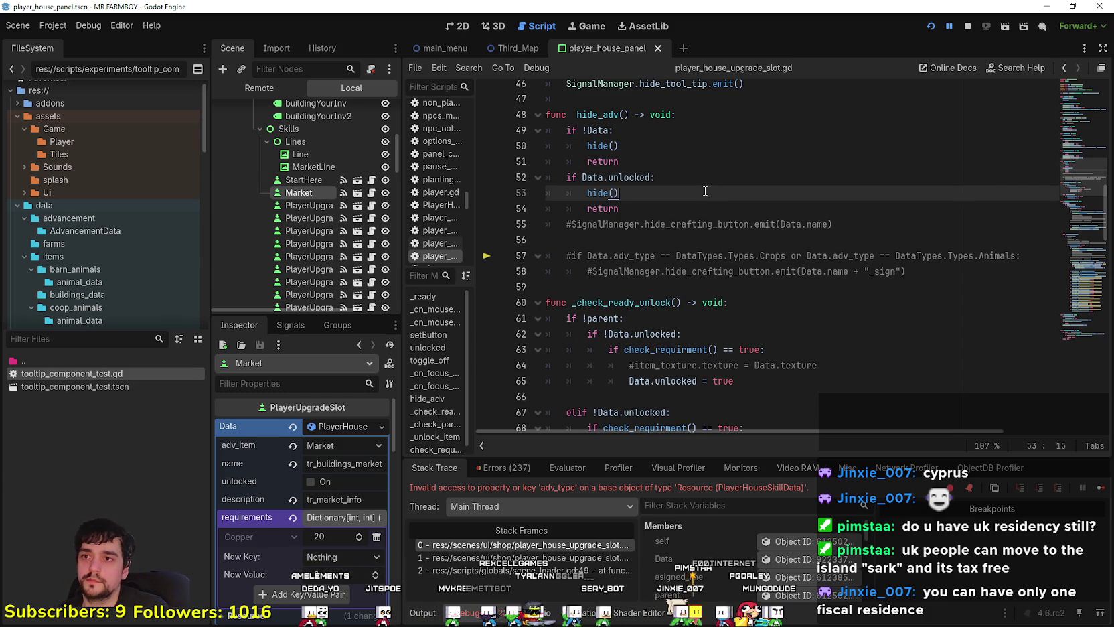
click(578, 178)
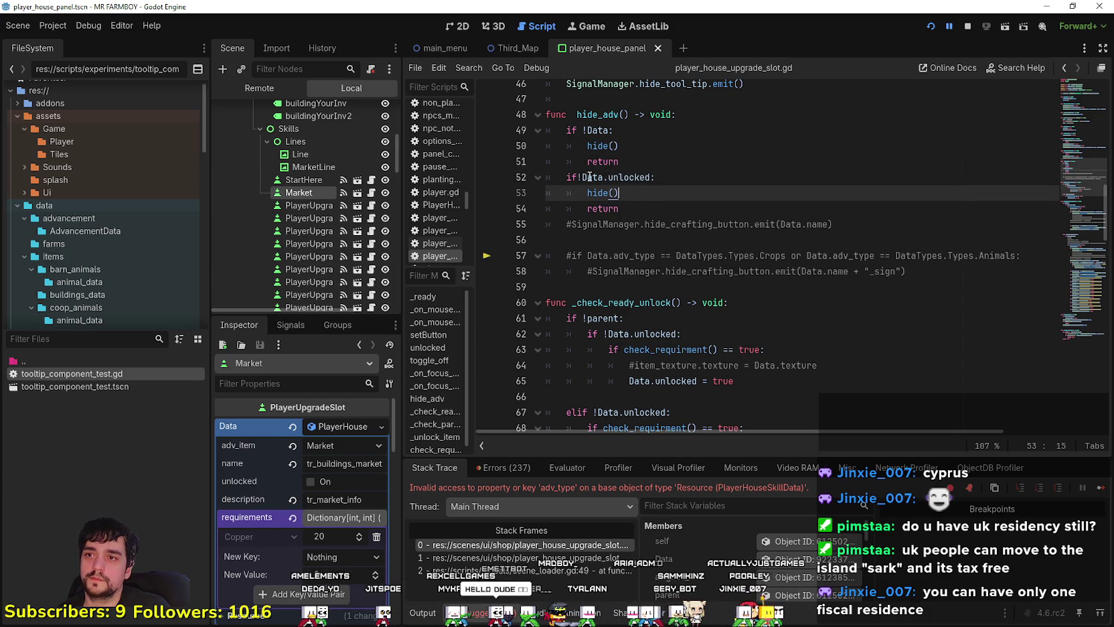
click(629, 194)
key(ctrl+s)
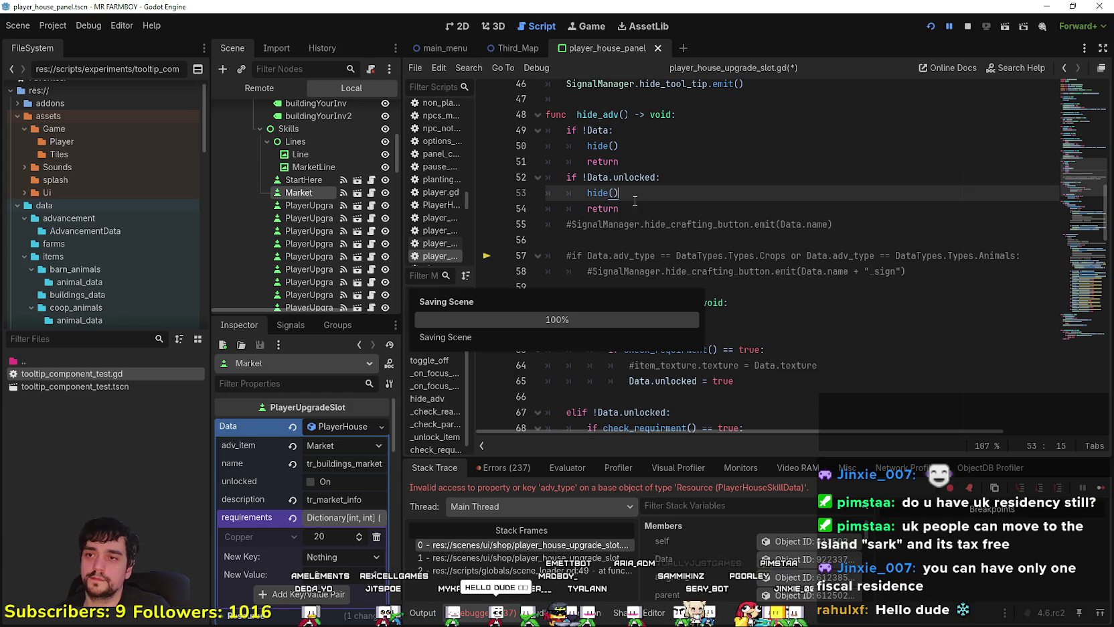
- Stop the running game and relaunch MR FARMBOY to test the change
click(626, 291)
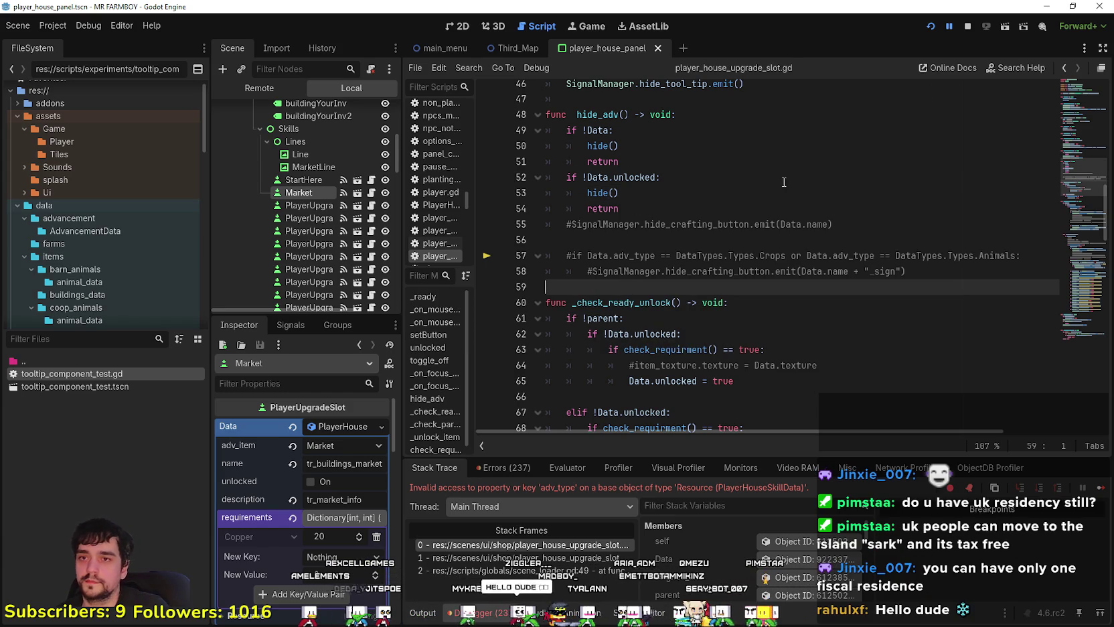
click(968, 27)
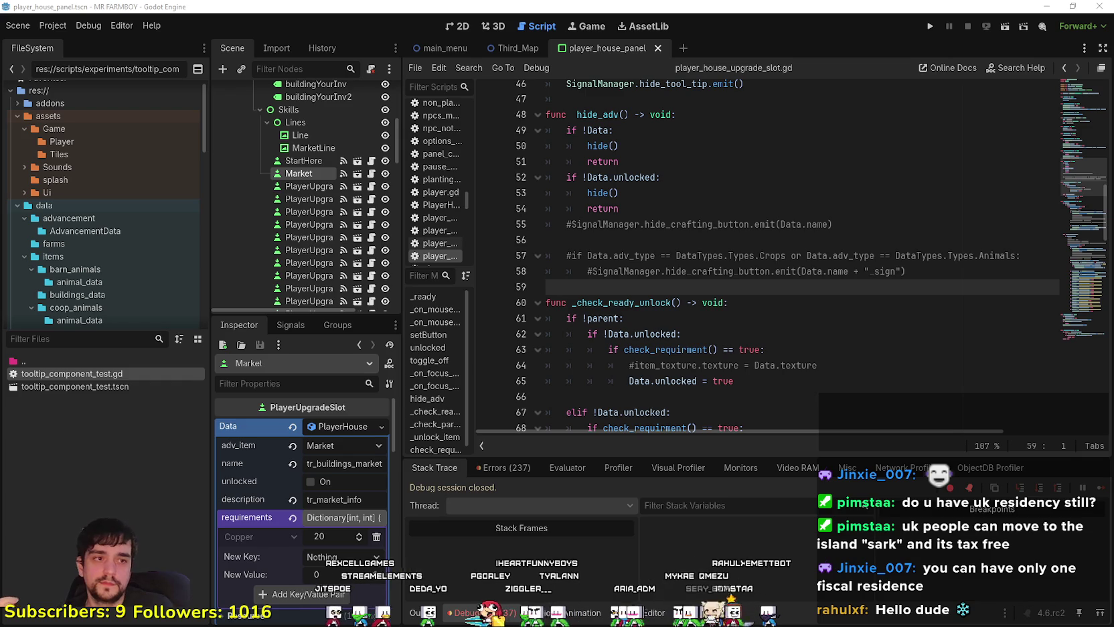
click(932, 26)
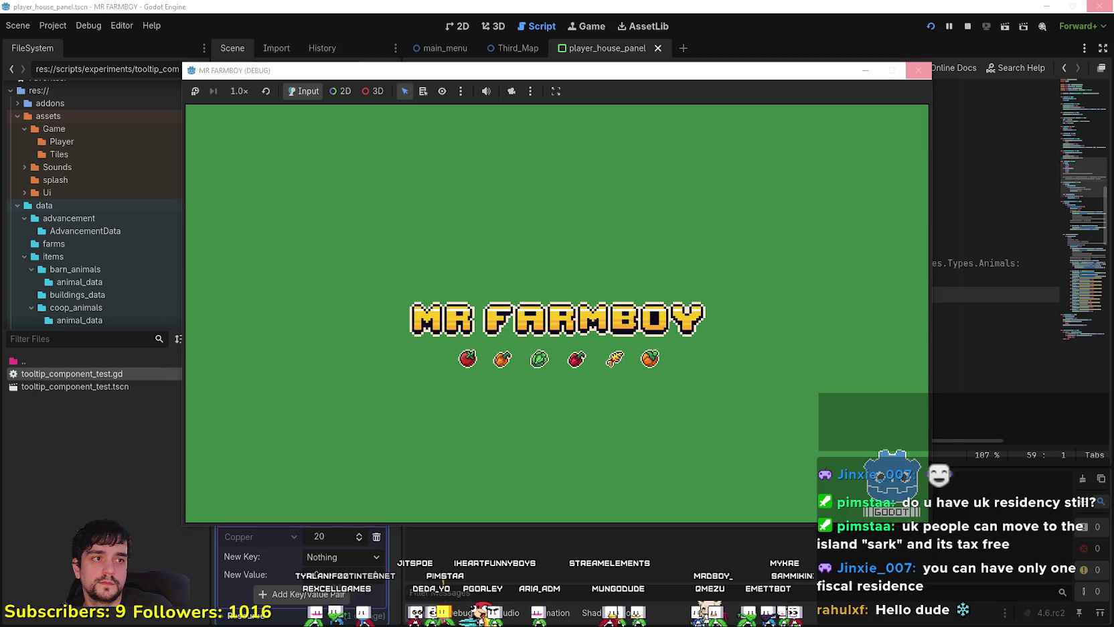
- Maximize the MR FARMBOY debug window, choose Continue, and select Save 5 from the save list
click(918, 70)
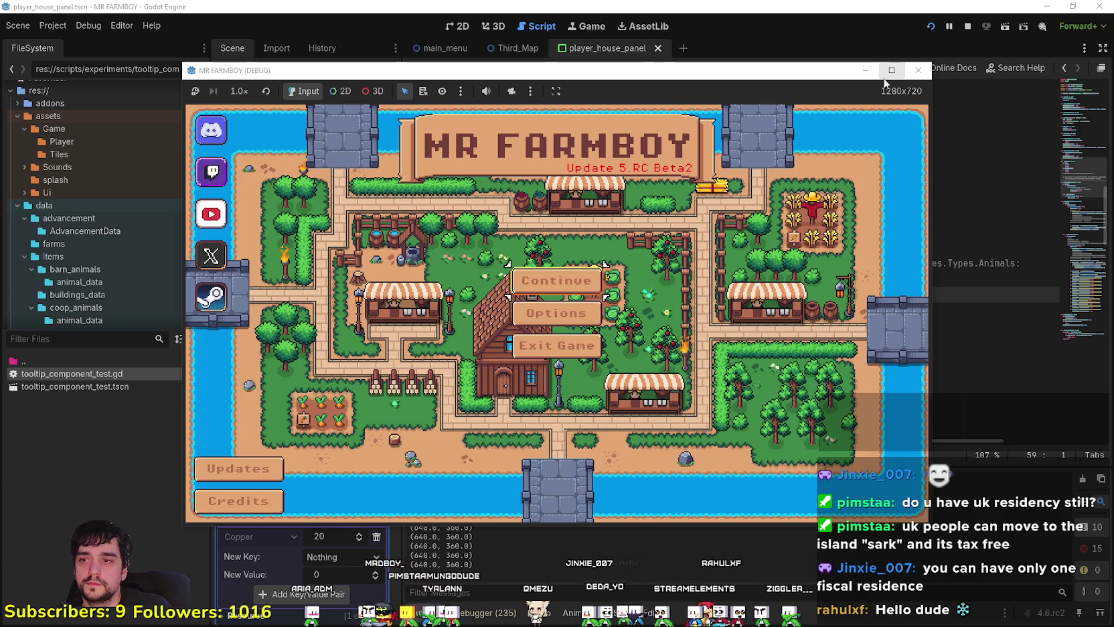
click(892, 69)
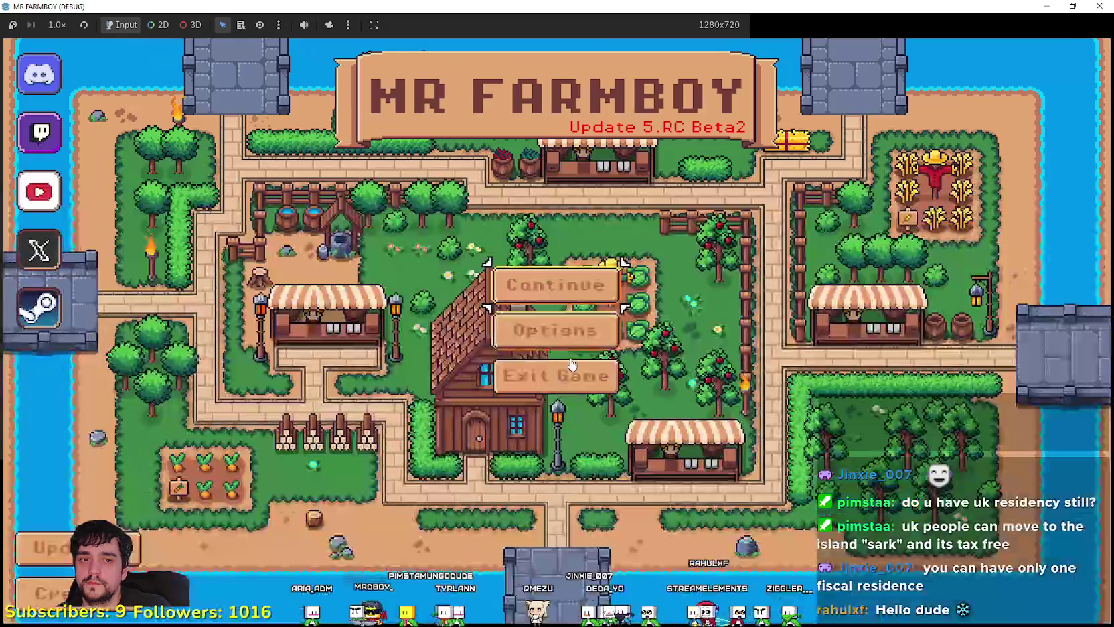
click(556, 284)
scroll(558, 338, down, 3)
click(556, 338)
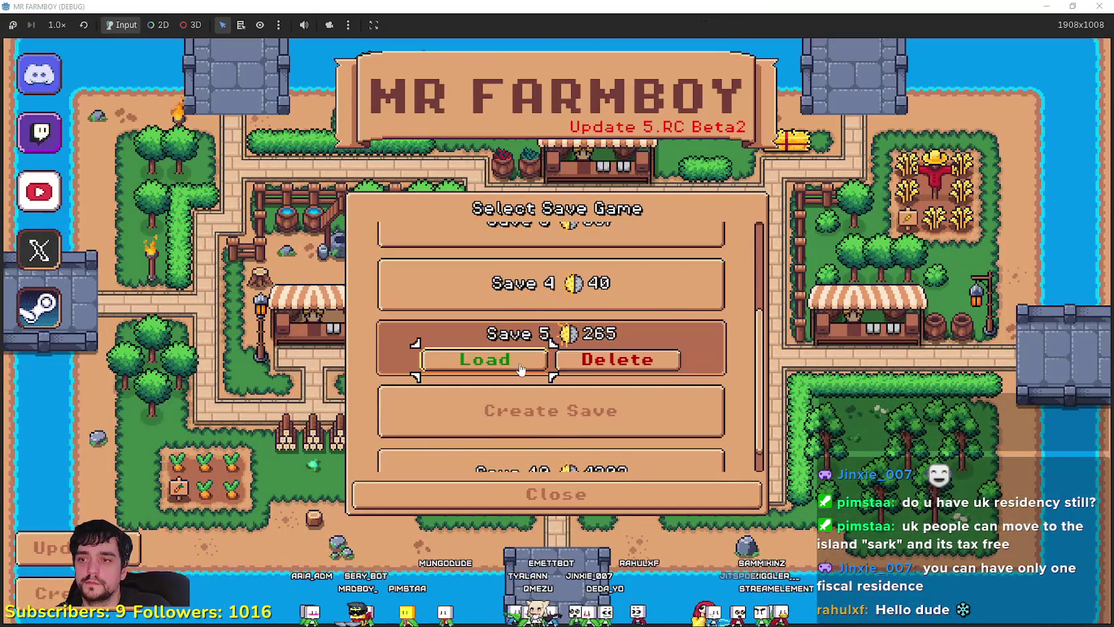
- Load Save 5 and get the game window back to maximized
click(518, 362)
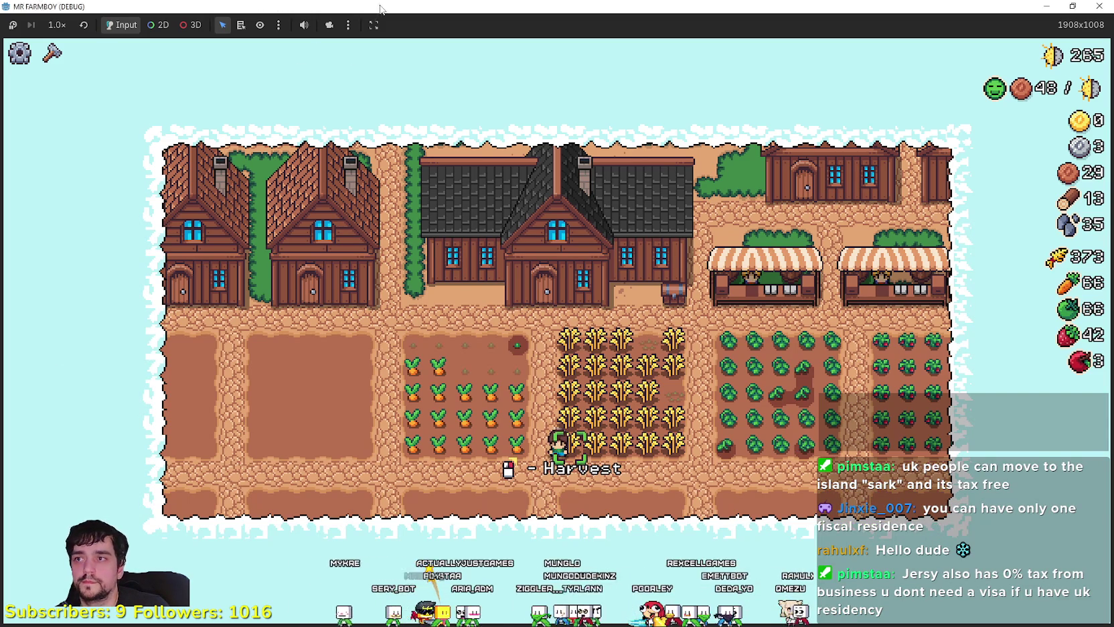
double_click(282, 6)
double_click(281, 7)
- Walk the farmer through the wheat and carrot fields, harvesting every row
click(734, 450)
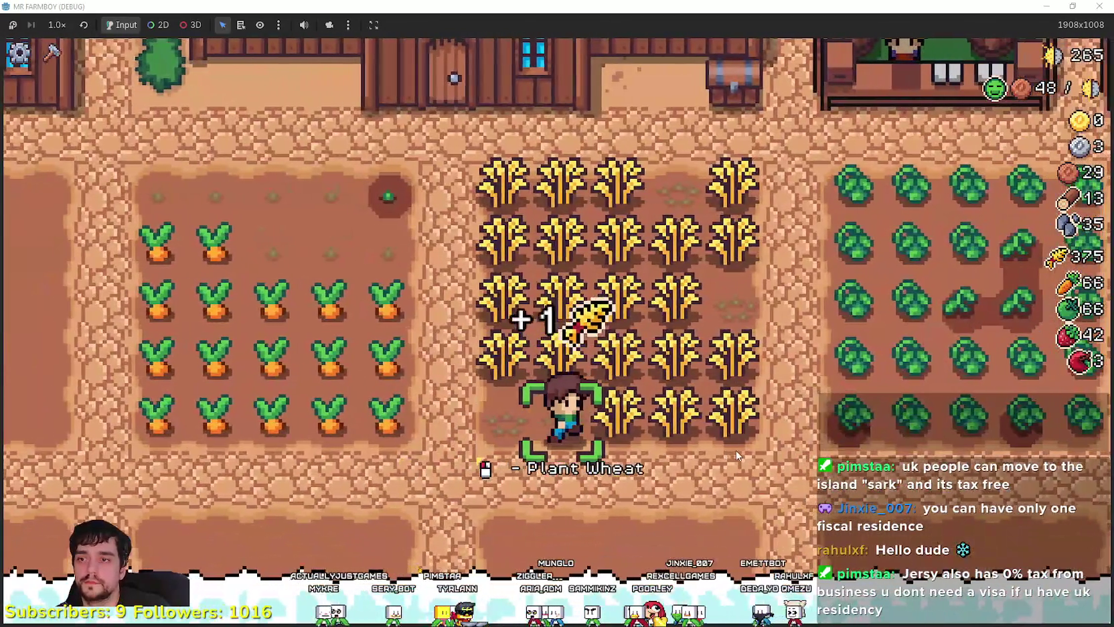
key(d)
key(d)
key(d)
key(w)
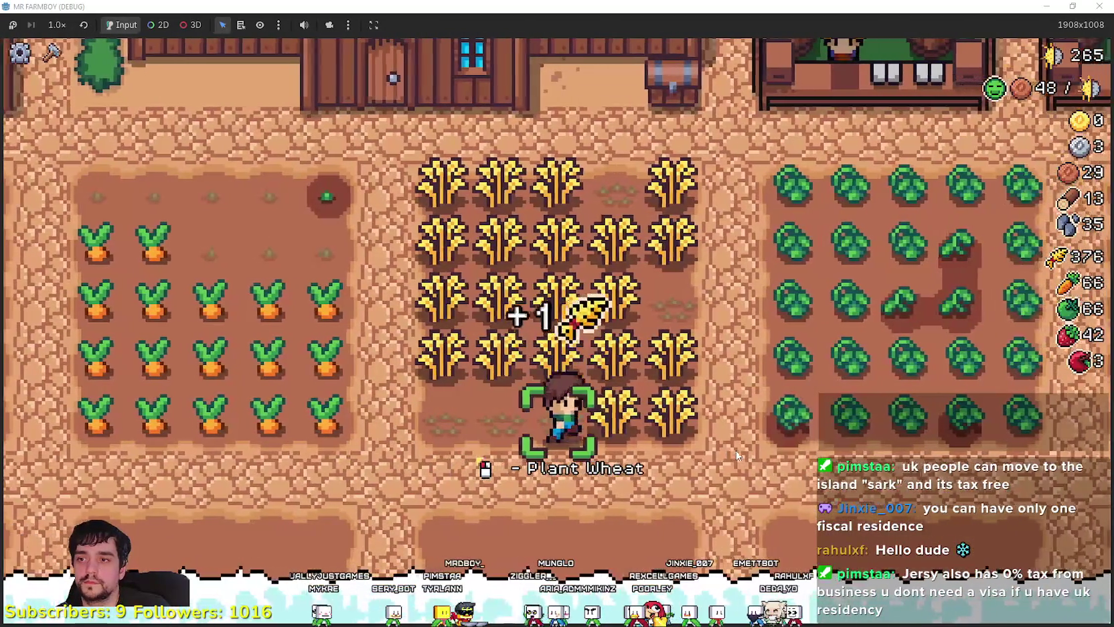
key(a)
key(a)
key(a)
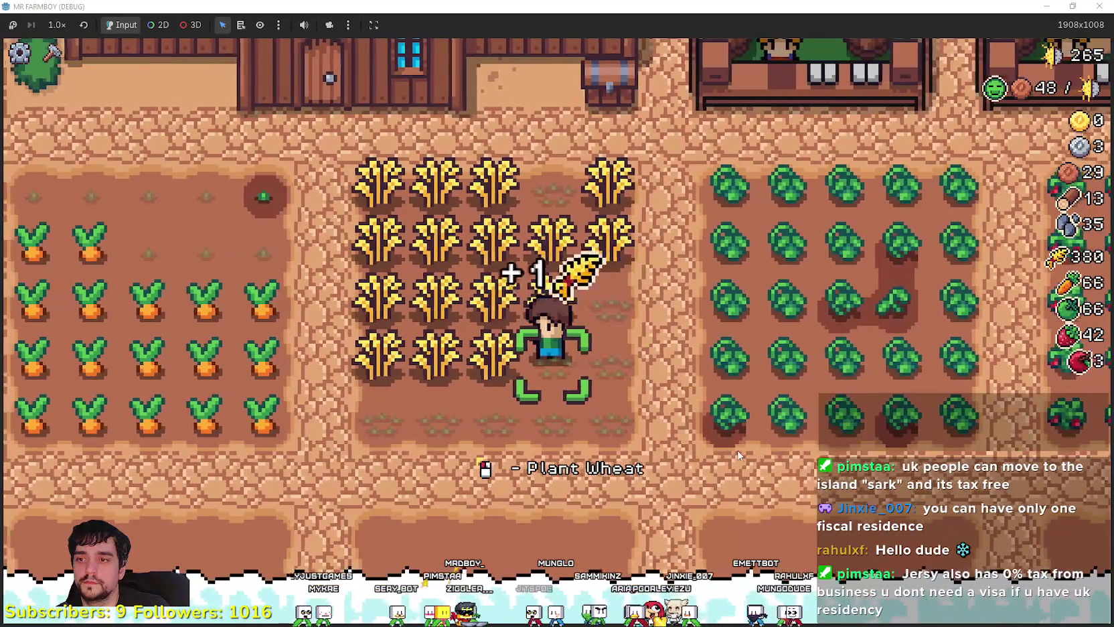
key(a)
key(a)
key(a)
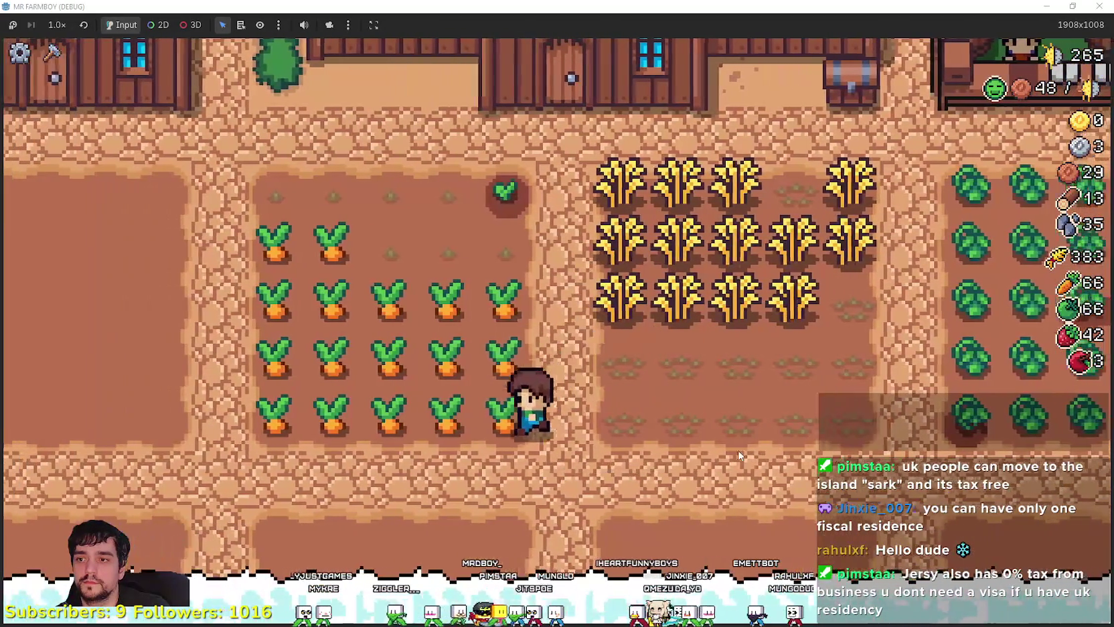
key(a)
key(a)
key(w)
key(d)
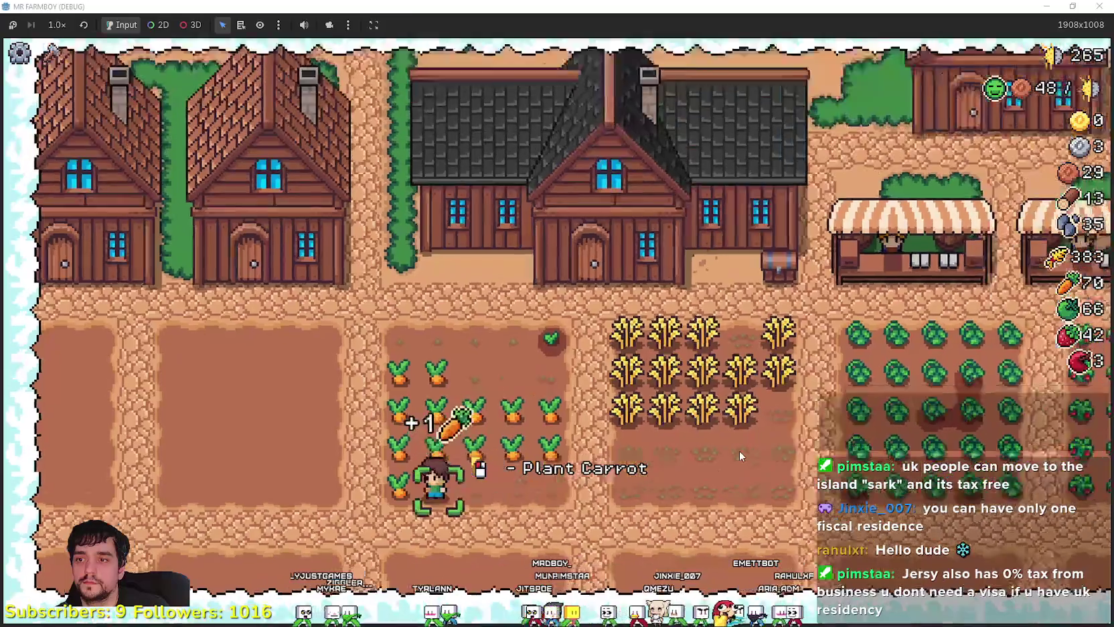
key(a)
key(a)
key(a)
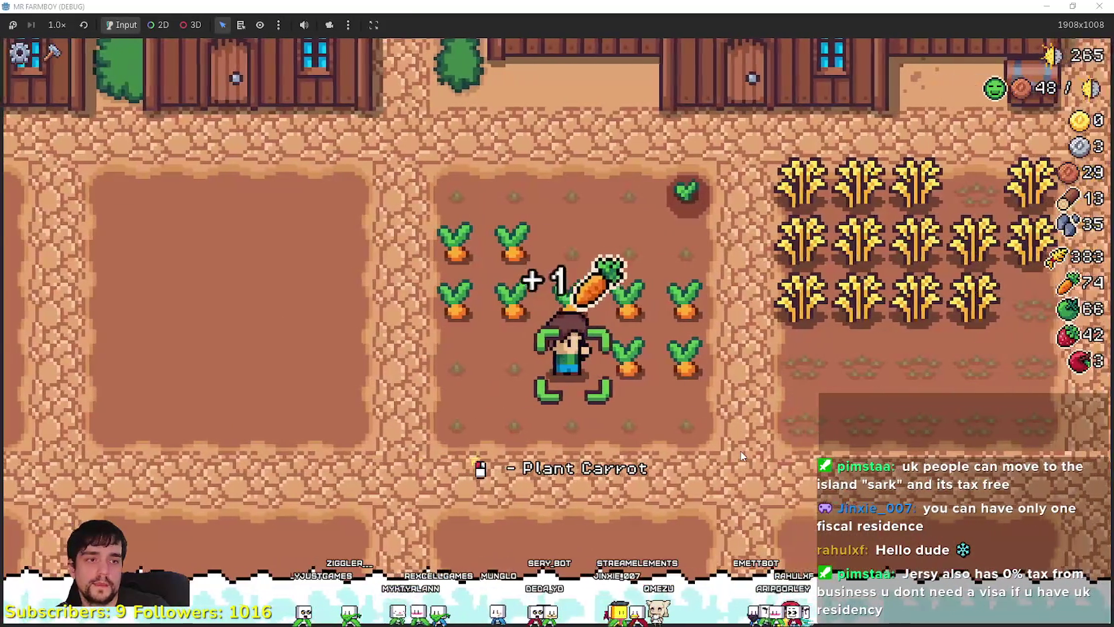
key(w)
key(a)
key(a)
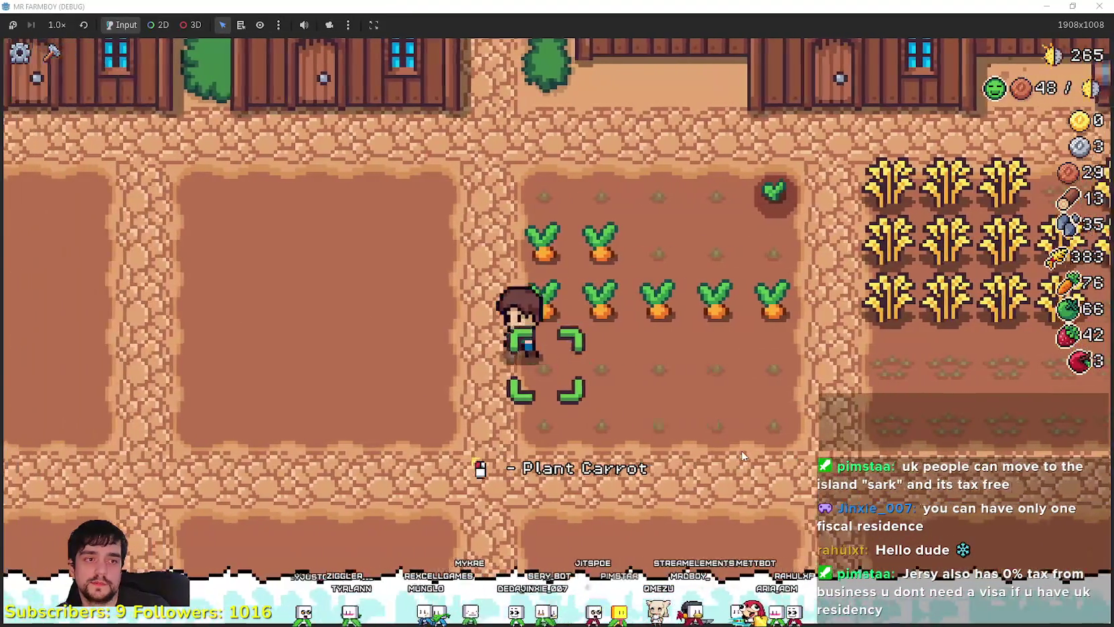
key(s)
key(d)
key(d)
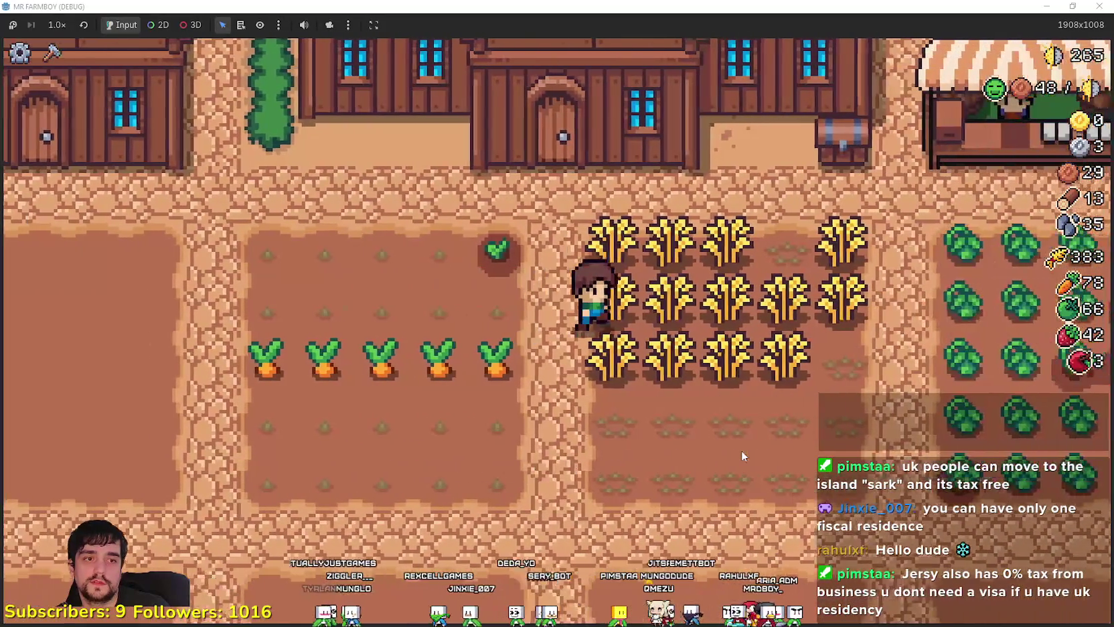
key(a)
key(a)
key(d)
key(d)
key(d)
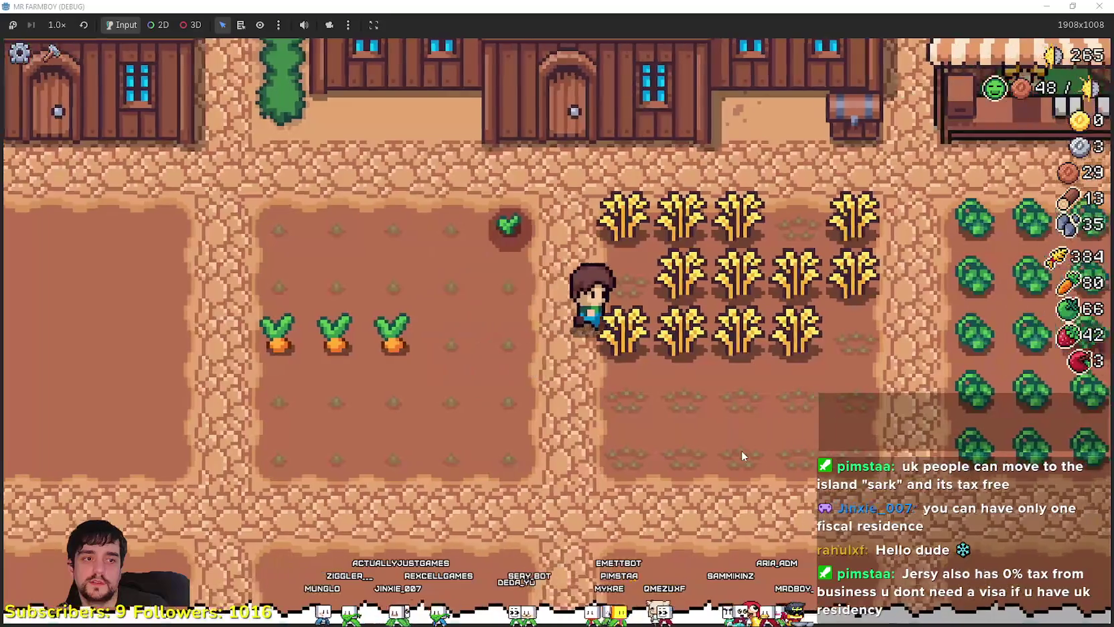
key(a)
key(a)
key(a)
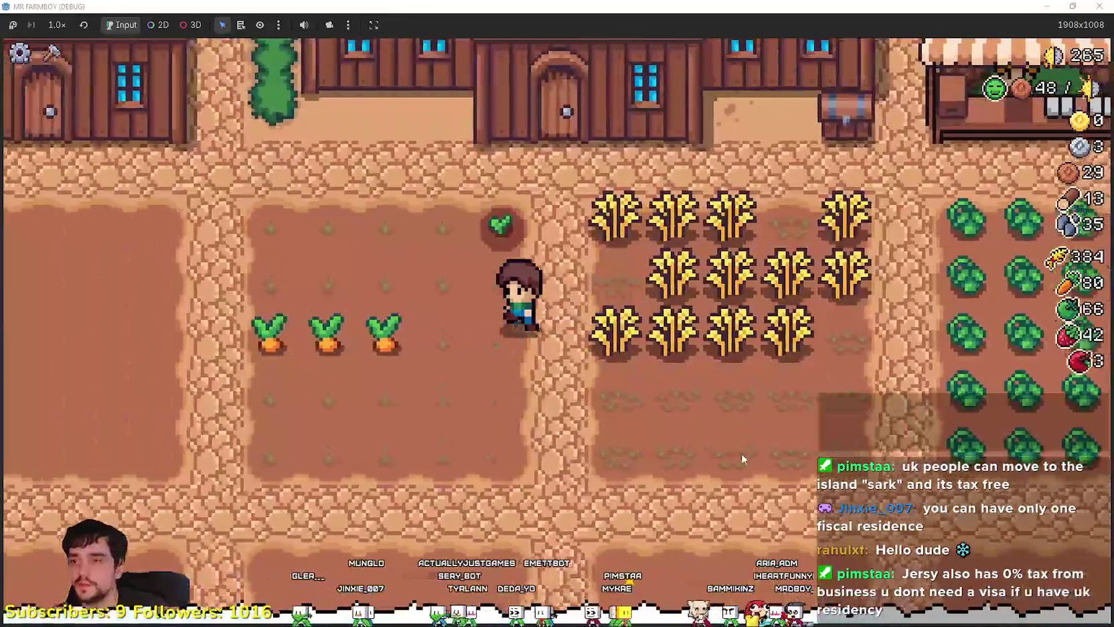
key(d)
key(d)
key(d)
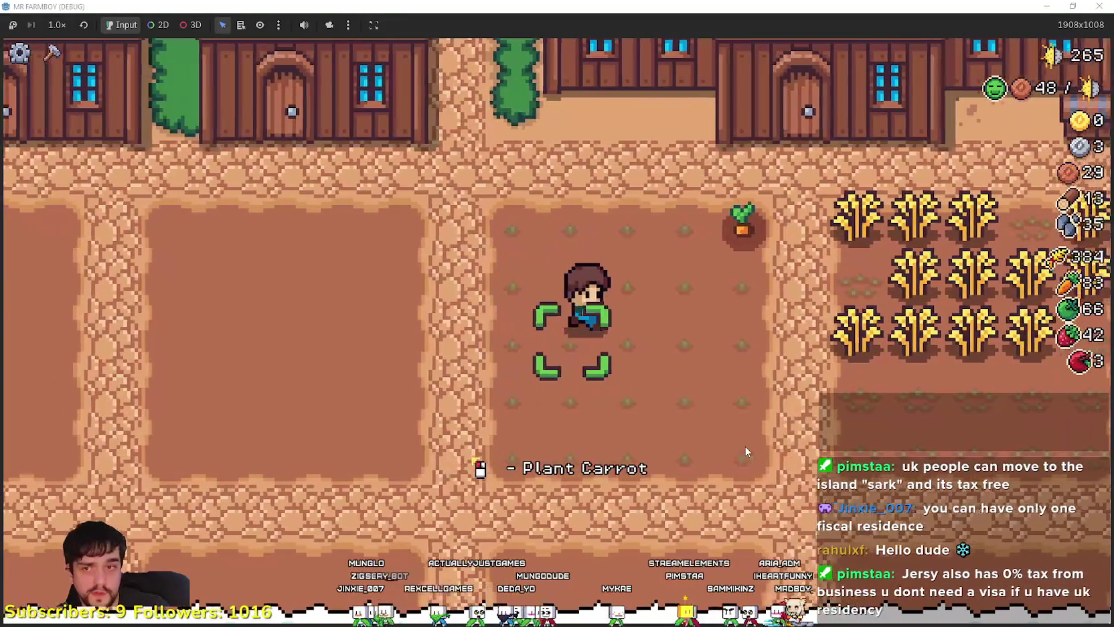
key(d)
key(d)
key(d)
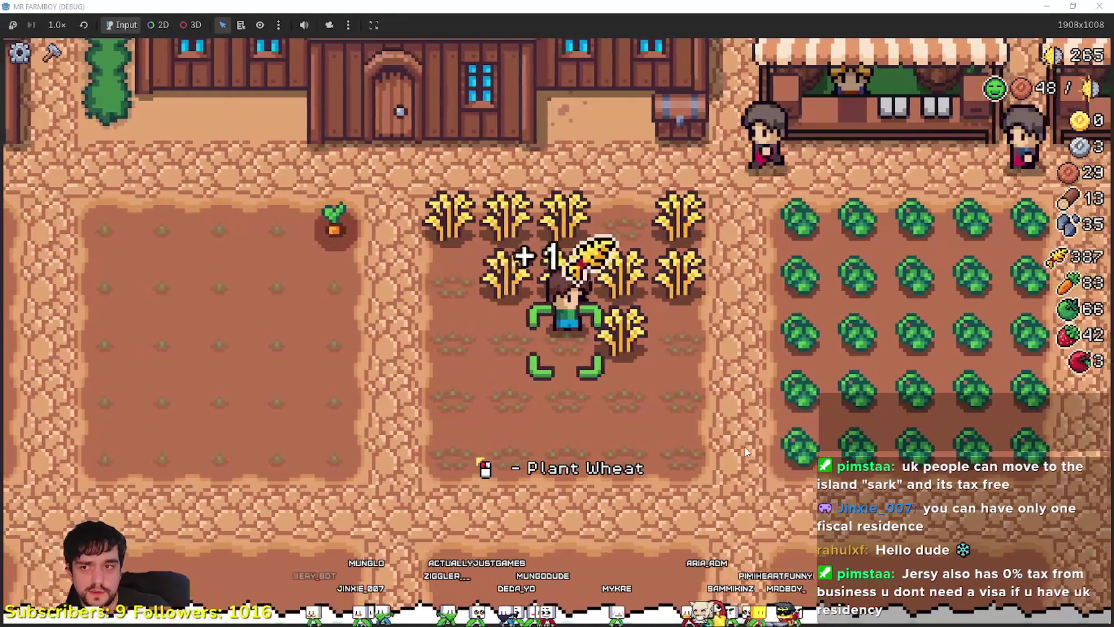
key(a)
key(a)
key(a)
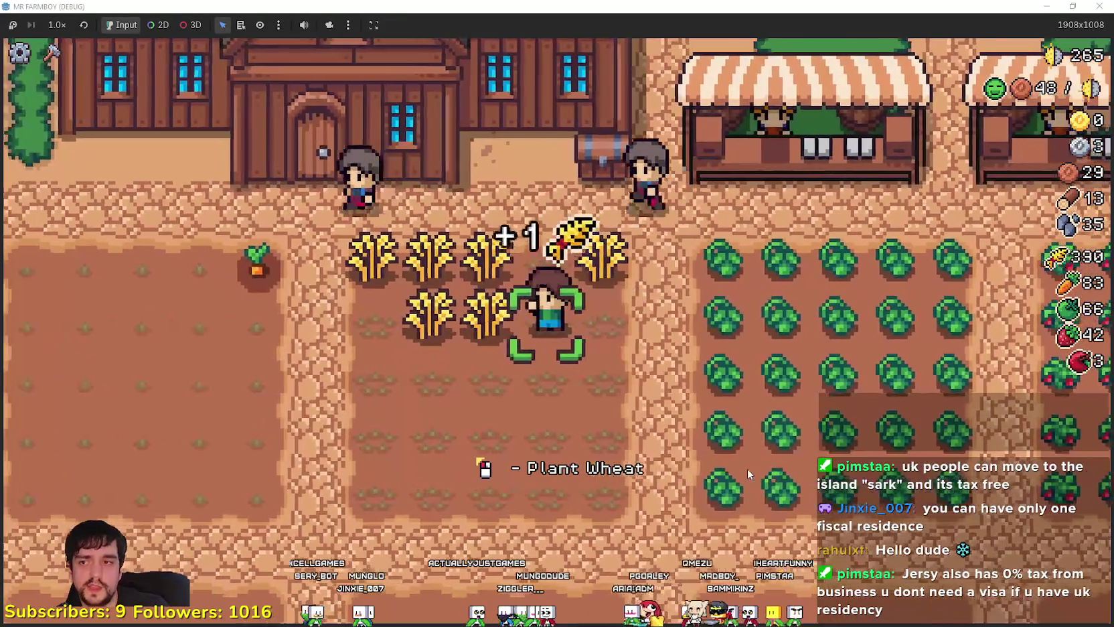
key(d)
key(d)
key(d)
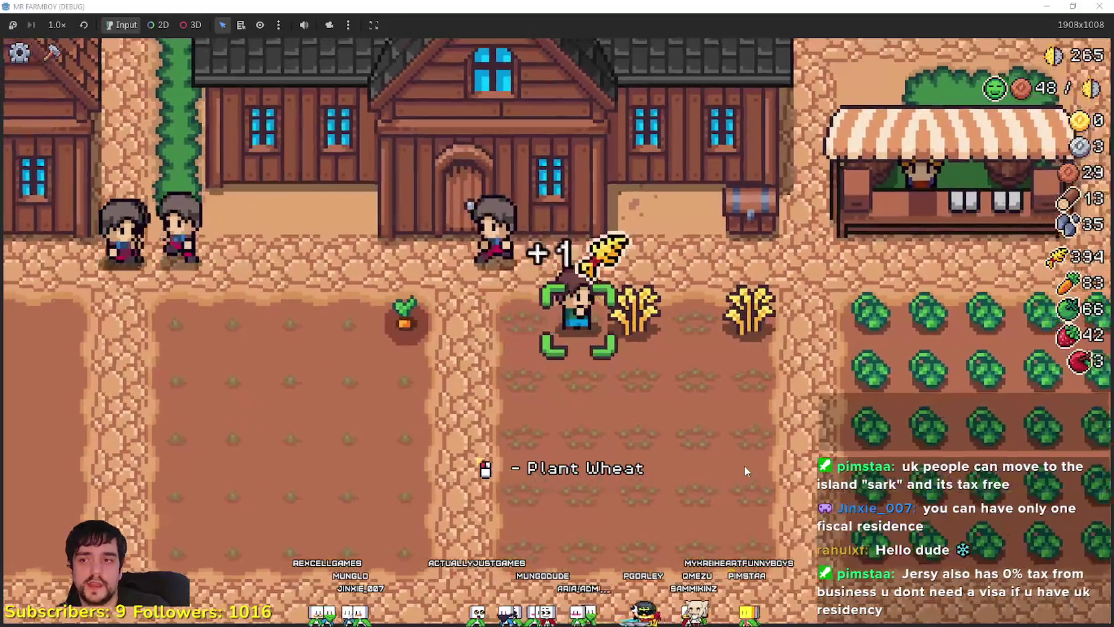
- Harvest the green tomato patch, bringing green tomatoes up to 91
key(d)
key(d)
key(d)
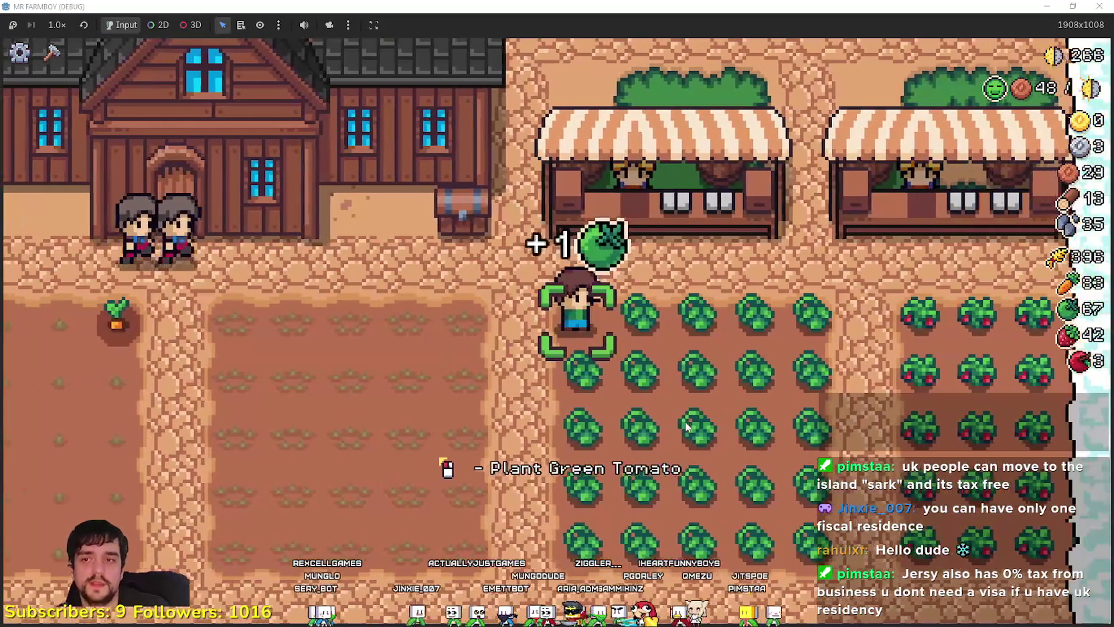
scroll(628, 389, up, 2)
key(d)
key(s)
key(w)
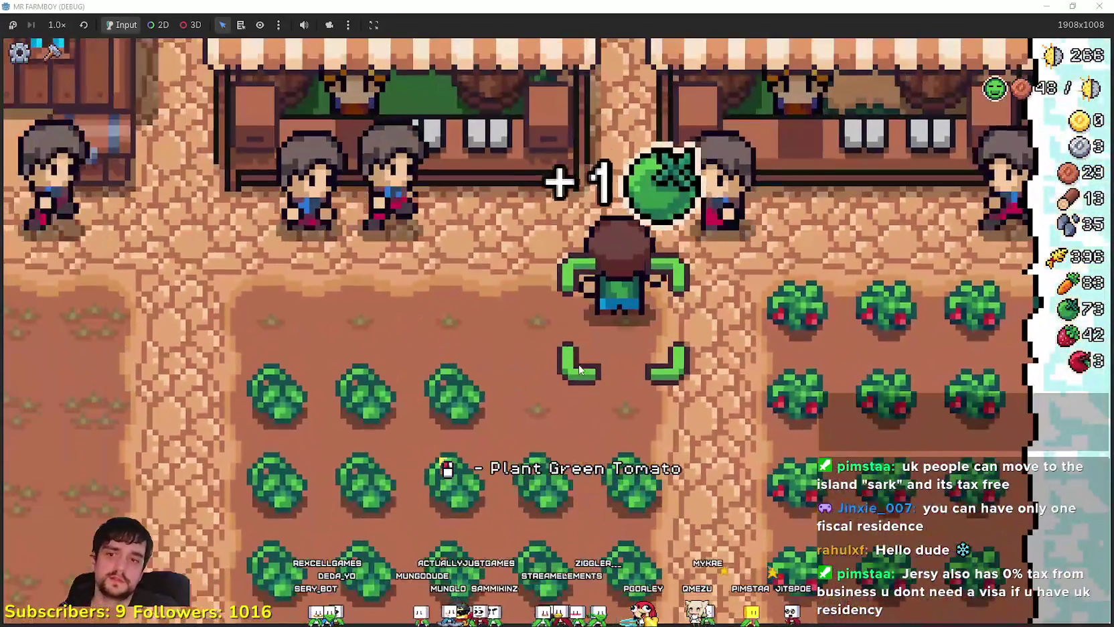
key(s)
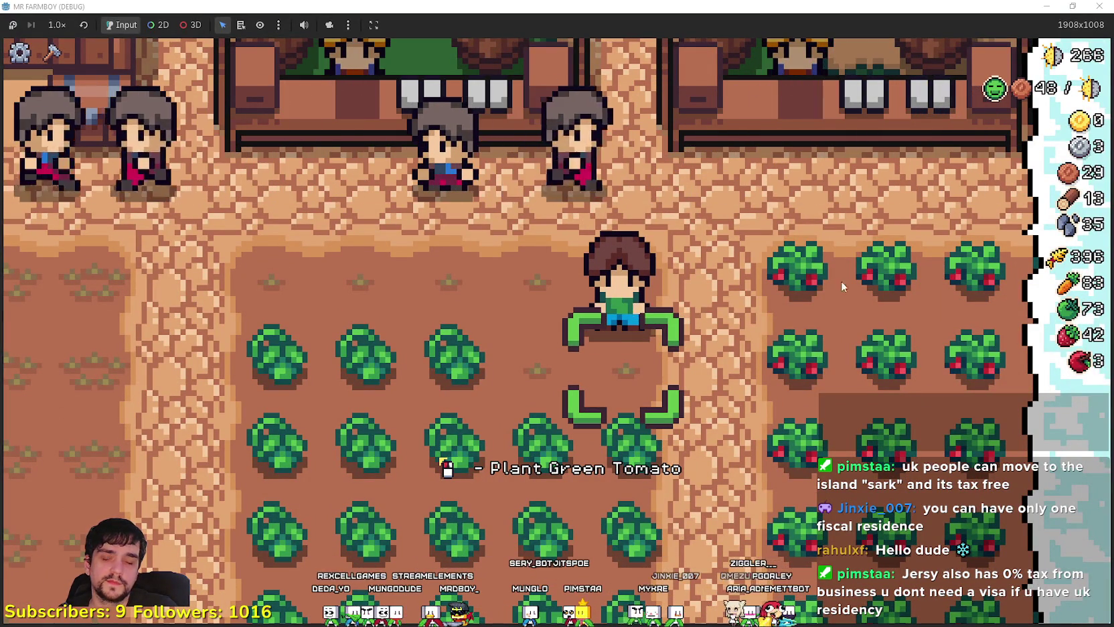
key(a)
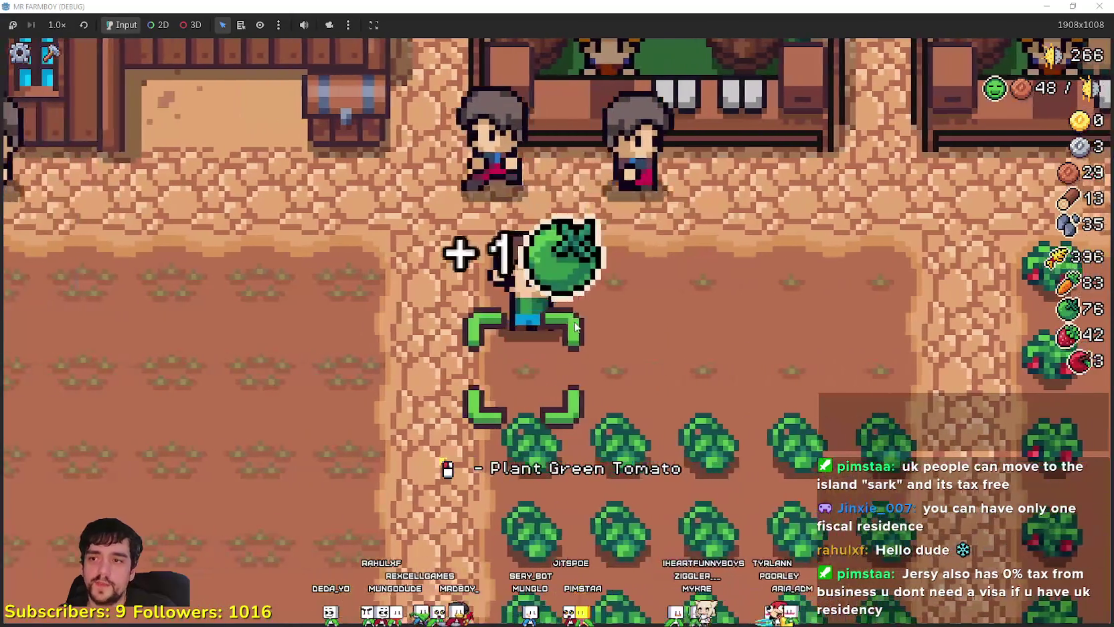
key(d)
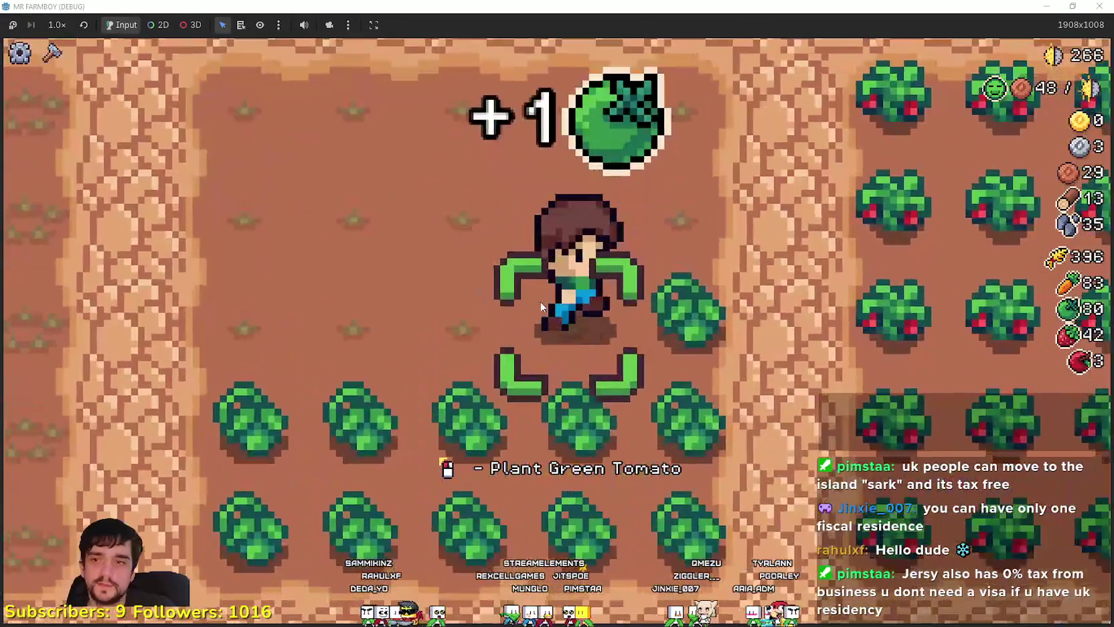
key(d)
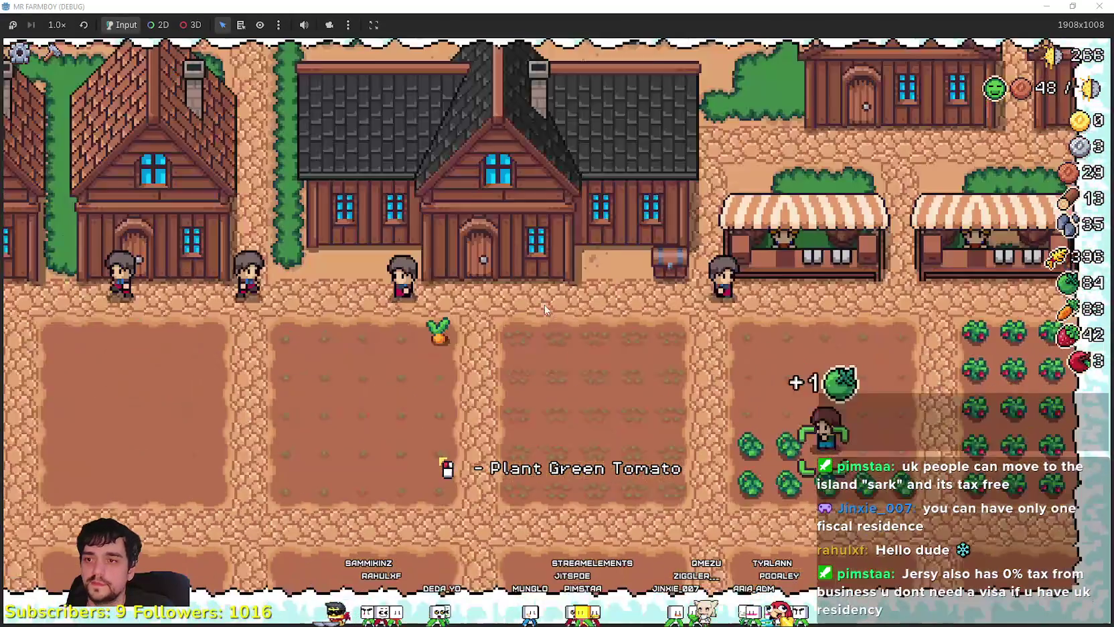
key(a)
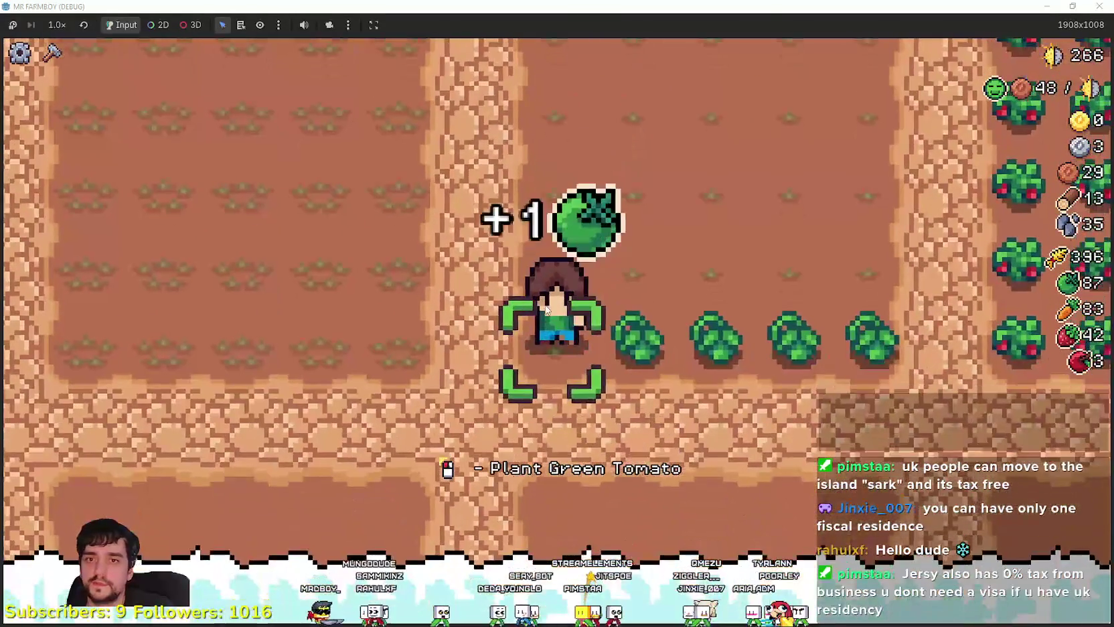
key(d)
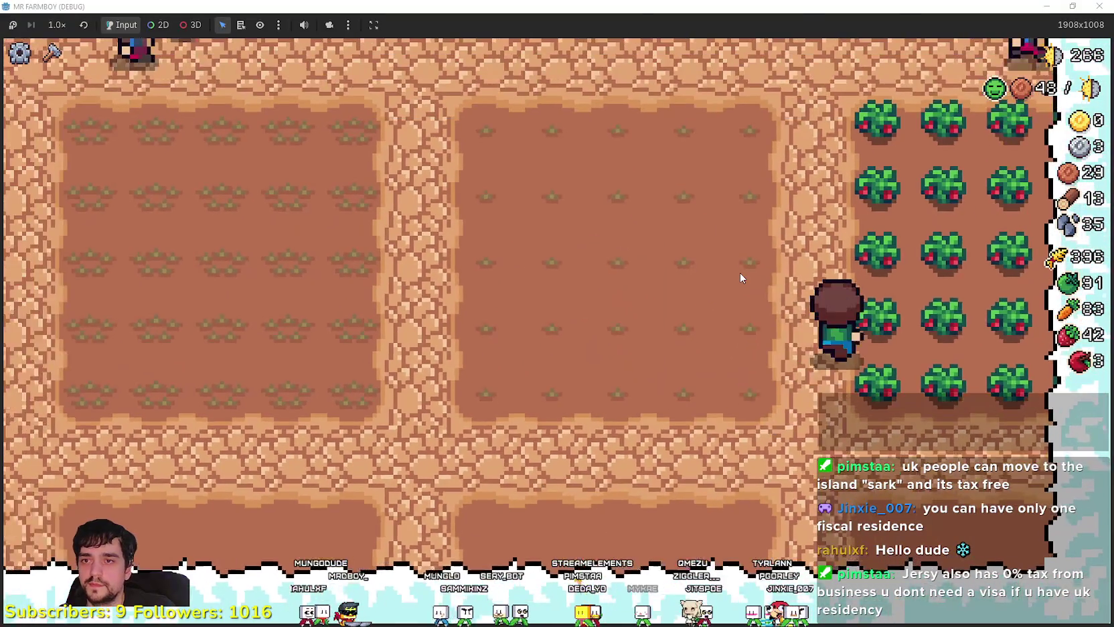
- Harvest the strawberry patch, raising strawberries to 62
key(w)
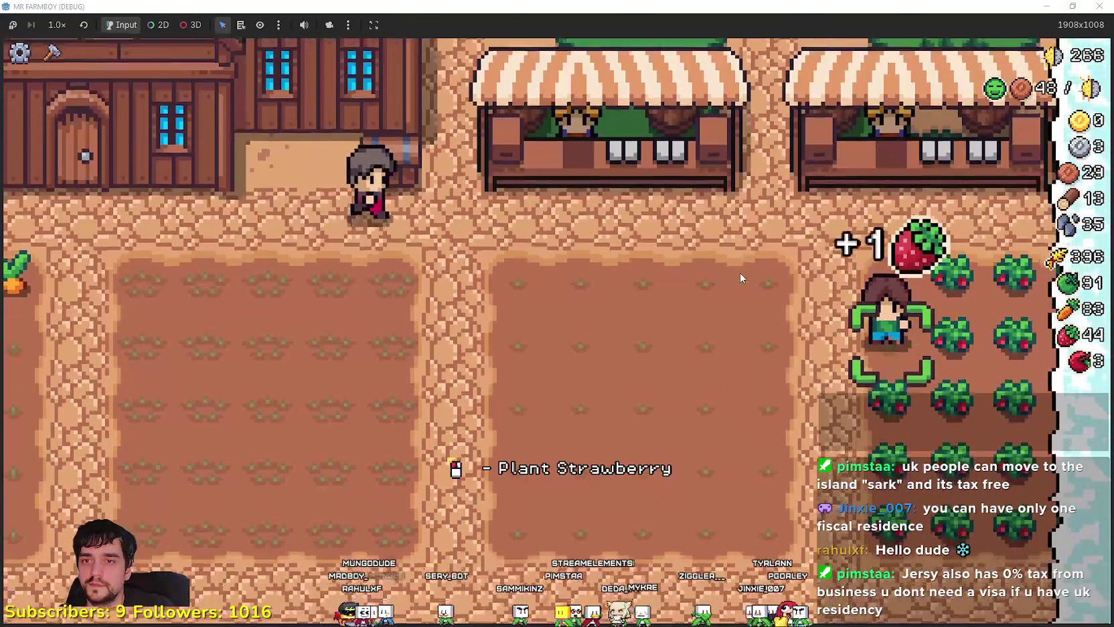
key(s)
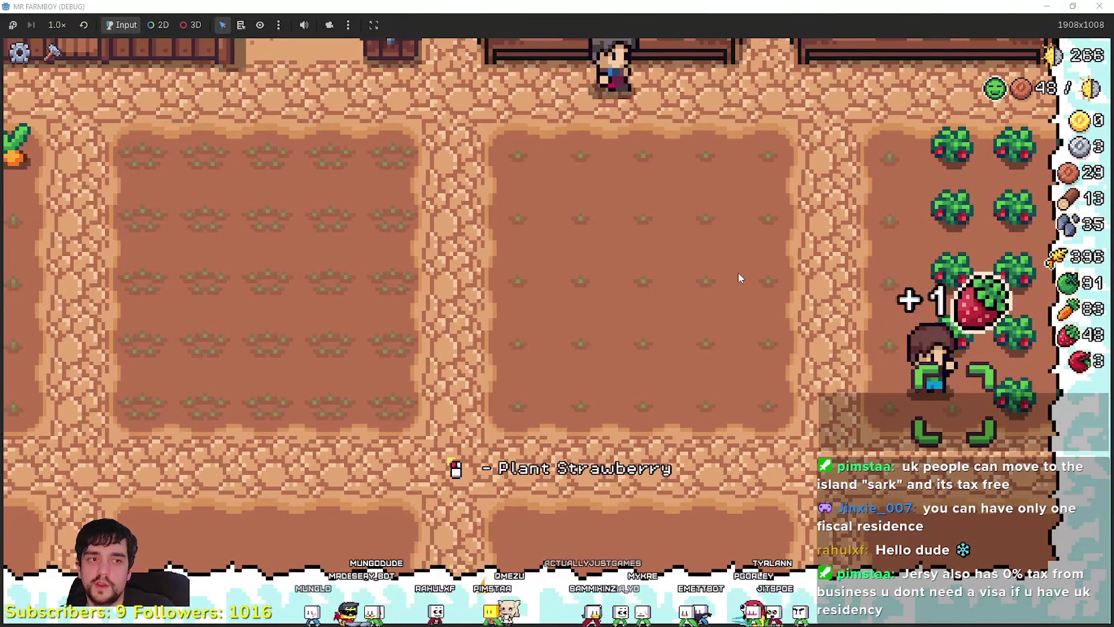
key(d)
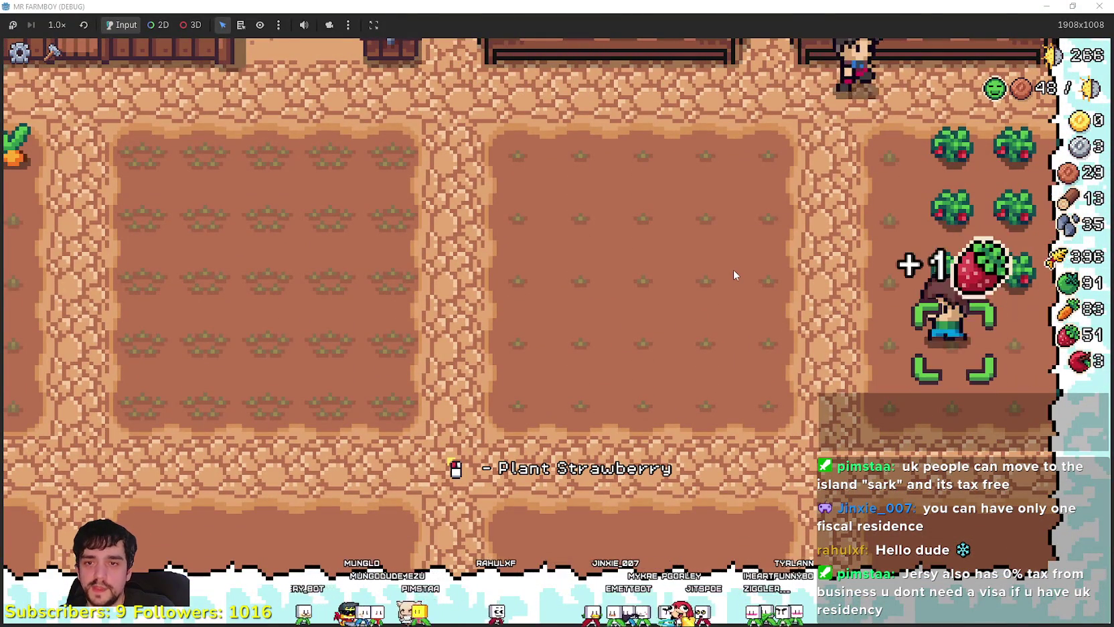
key(w)
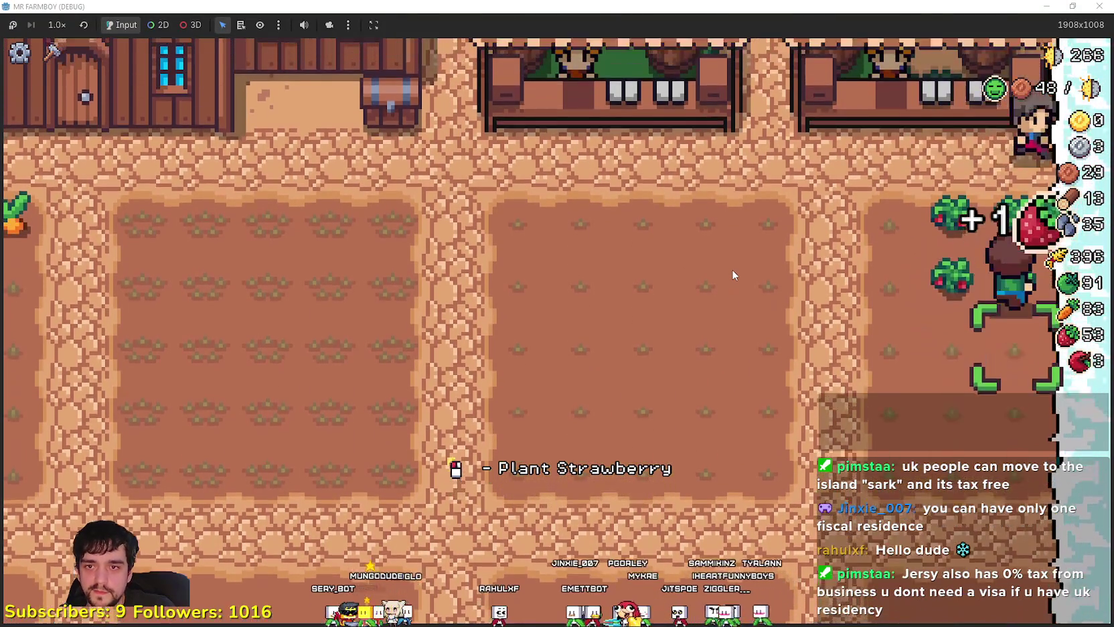
key(w)
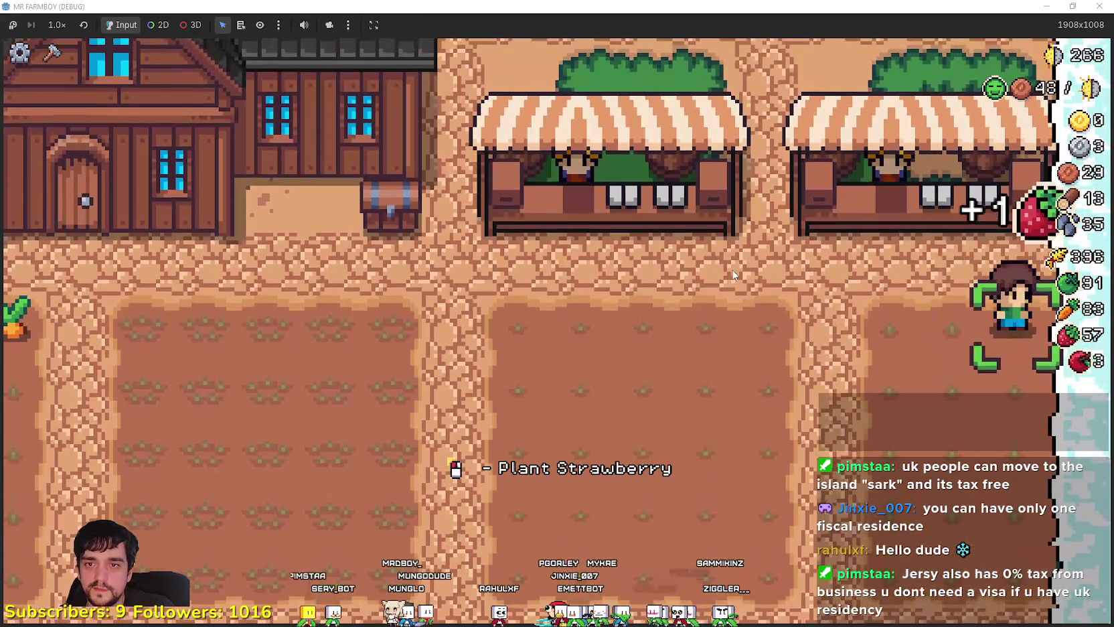
key(s)
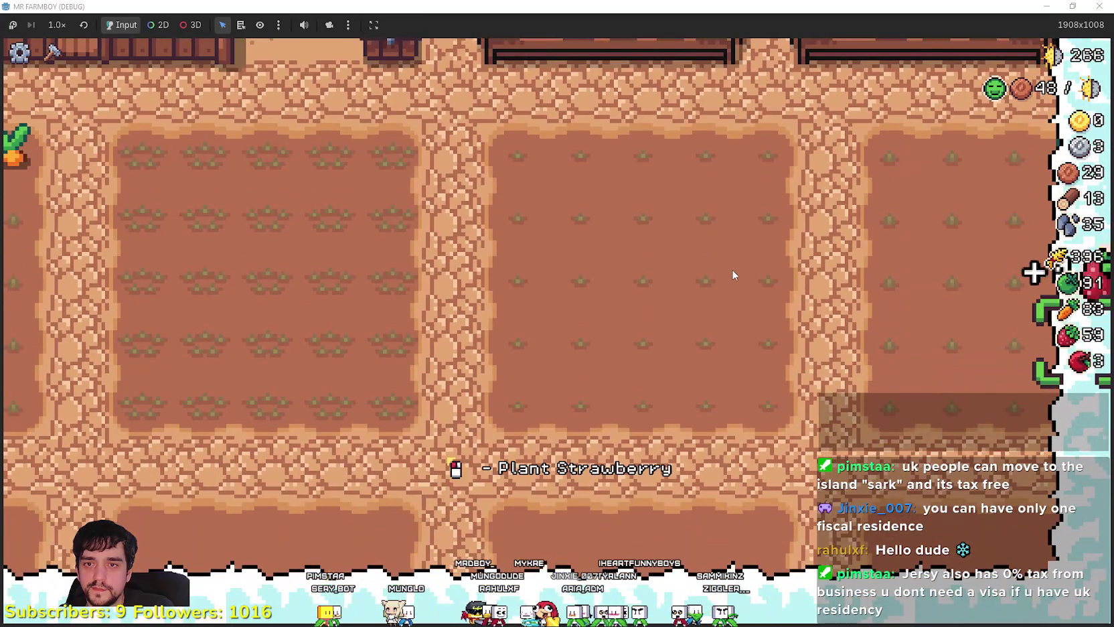
key(w)
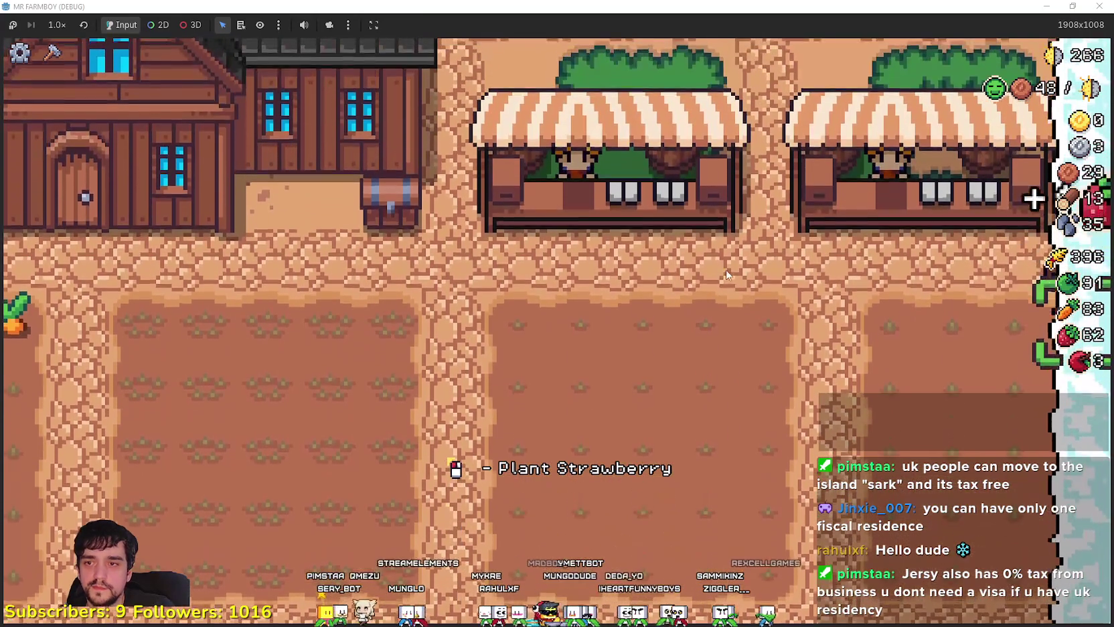
key(e)
scroll(564, 414, down, 1)
key(w)
scroll(639, 395, down, 1)
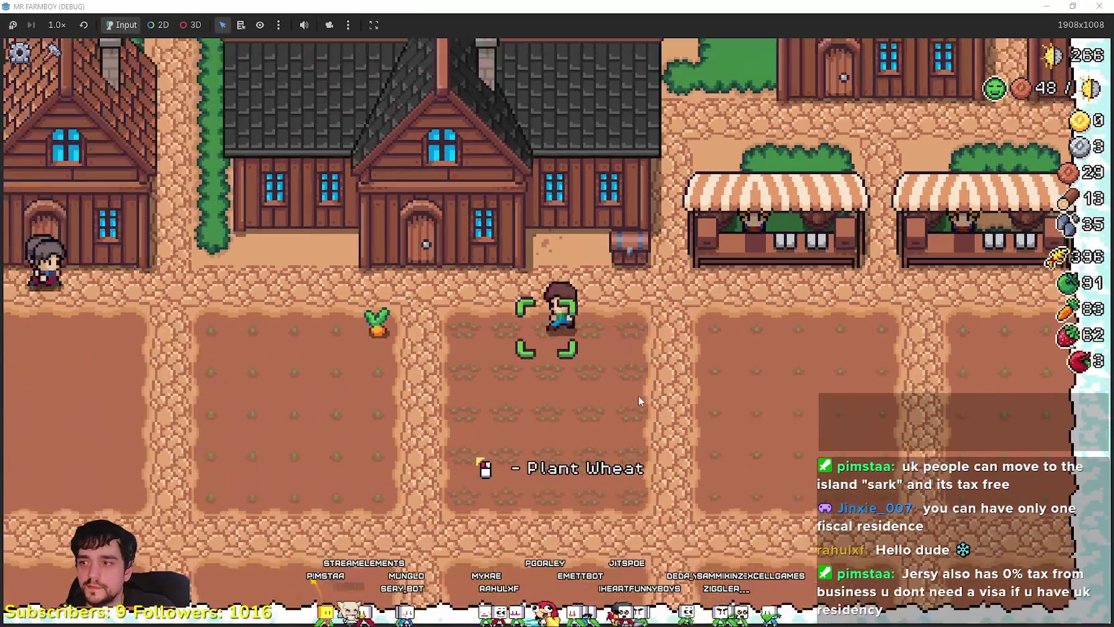
key(a)
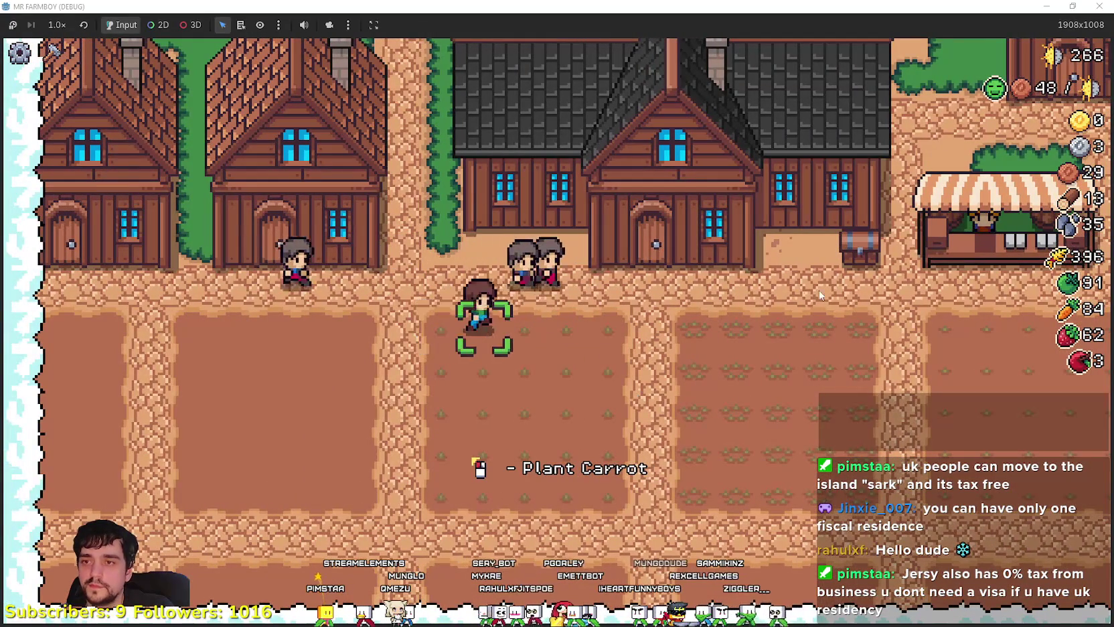
- Open the Player House skill tree at the house door, showing only its first slot, then return to Godot
key(d)
key(w)
click(870, 357)
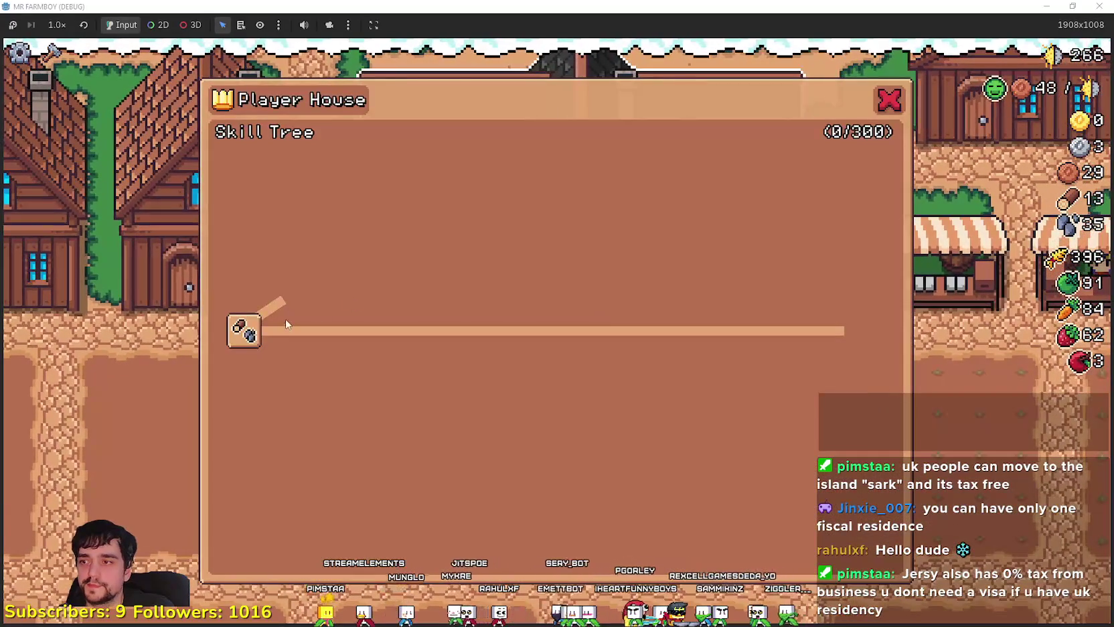
mouse_move(246, 340)
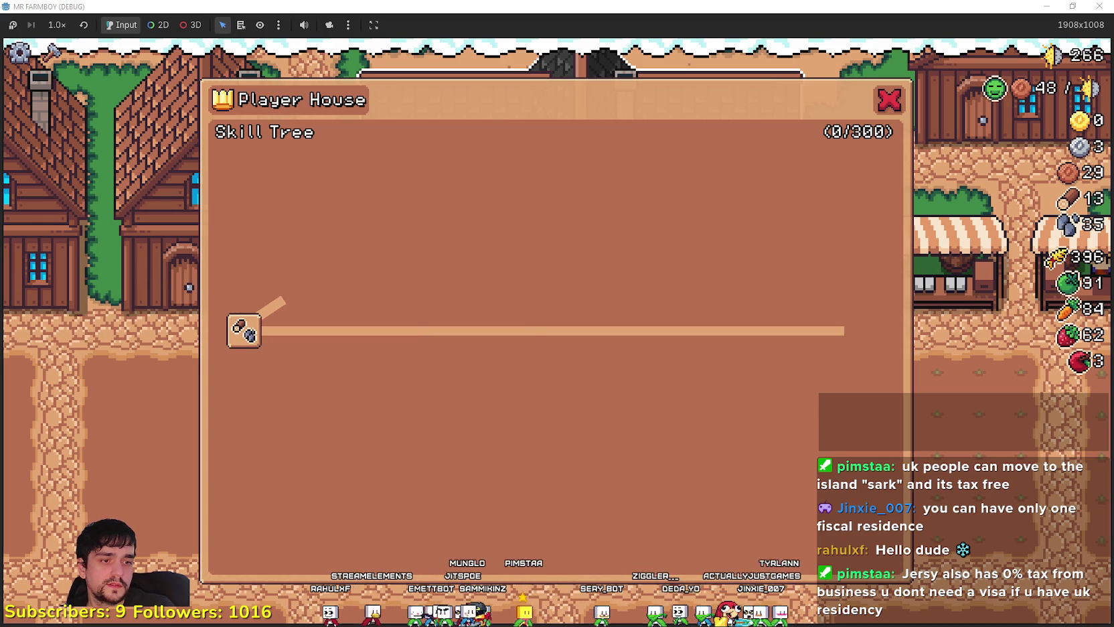
key(alt+Tab)
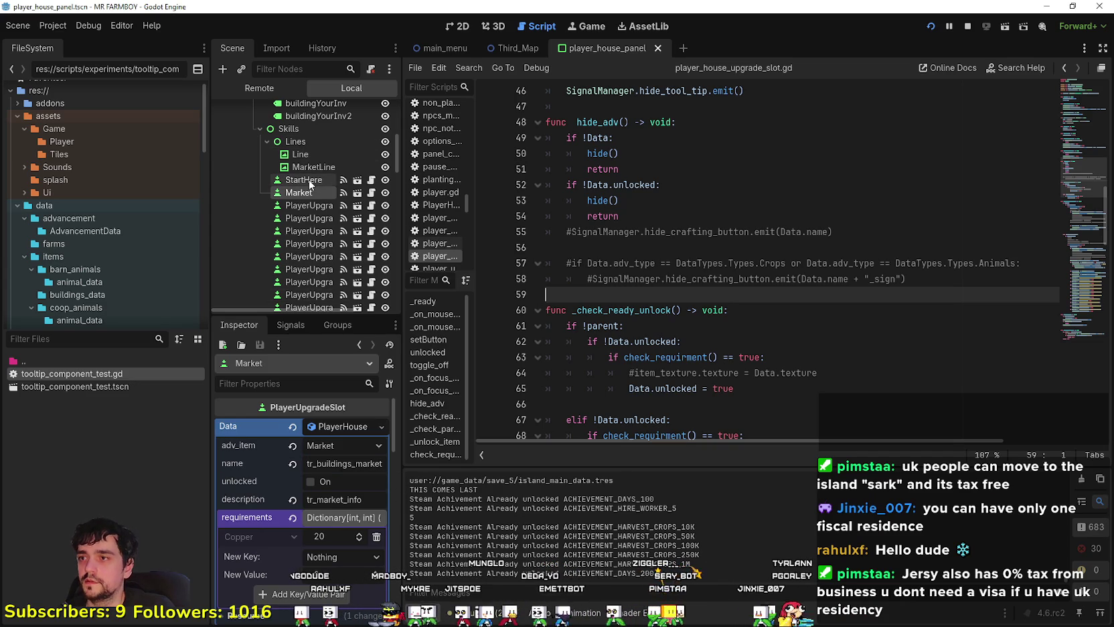
- Inspect the StartHere slot's PlayerHouse data, whose name key reads tr_adv_buildings_chop_mine
click(309, 181)
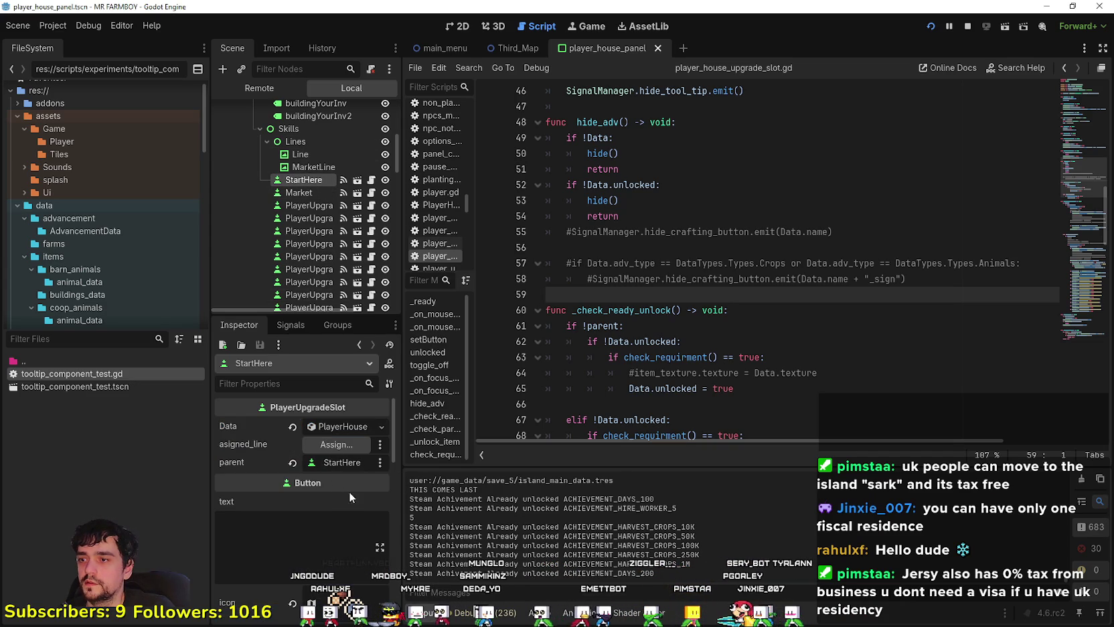
click(327, 427)
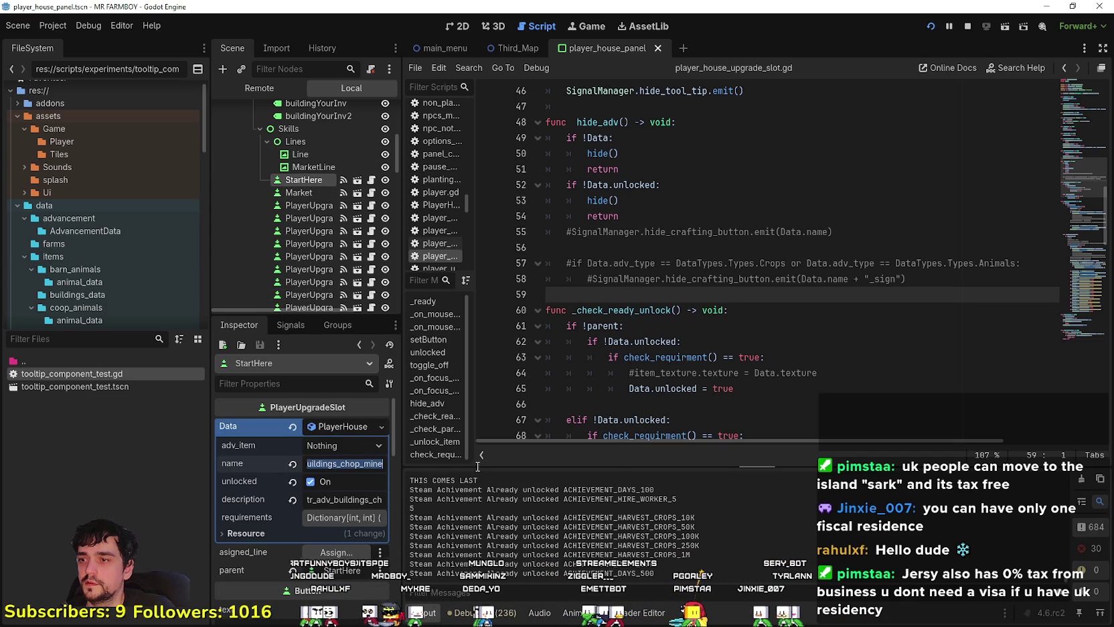
key(Return)
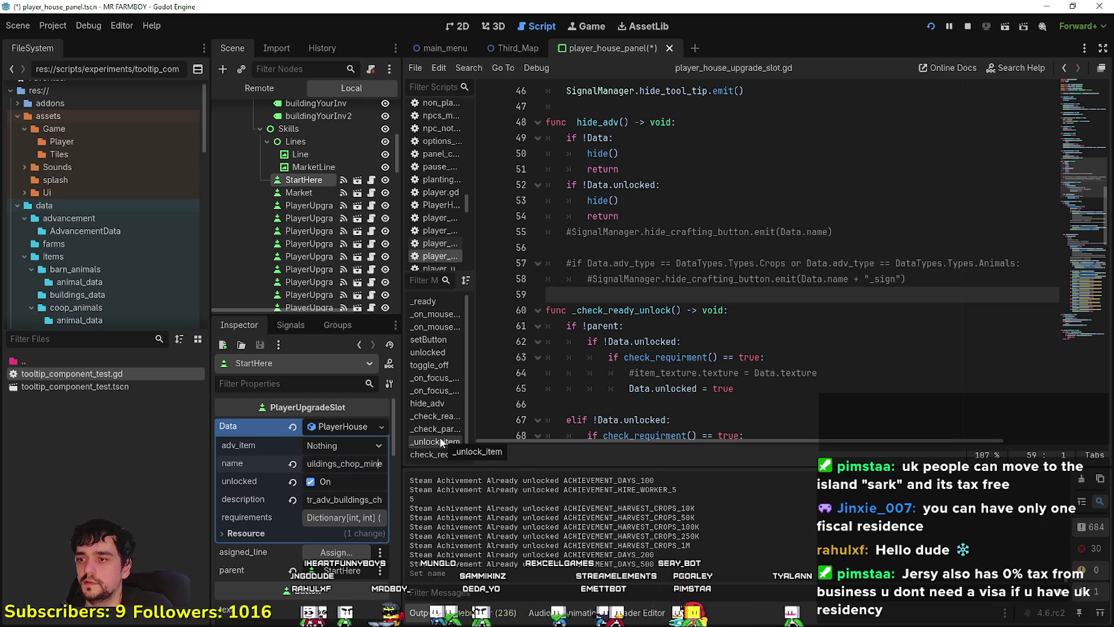
key(Home)
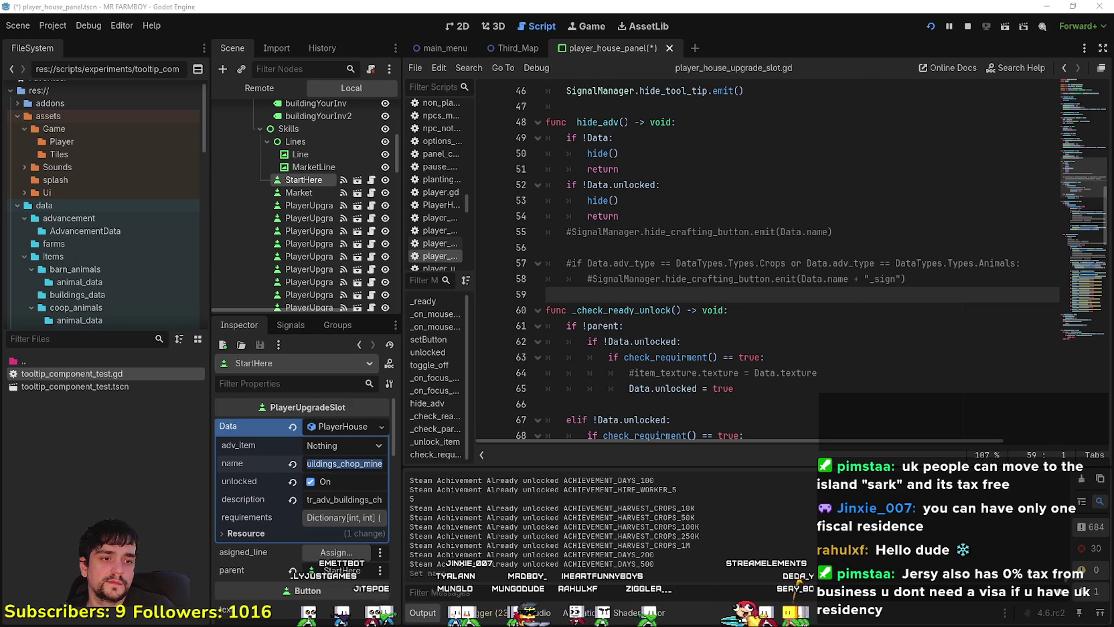
key(alt+Tab)
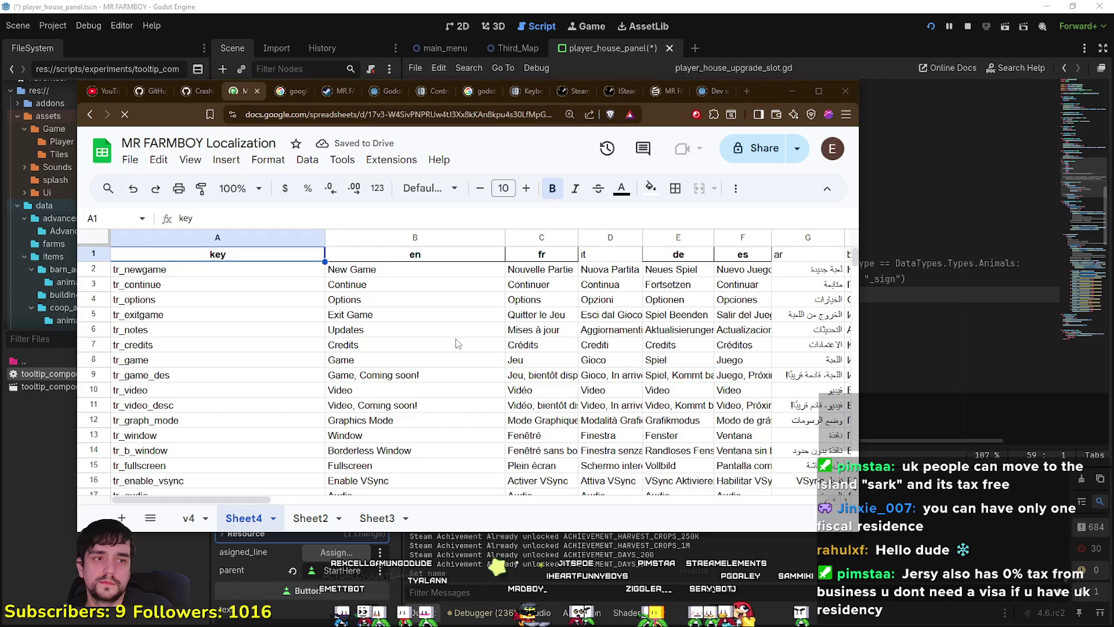
- Search the localization sheet and locate the key tr_adv_buildings_chopmine in cell A91
click(456, 343)
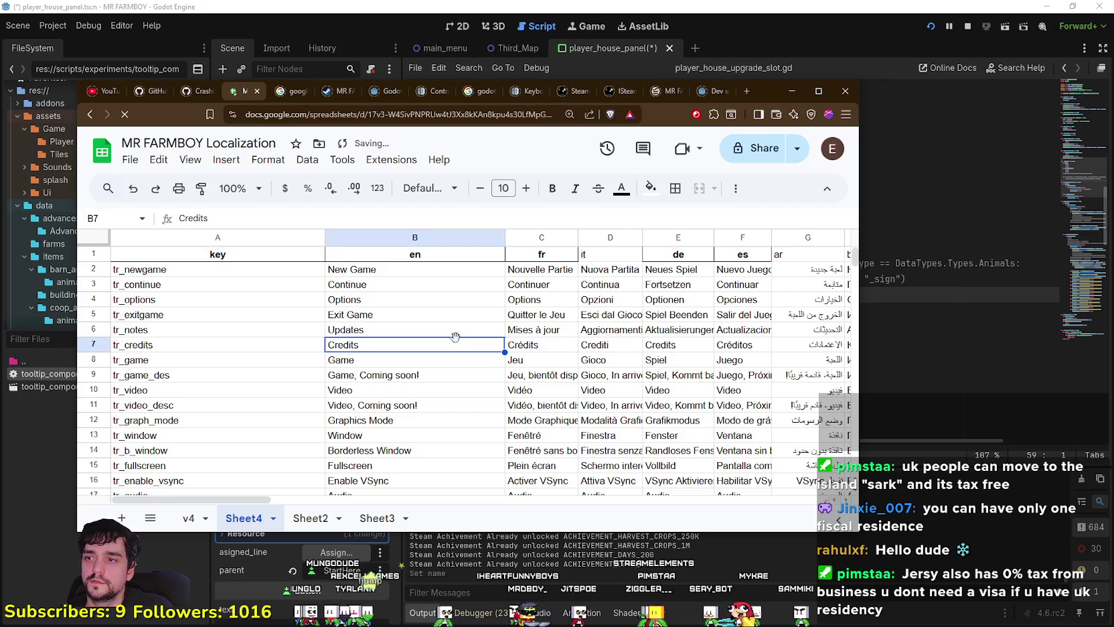
key(ctrl+f)
text(dv_buildings_chop)
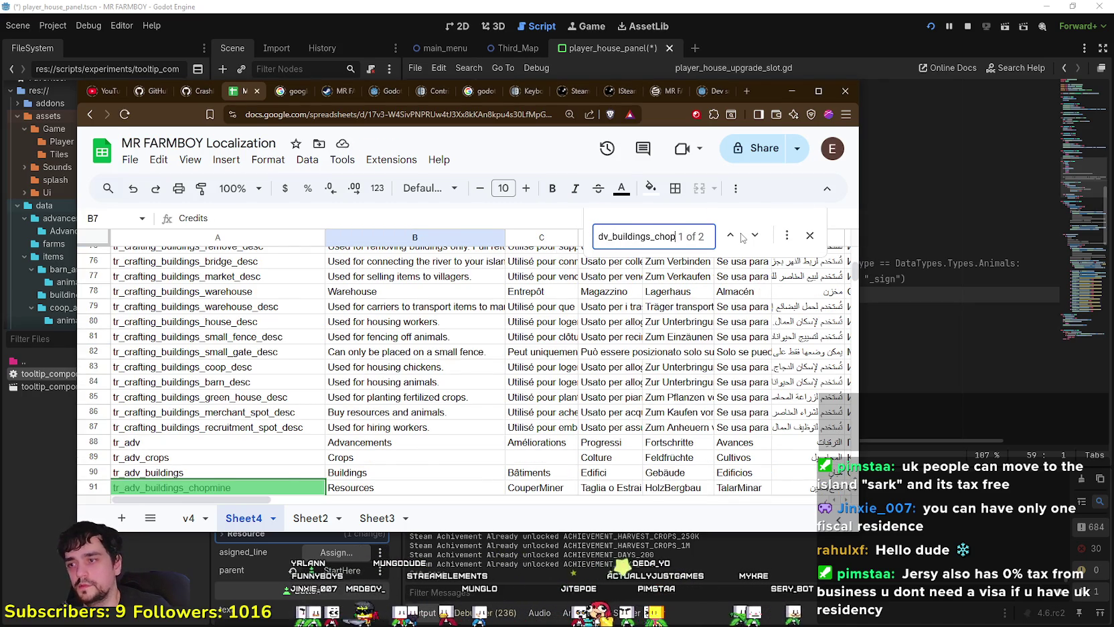
scroll(224, 382, down, 1)
click(233, 436)
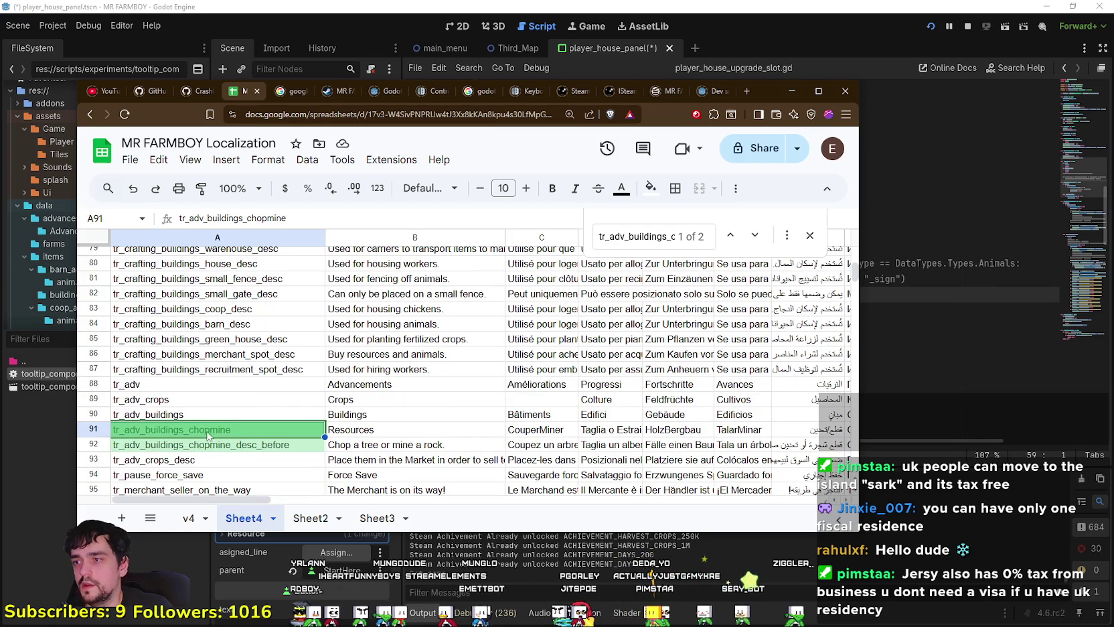
click(515, 4)
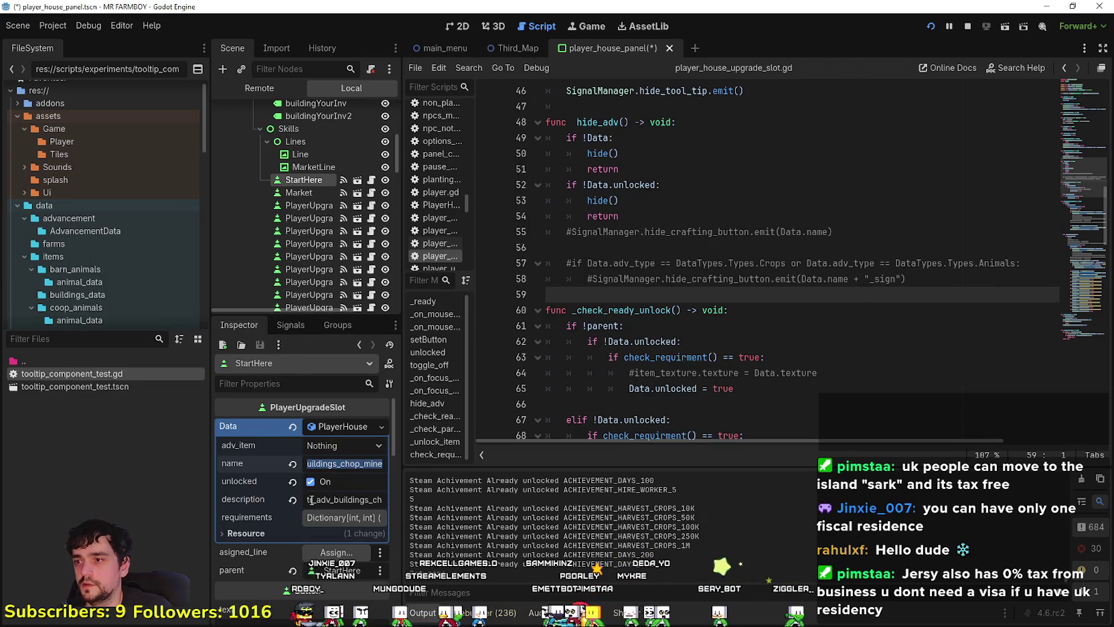
- Correct the StartHere slot's name key to tr_adv_buildings_chopmine
key(BackSpace)
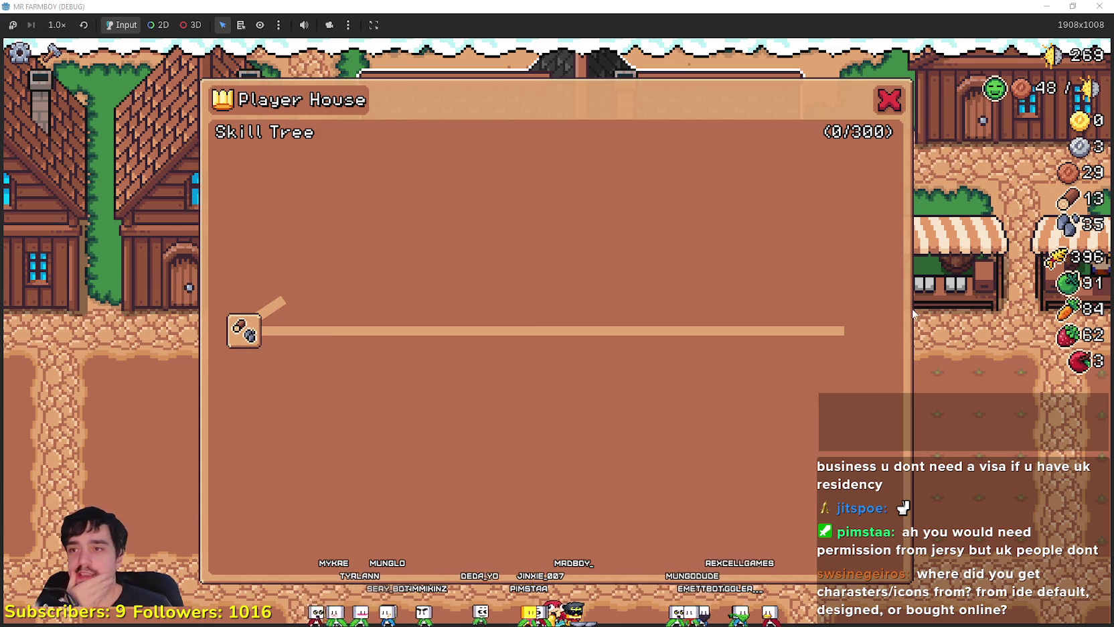
- Restore and close the running MR FARMBOY game window, then switch to Steam
double_click(987, 6)
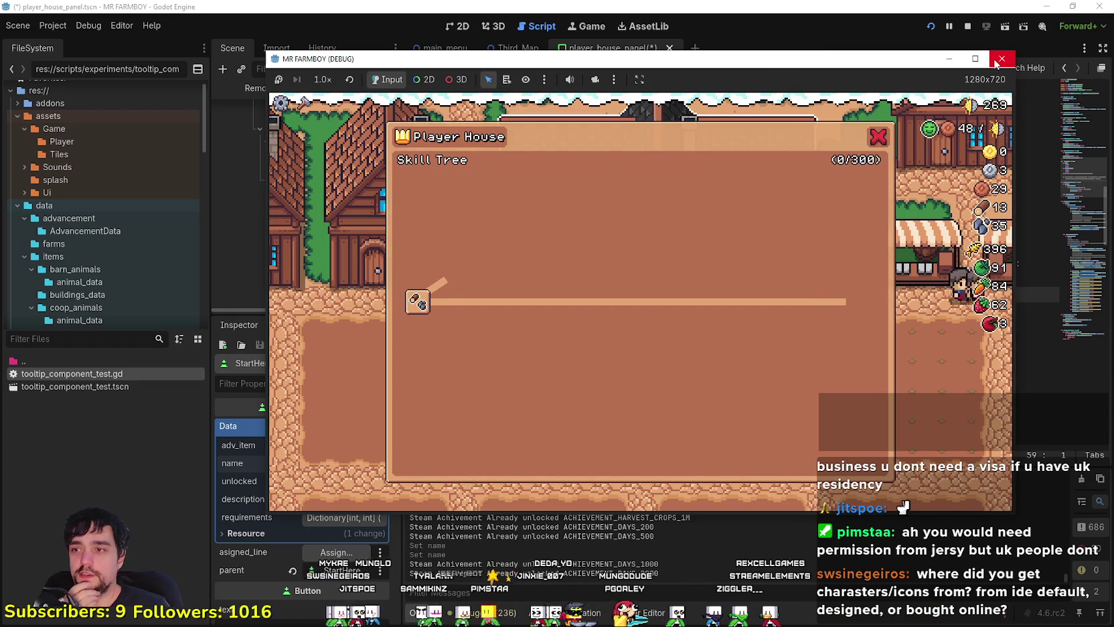
click(936, 297)
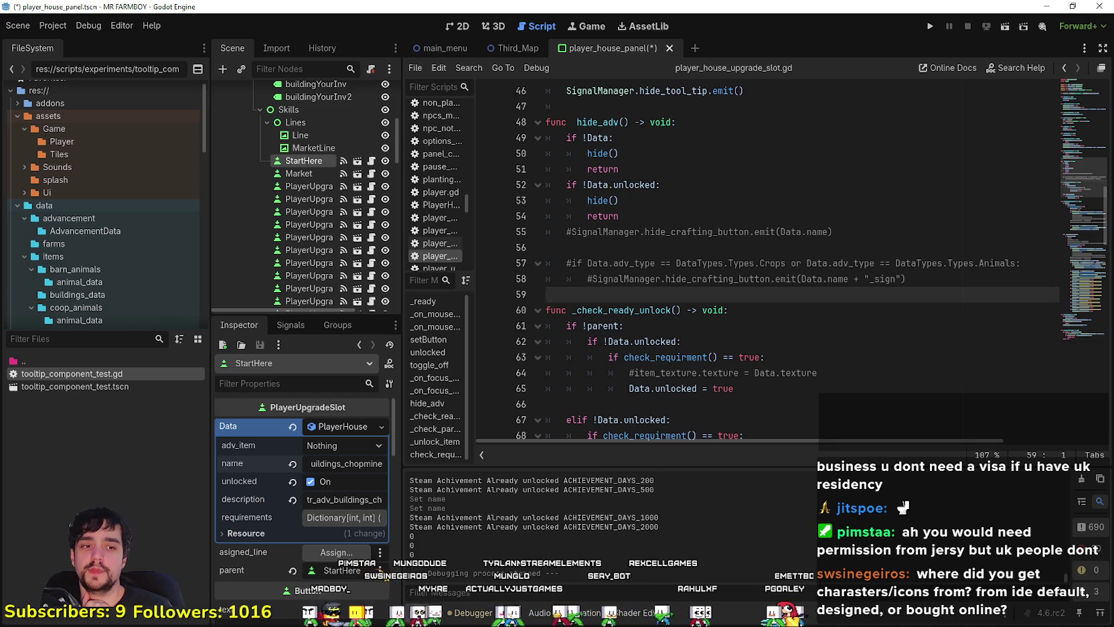
key(alt+Tab)
- Read the 'Fish Achievement?' thread from Steam notifications, then select KOOK Demo in the library
click(431, 68)
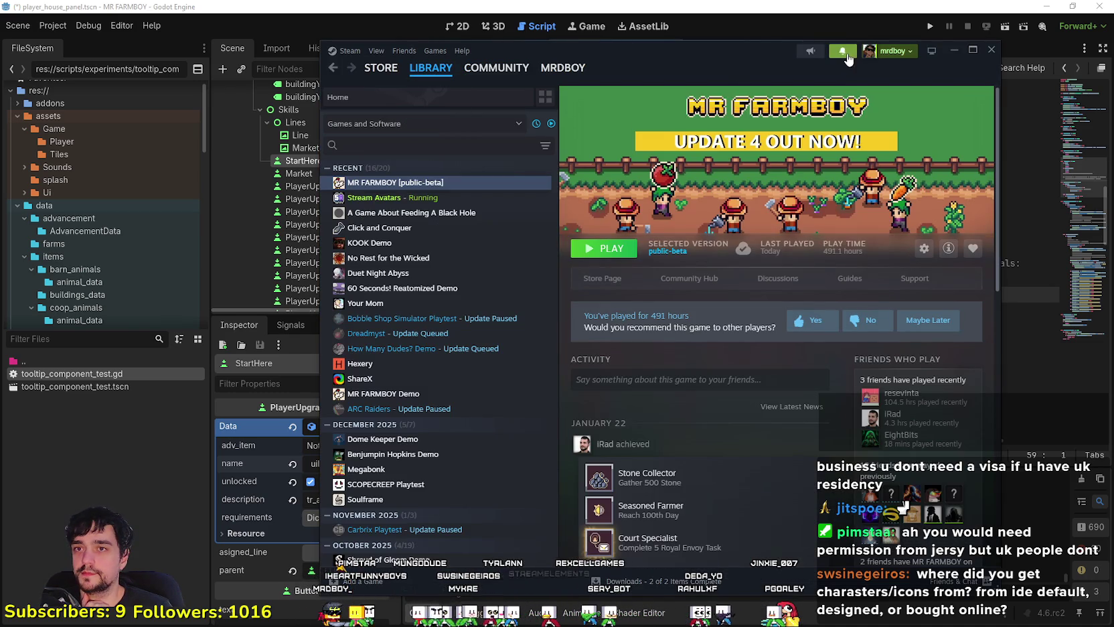
click(843, 52)
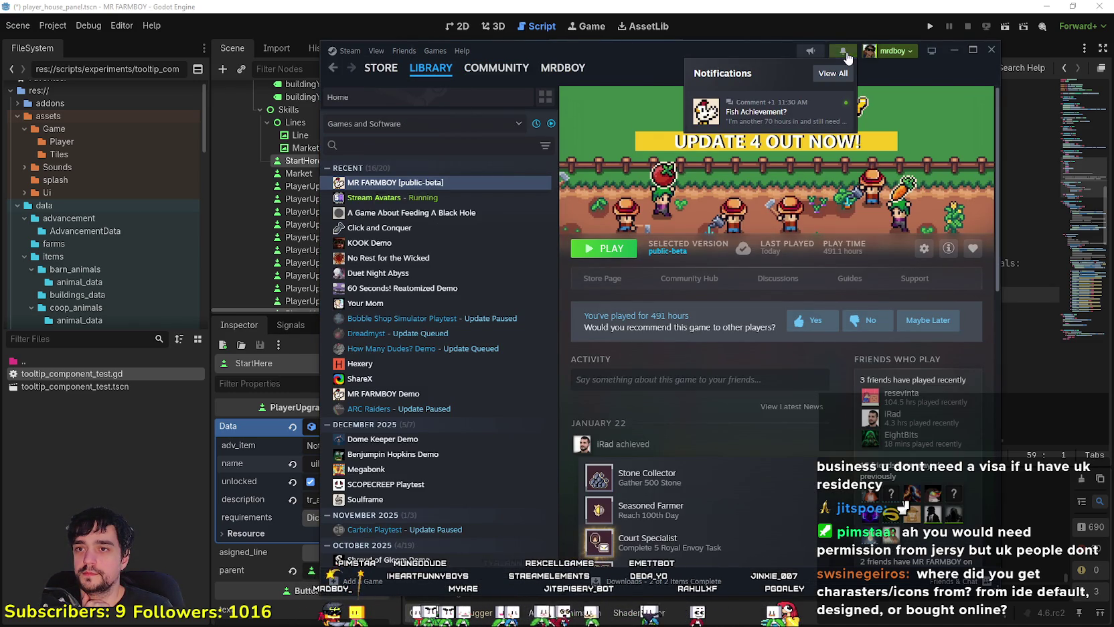
click(763, 111)
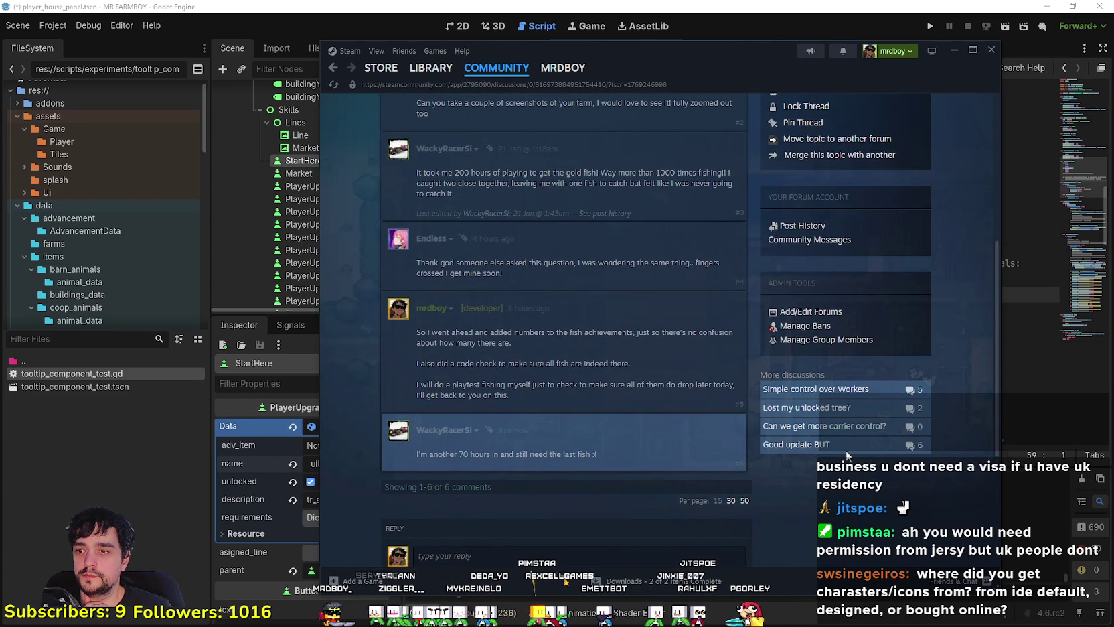
mouse_move(444, 430)
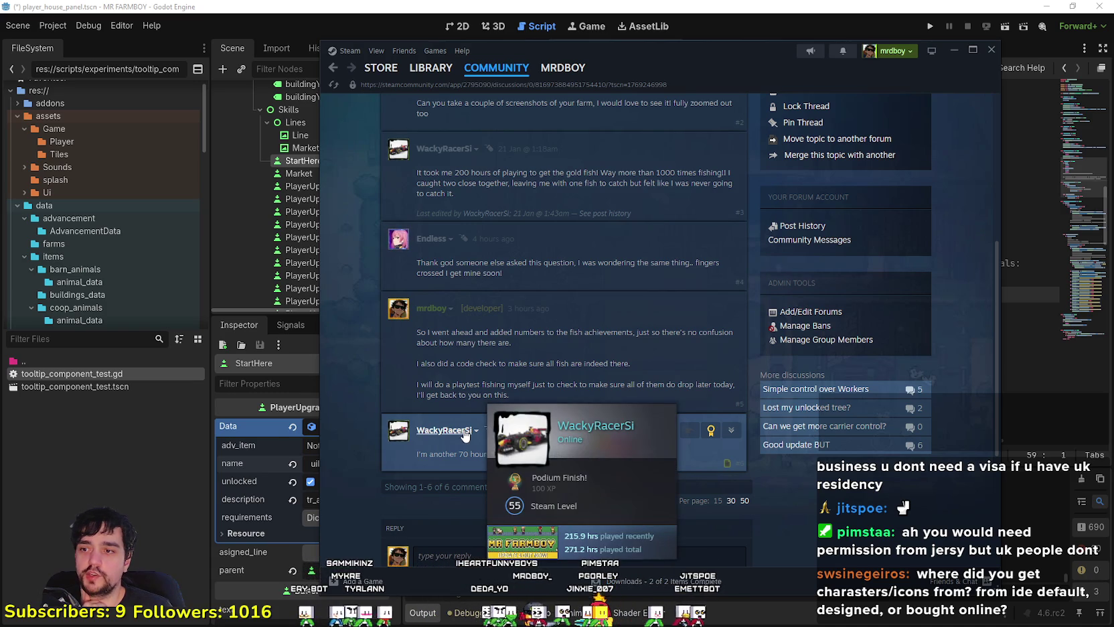
click(430, 68)
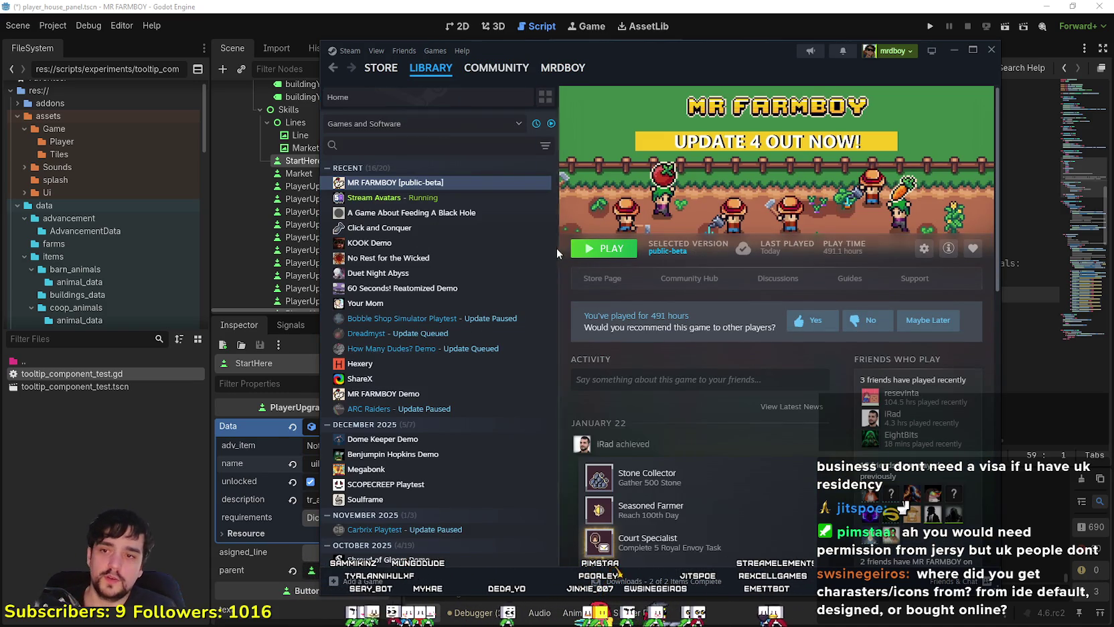
click(462, 243)
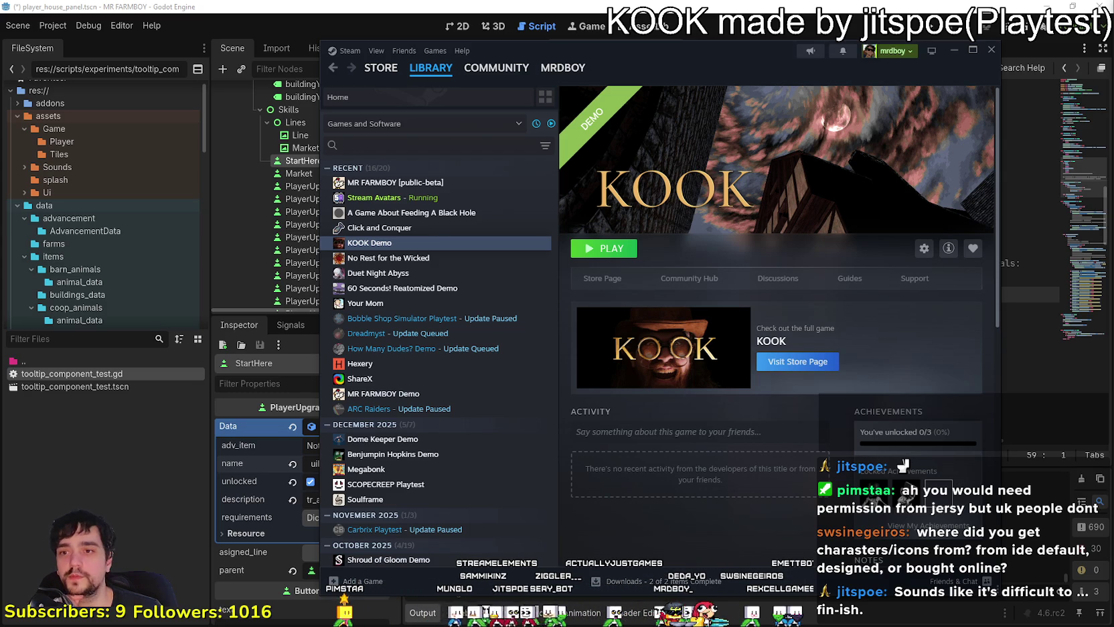
- Browse the KOOK store page screenshots, then launch KOOK Demo from the library
click(606, 278)
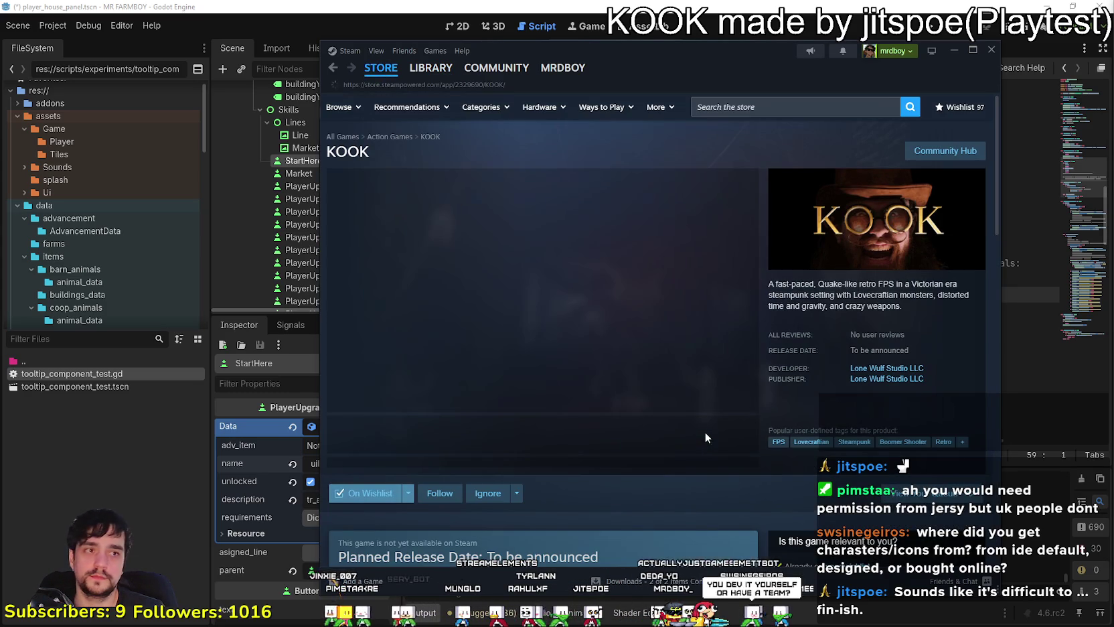
click(644, 445)
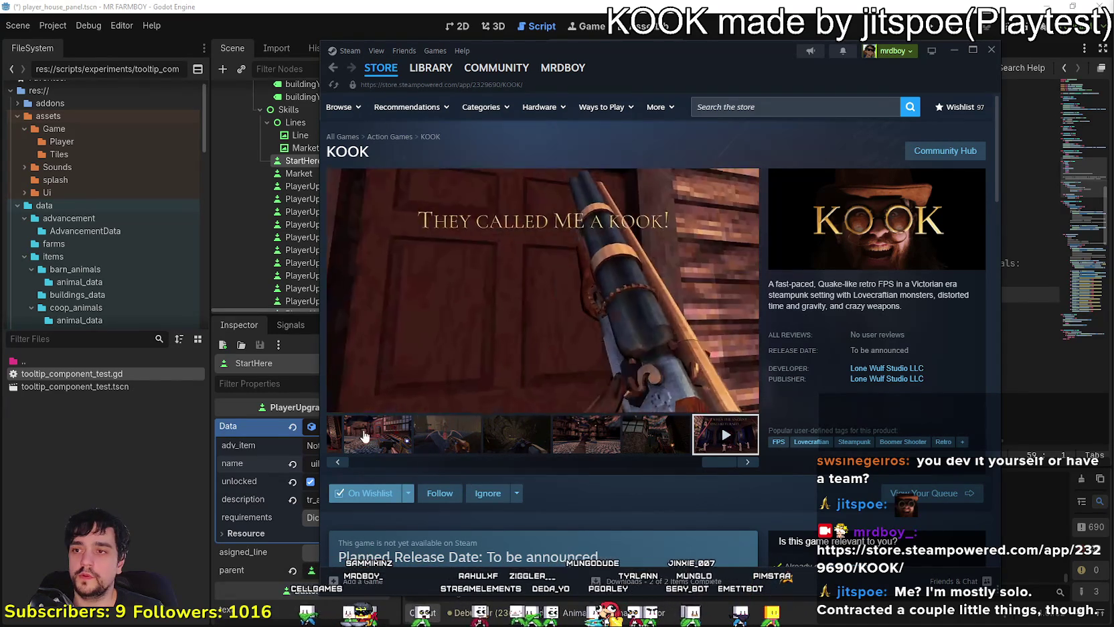
click(430, 67)
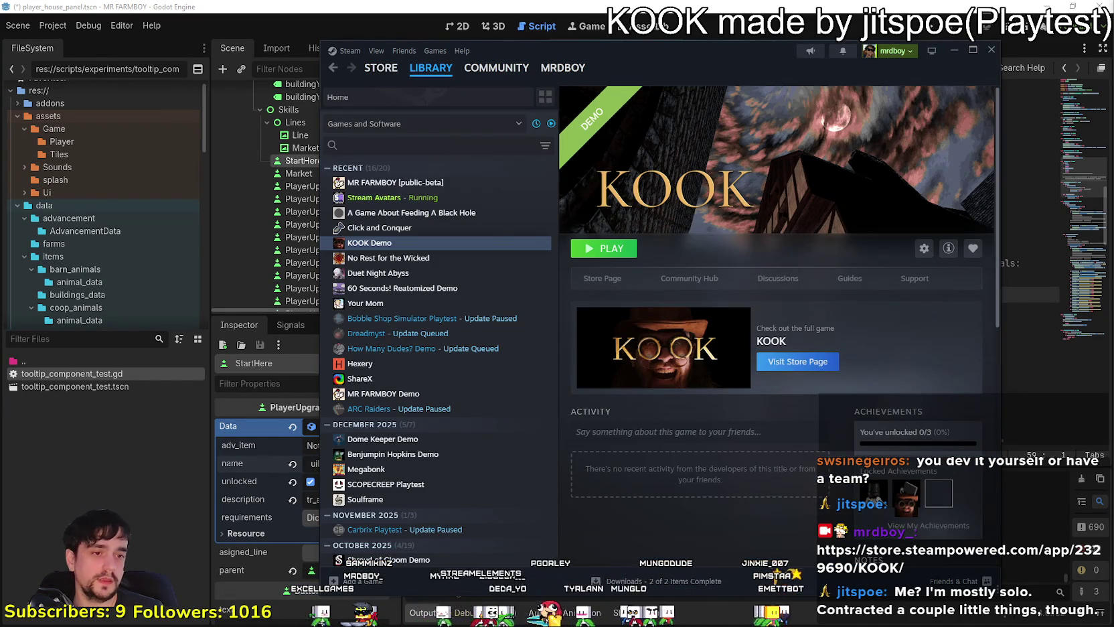
click(605, 248)
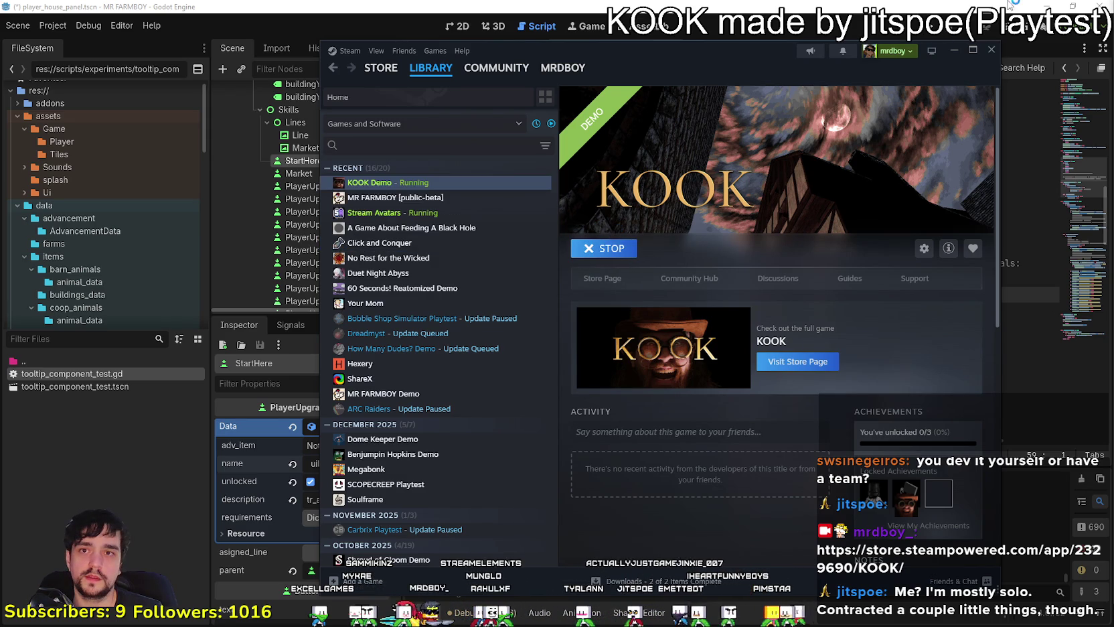
- Minimize the Godot editor and localization spreadsheet windows to clear the desktop
click(1040, 6)
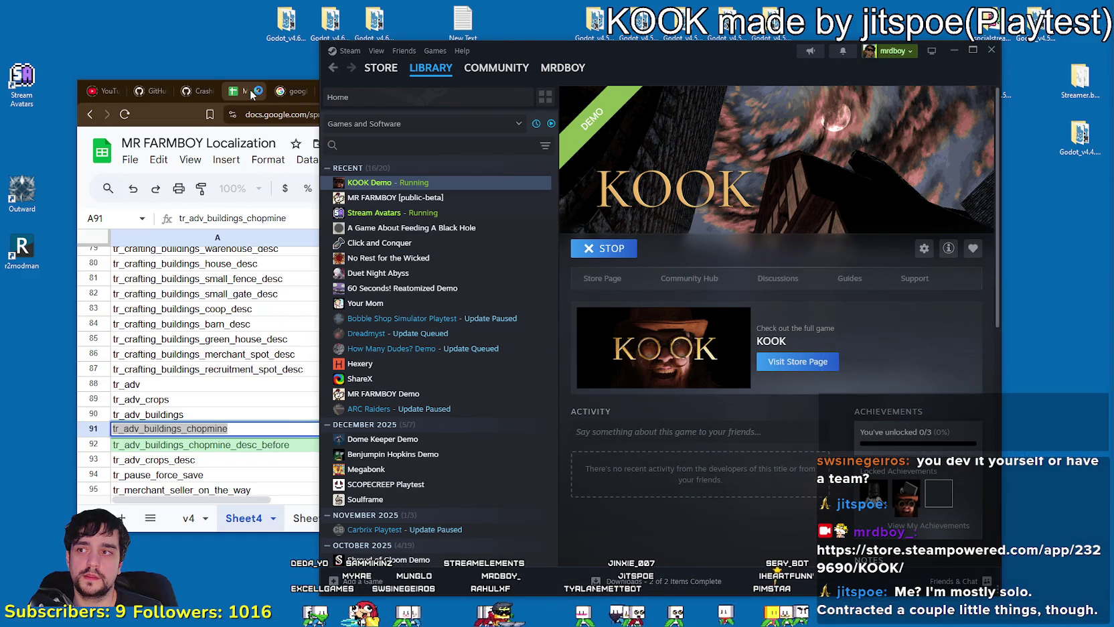
click(252, 94)
click(795, 92)
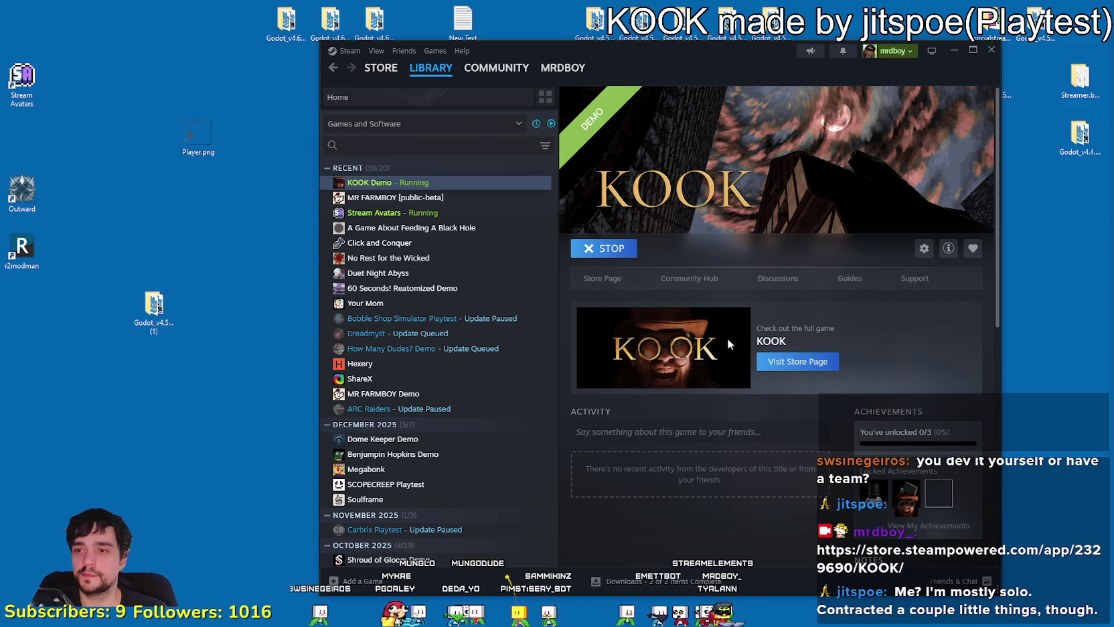
right_click(84, 448)
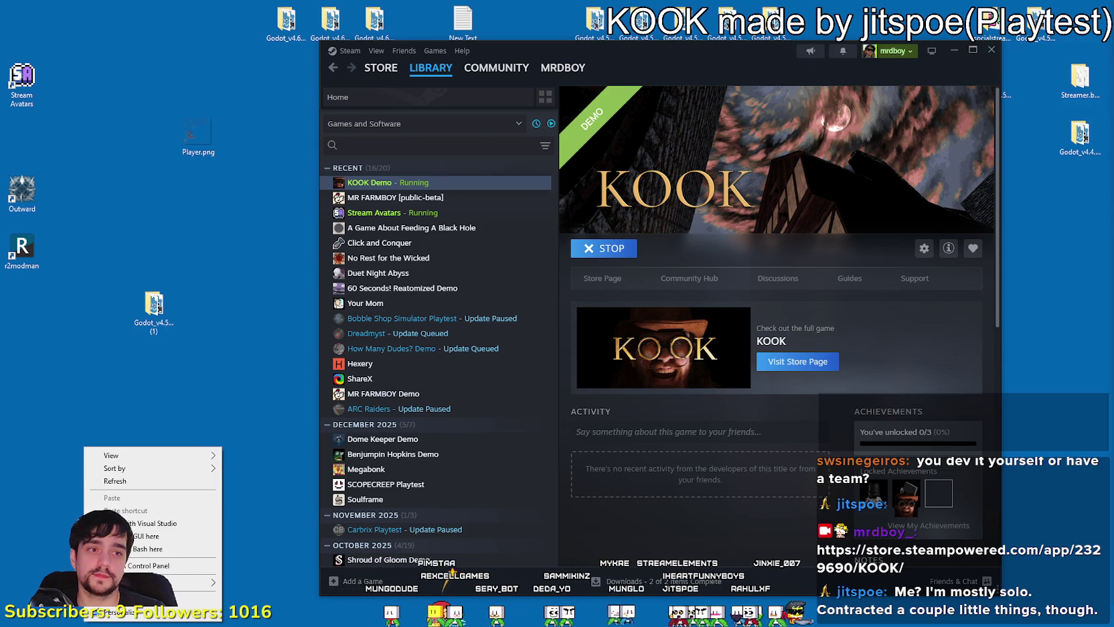
click(395, 303)
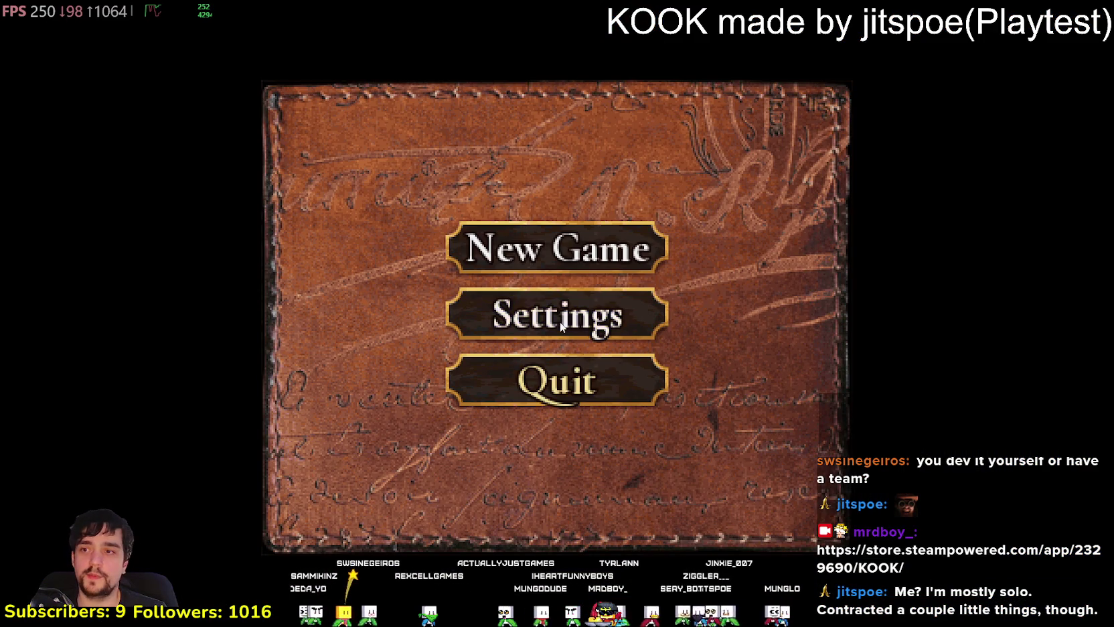
- Turn on Vsync in KOOK's video settings
click(560, 322)
click(549, 195)
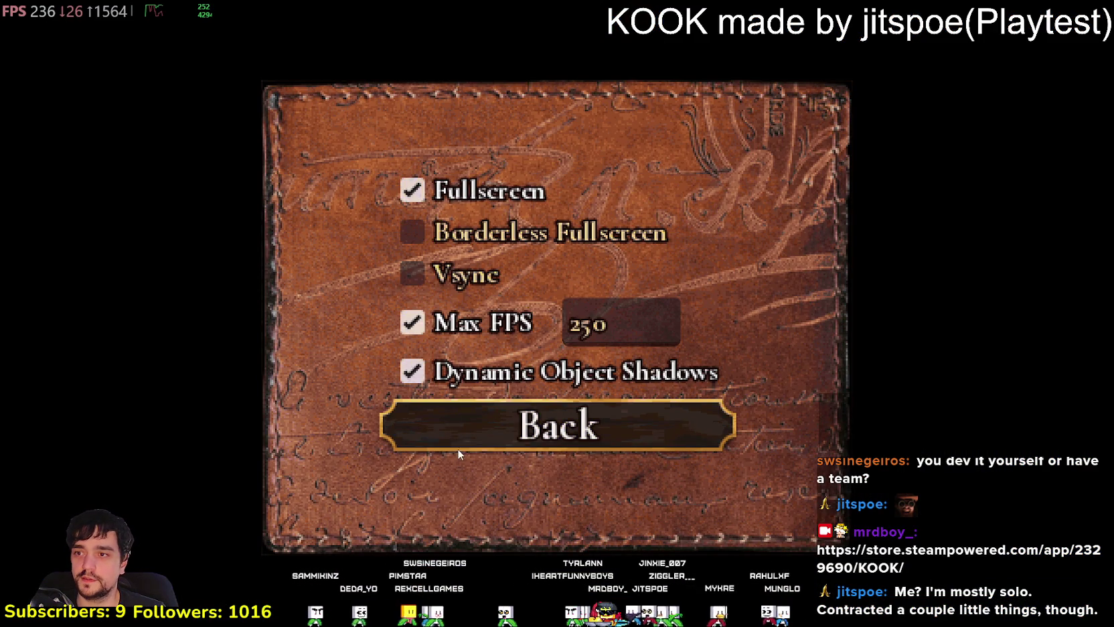
click(416, 271)
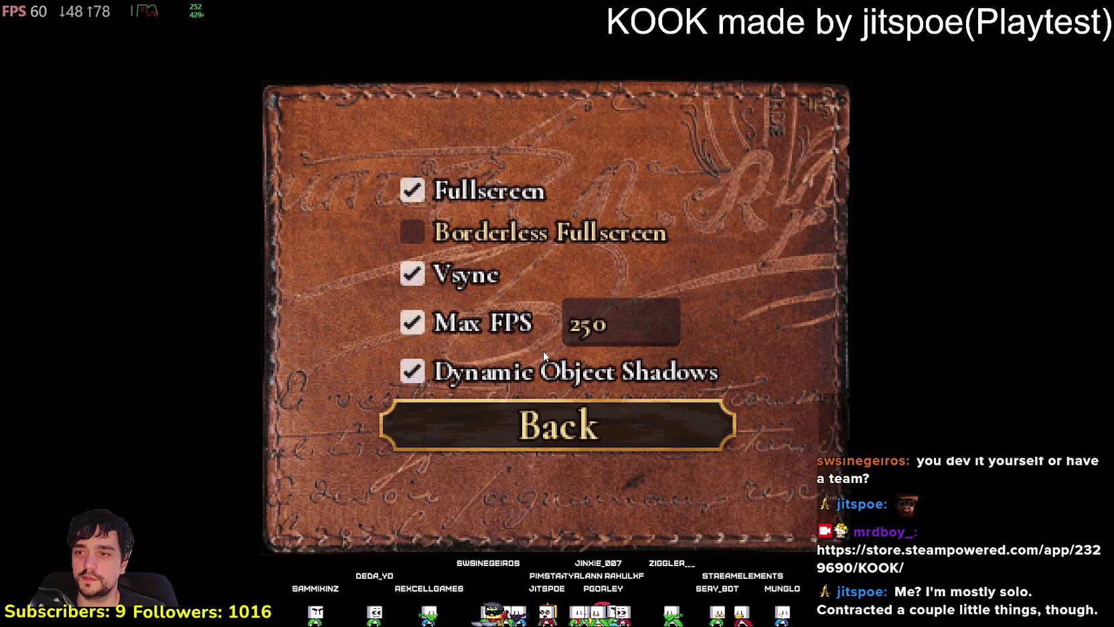
click(677, 422)
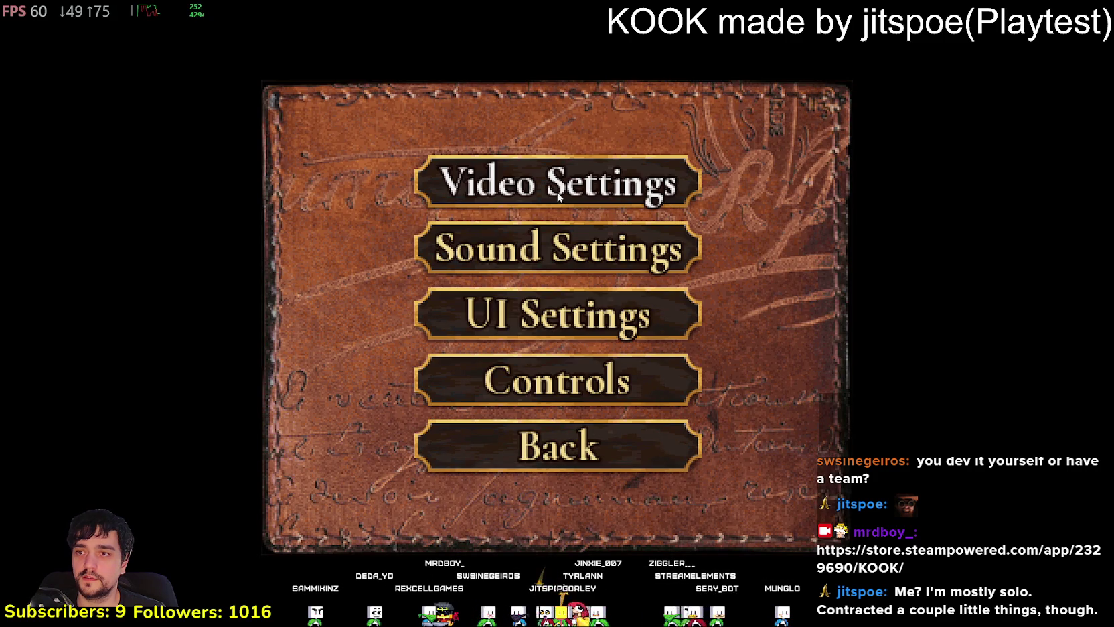
click(509, 448)
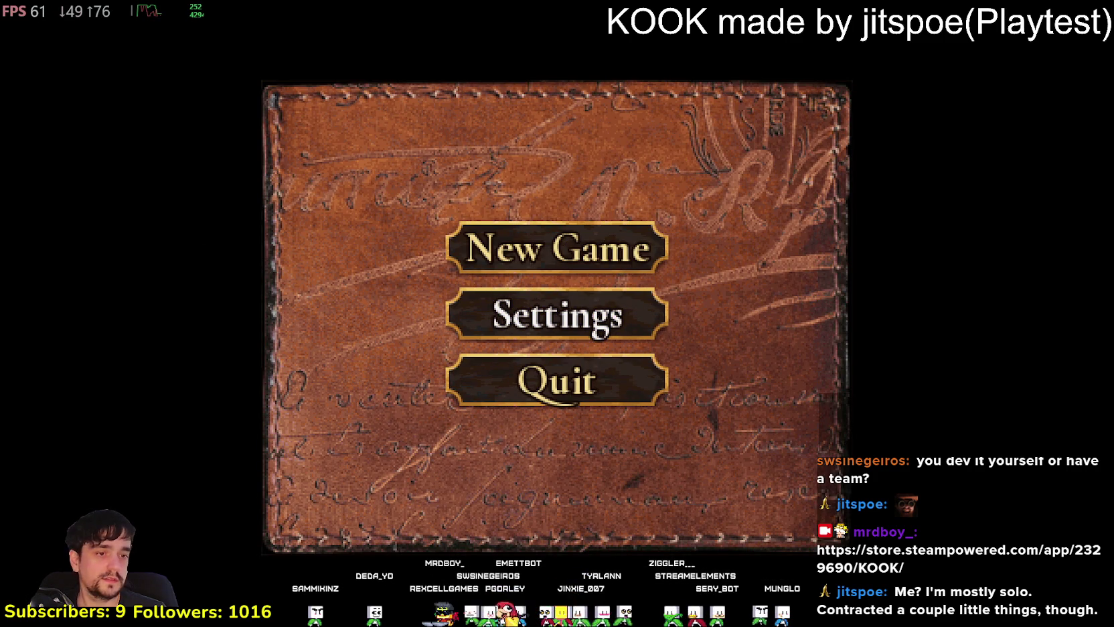
- Set the master volume to about half, then start a New Game
click(551, 317)
click(544, 234)
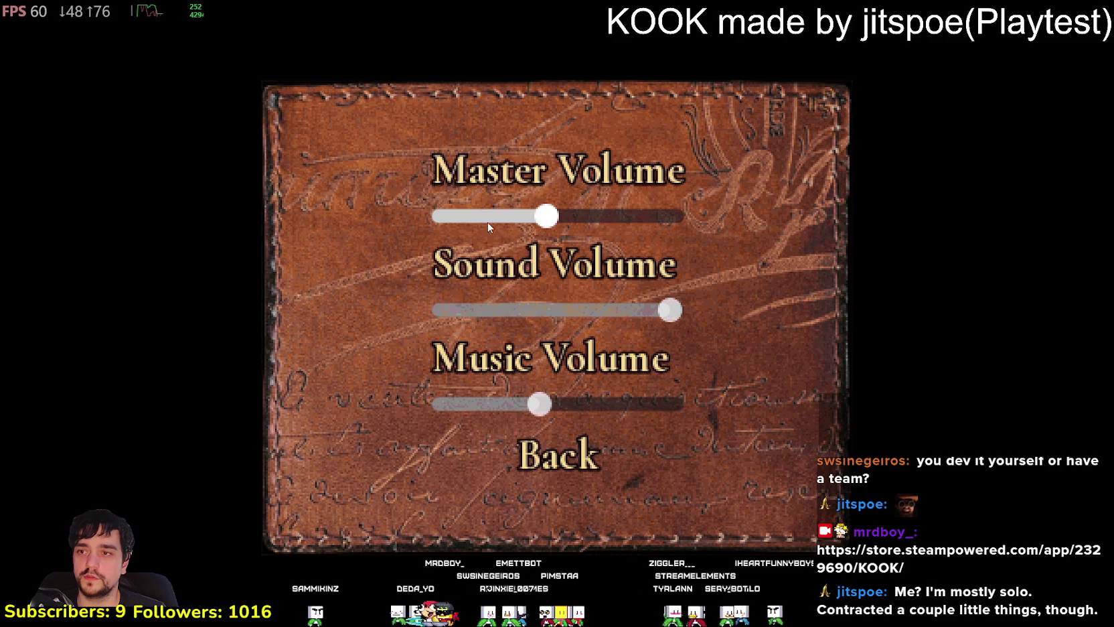
drag(596, 224, 688, 223)
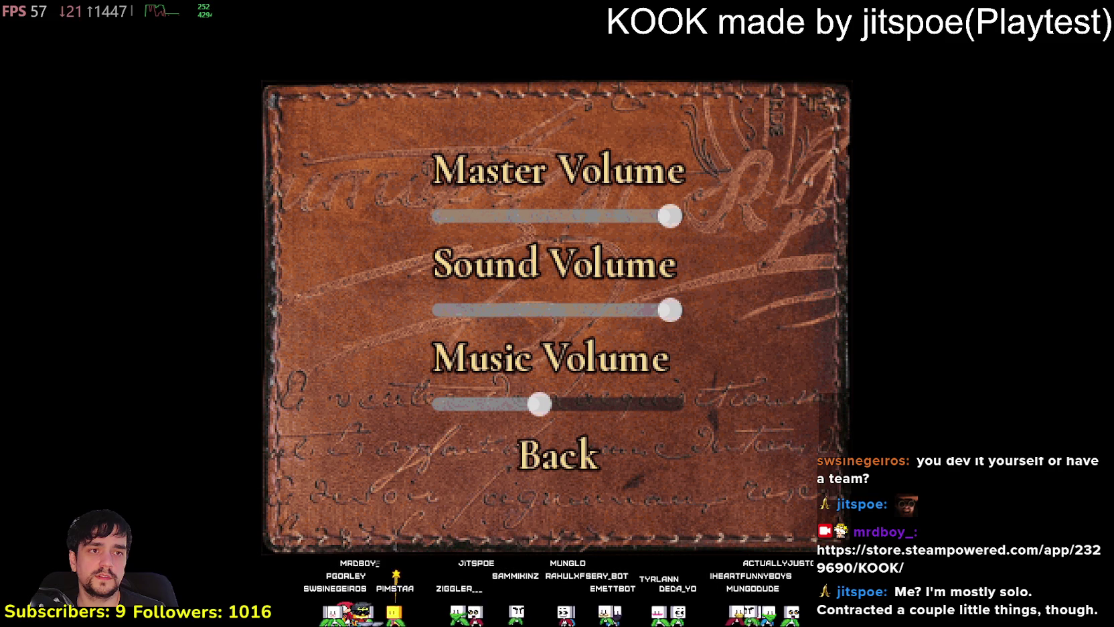
mouse_move(562, 215)
mouse_down()
mouse_move(474, 215)
mouse_move(680, 216)
mouse_up()
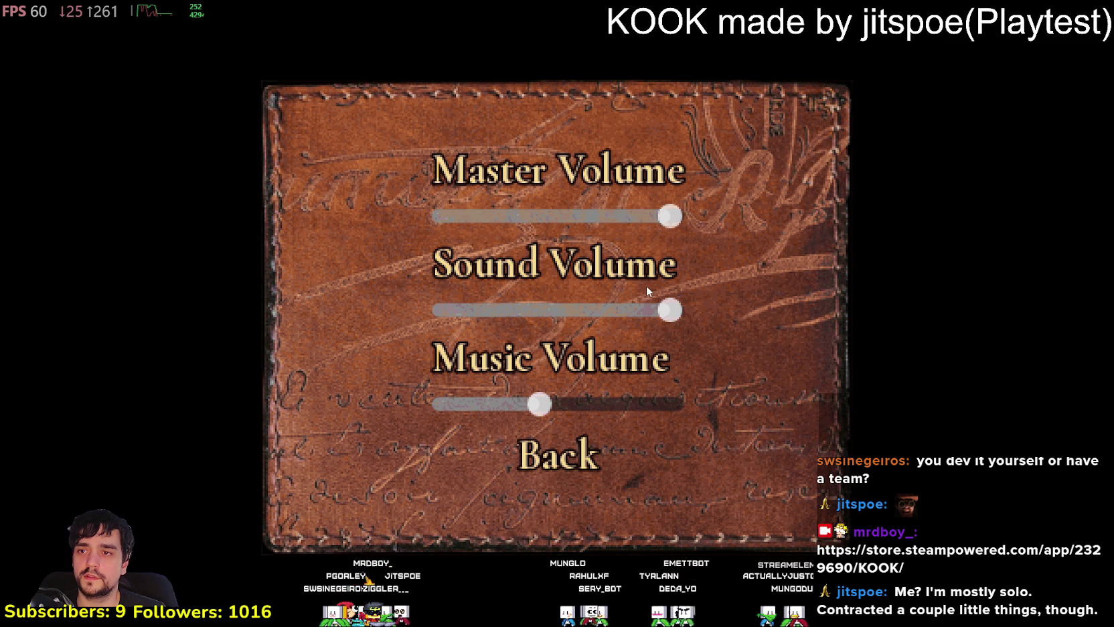
mouse_move(605, 308)
mouse_down()
mouse_move(442, 308)
mouse_move(680, 310)
mouse_up()
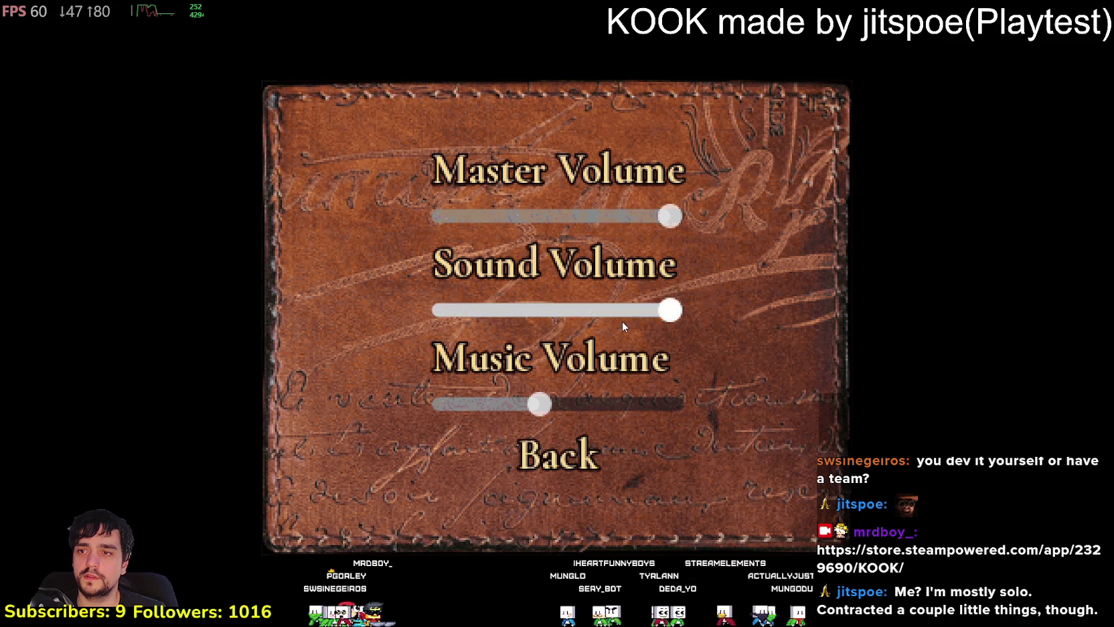
mouse_move(571, 216)
mouse_down()
mouse_move(542, 216)
mouse_move(560, 216)
mouse_up()
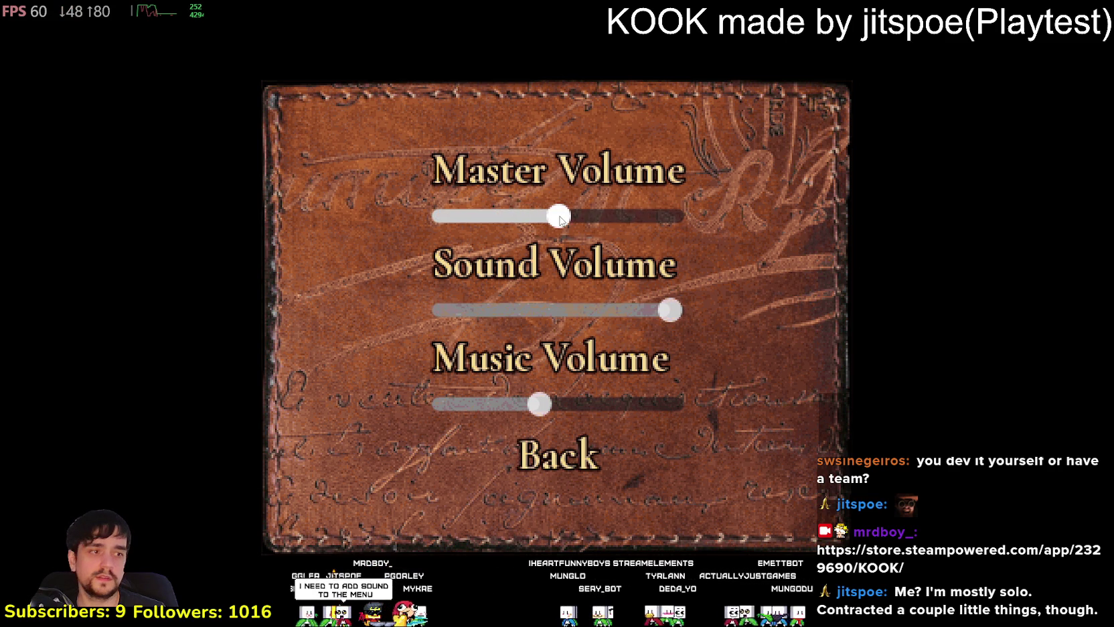
click(544, 476)
click(563, 452)
click(540, 241)
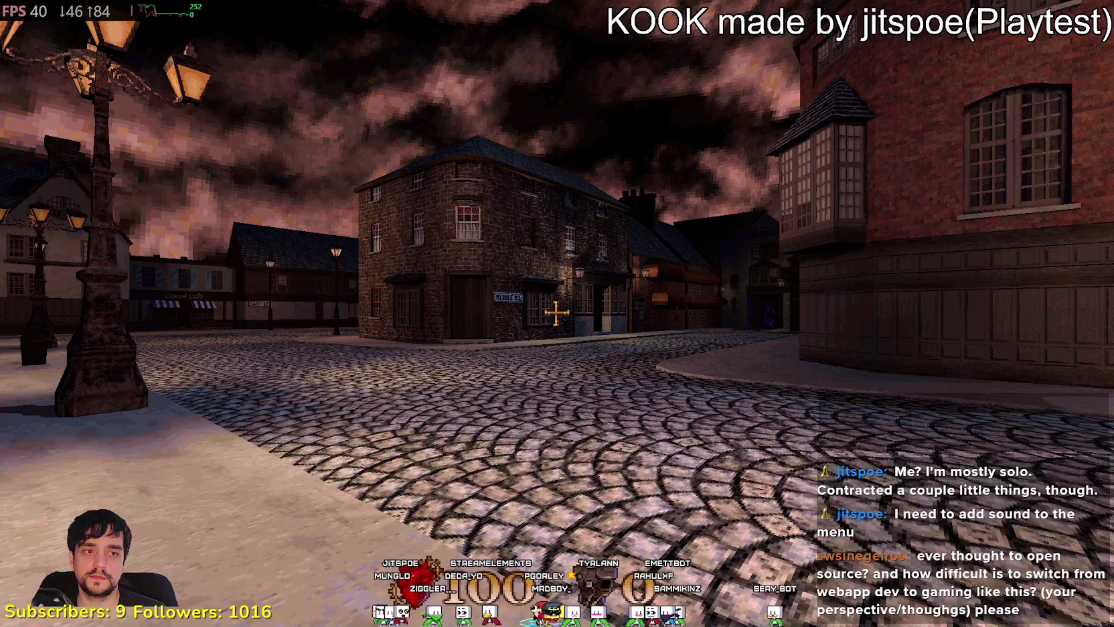
- In KOOK's sound settings, raise the master volume to full and the music volume slightly
key(Escape)
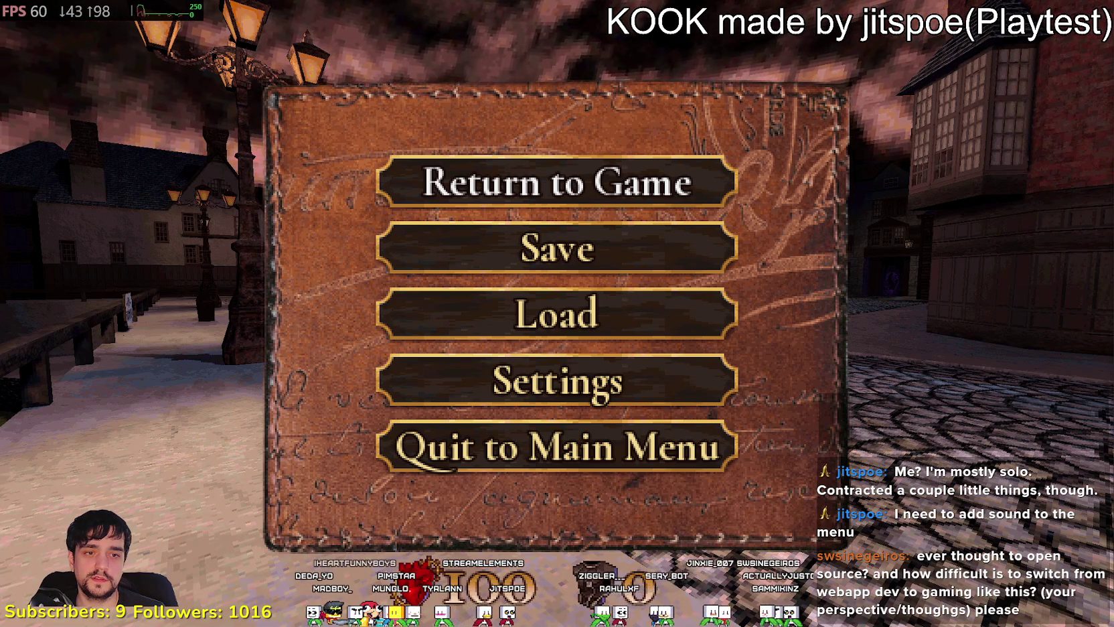
key(Escape)
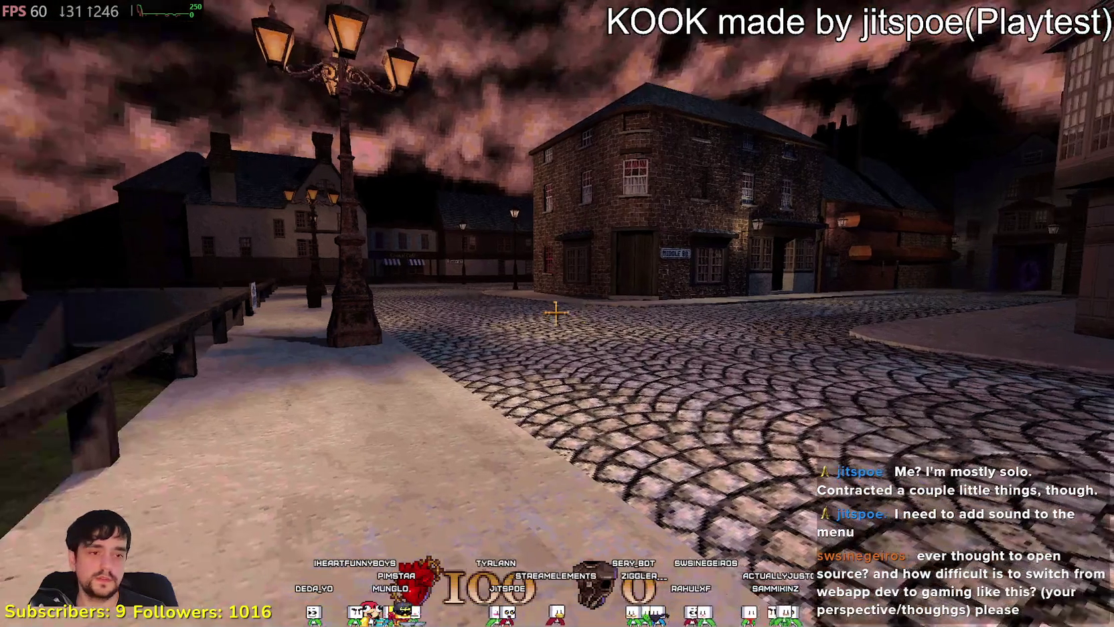
key(Escape)
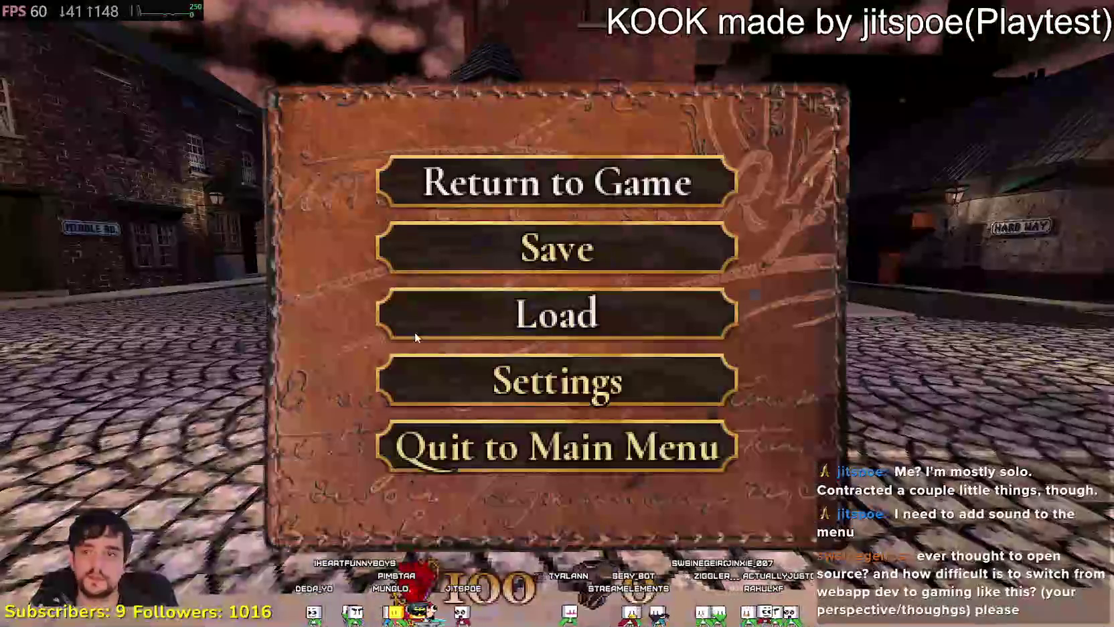
click(536, 369)
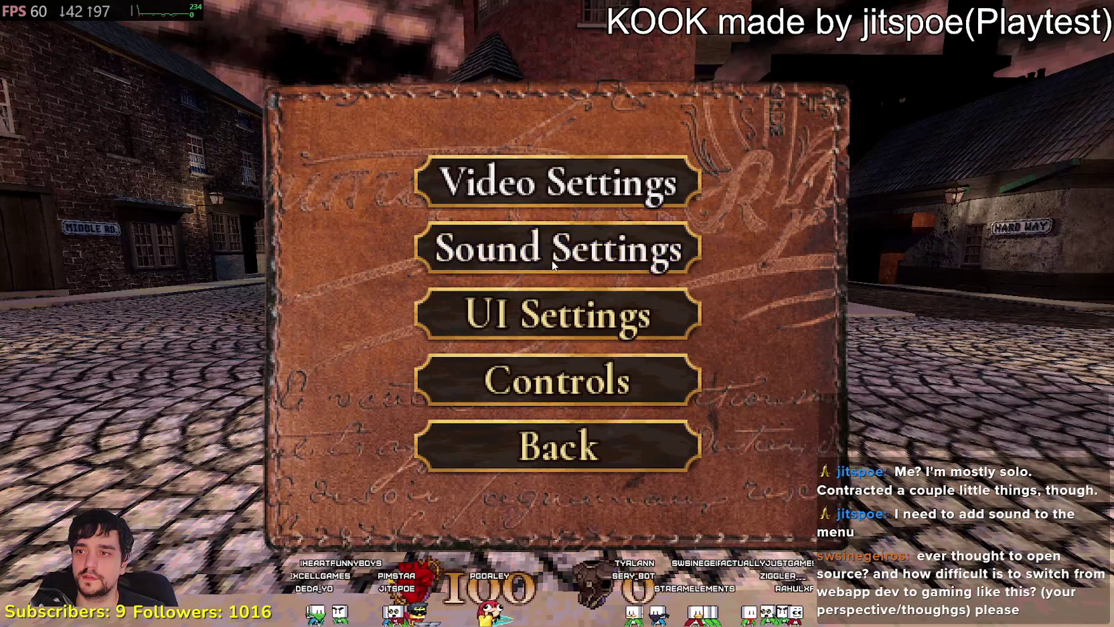
click(553, 257)
click(673, 217)
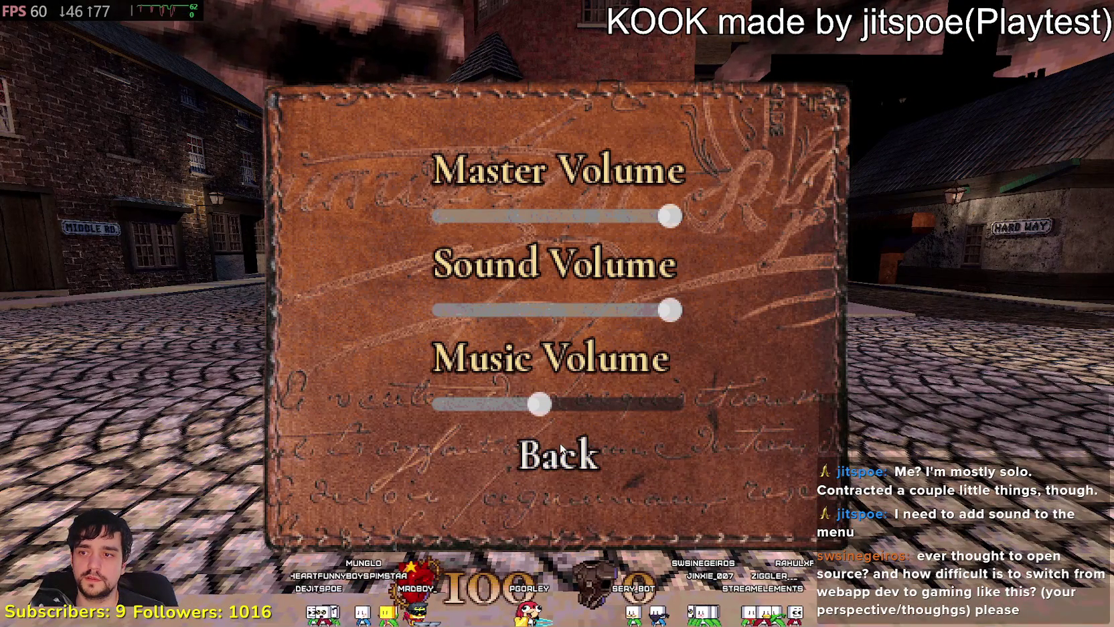
click(573, 409)
click(587, 403)
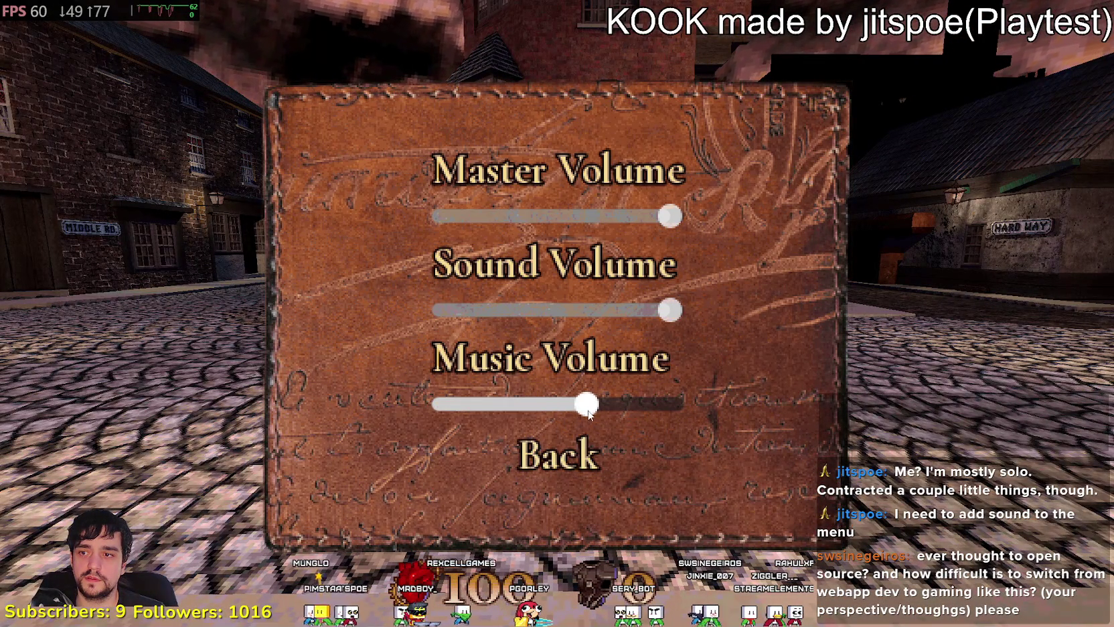
click(560, 455)
- Close the menus and walk along the street toward the lamp post by the railing
key(Escape)
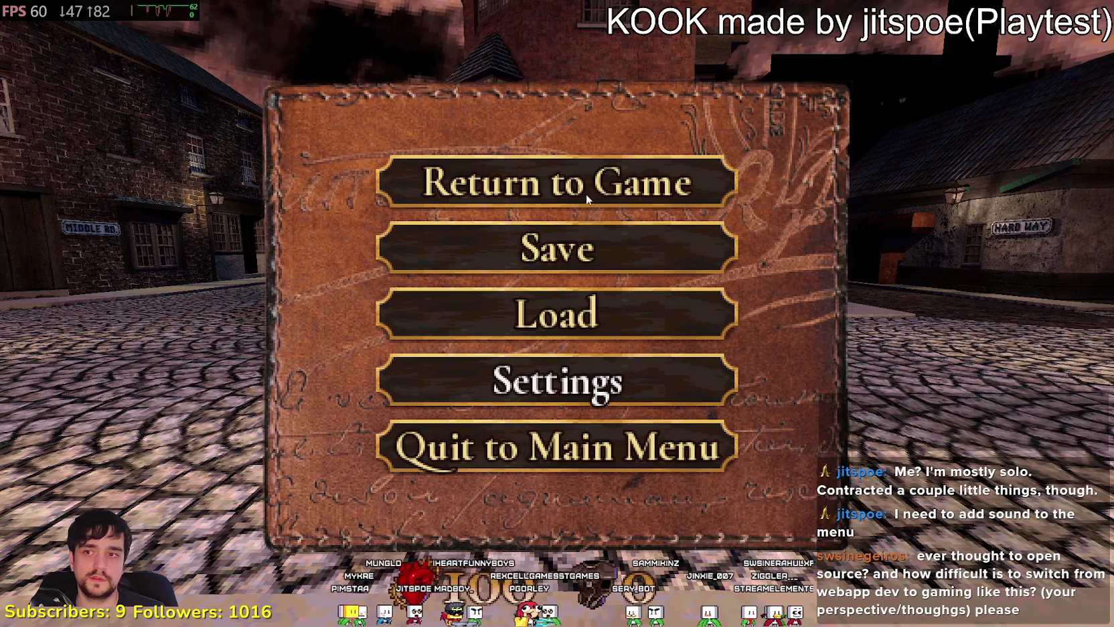
key(Escape)
key(w)
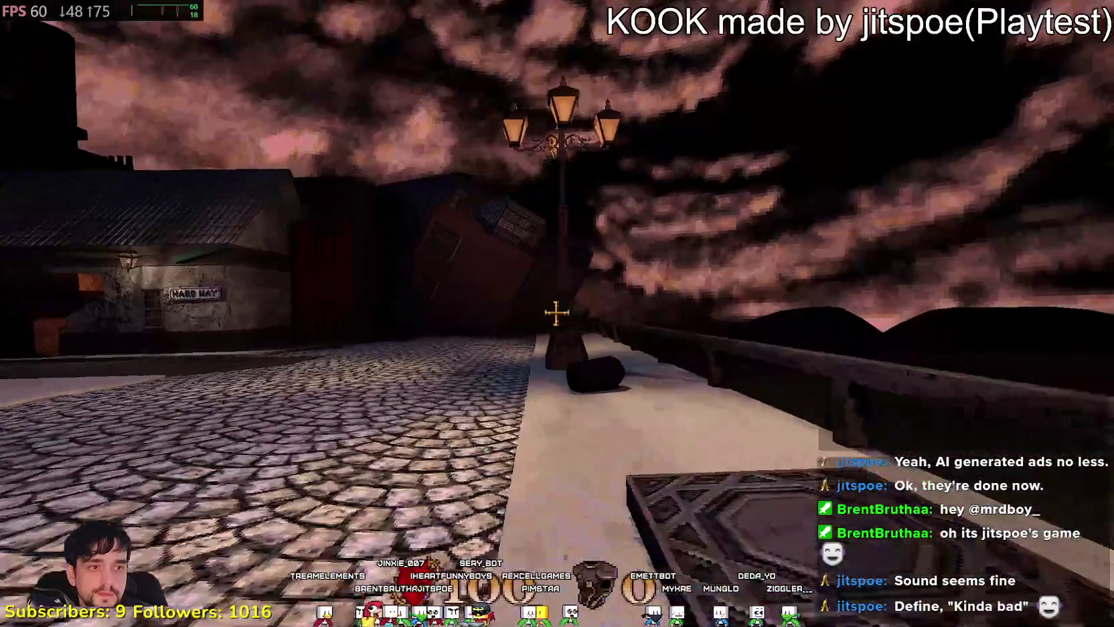
key(w)
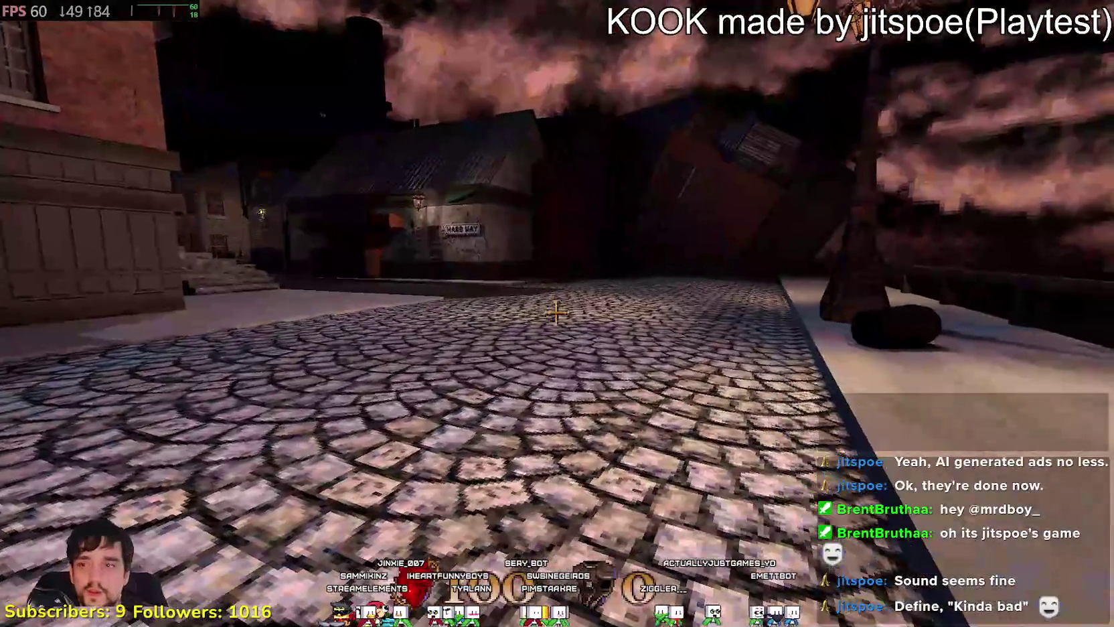
- Tick Vsync in KOOK's Video Settings, then return to the game
key(Escape)
click(575, 370)
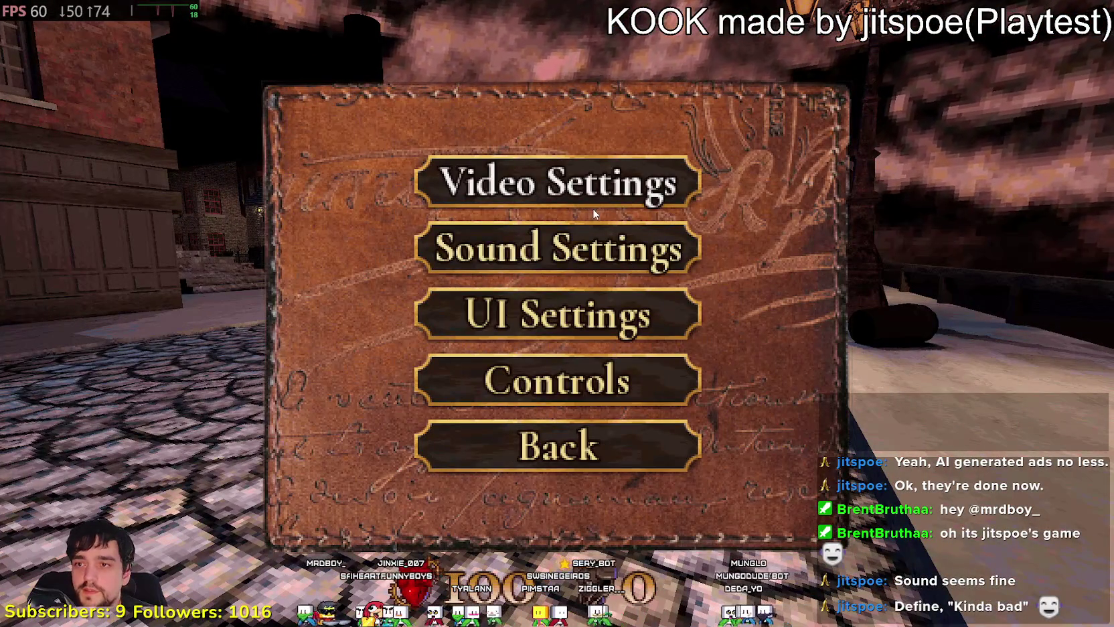
click(499, 184)
click(443, 280)
click(558, 425)
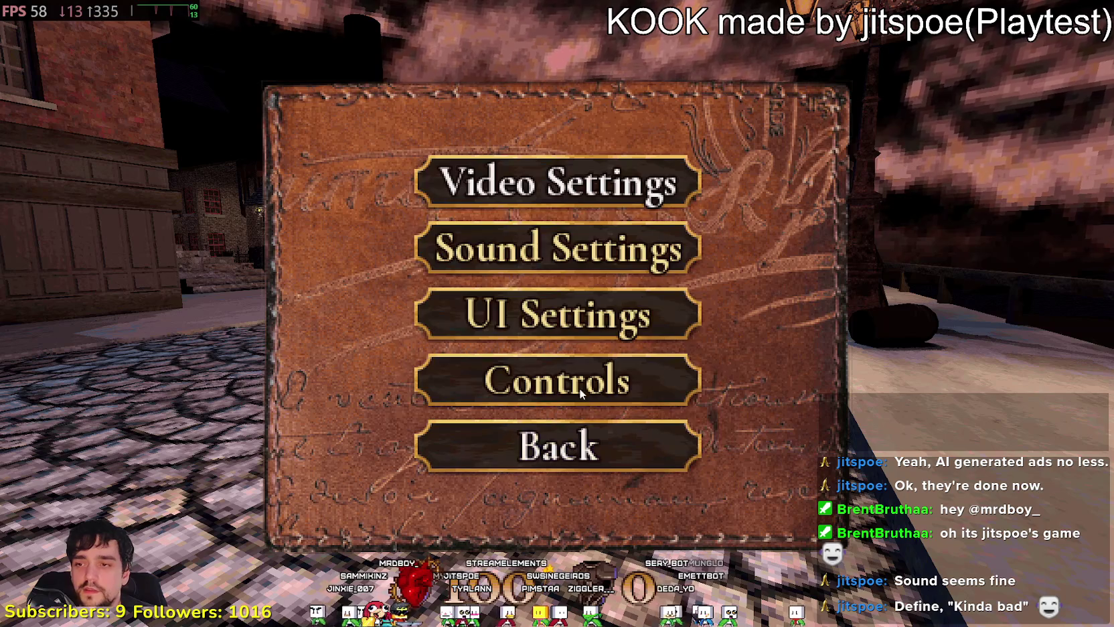
key(Escape)
click(558, 182)
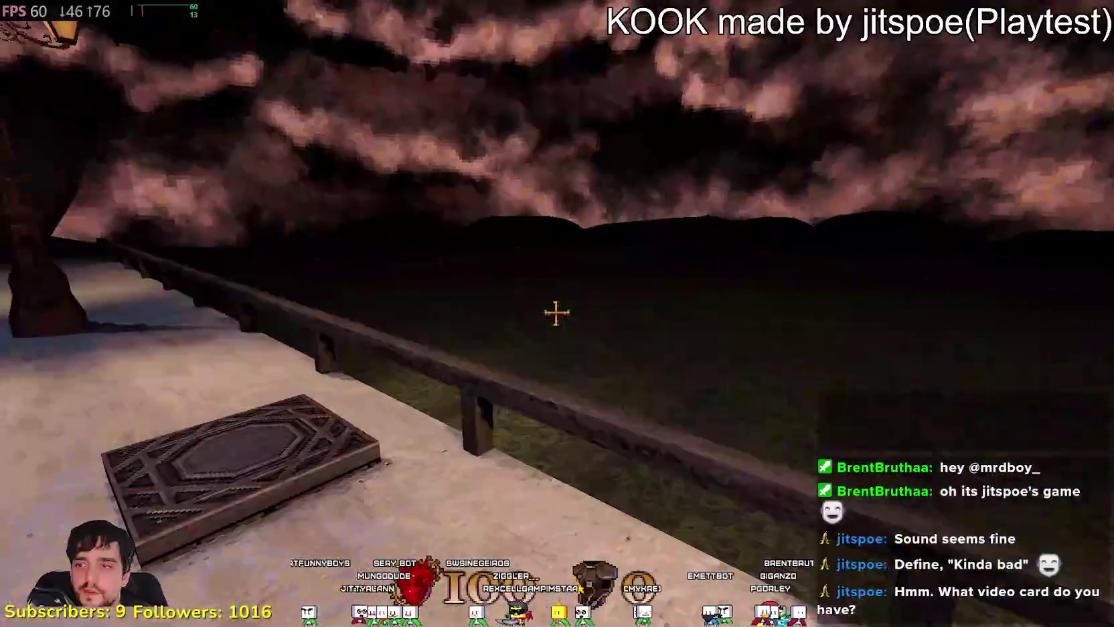
- Walk the railing walkway past the lamp post and No Swimming sign, then pause
key(w)
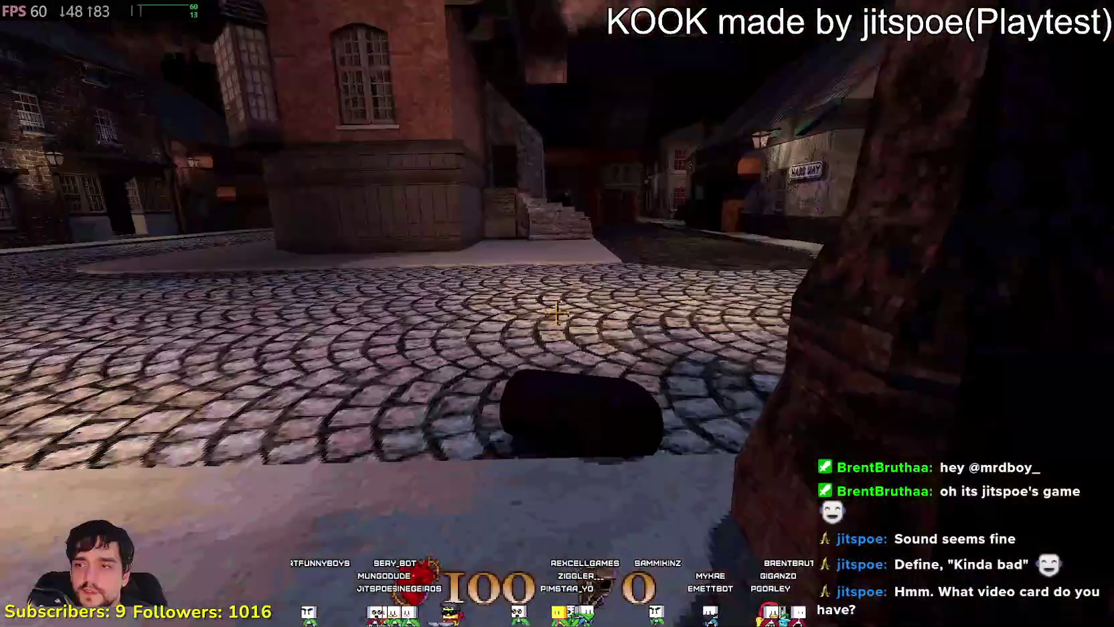
key(w)
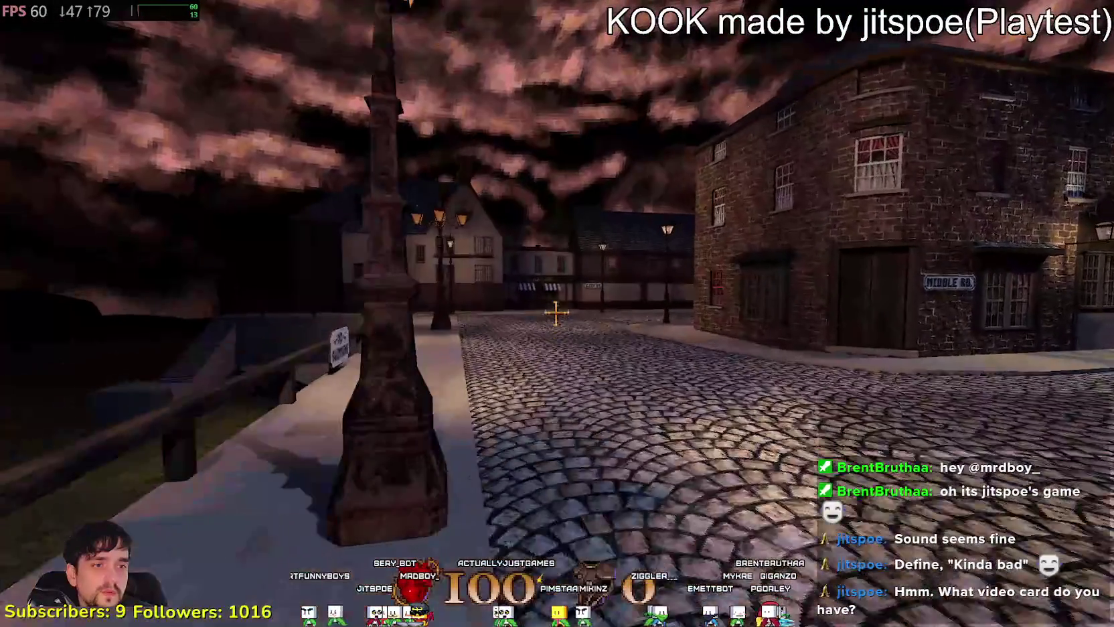
key(w)
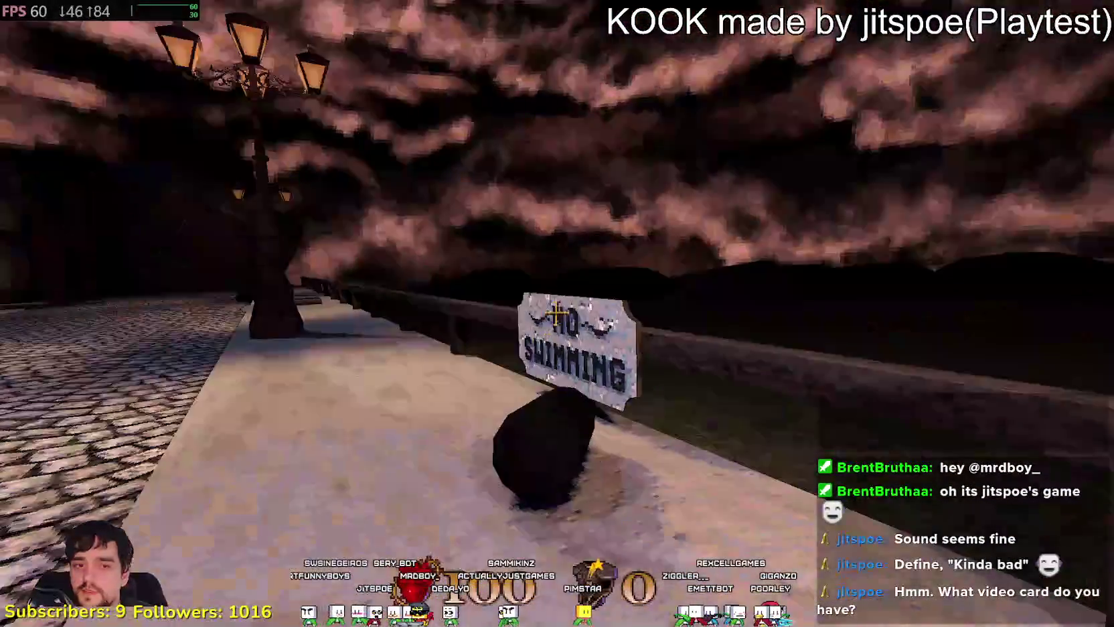
key(w)
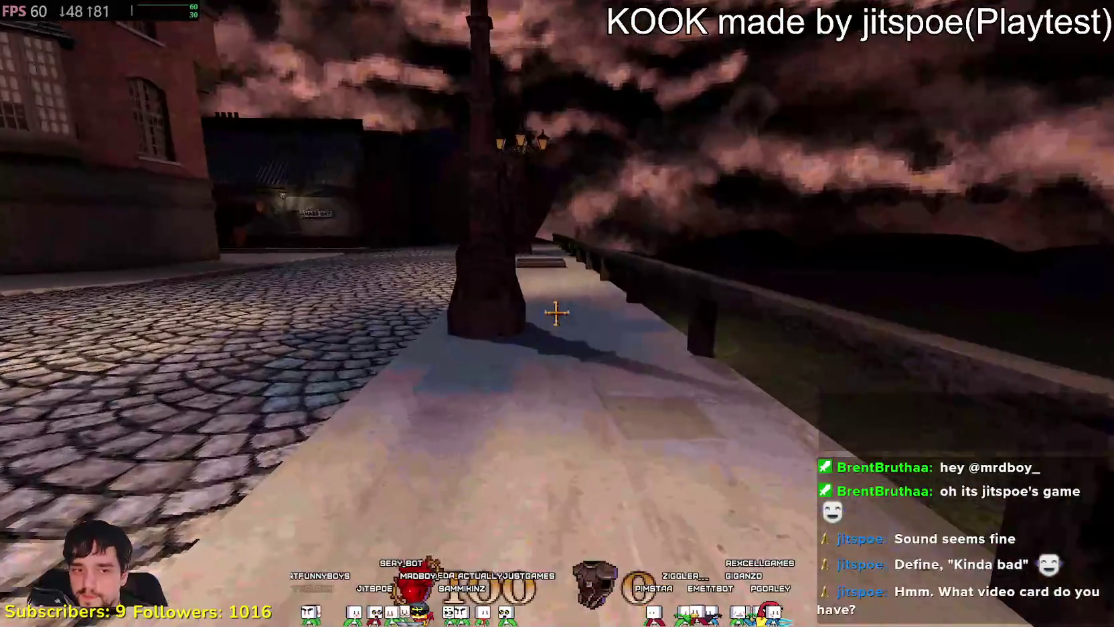
key(w)
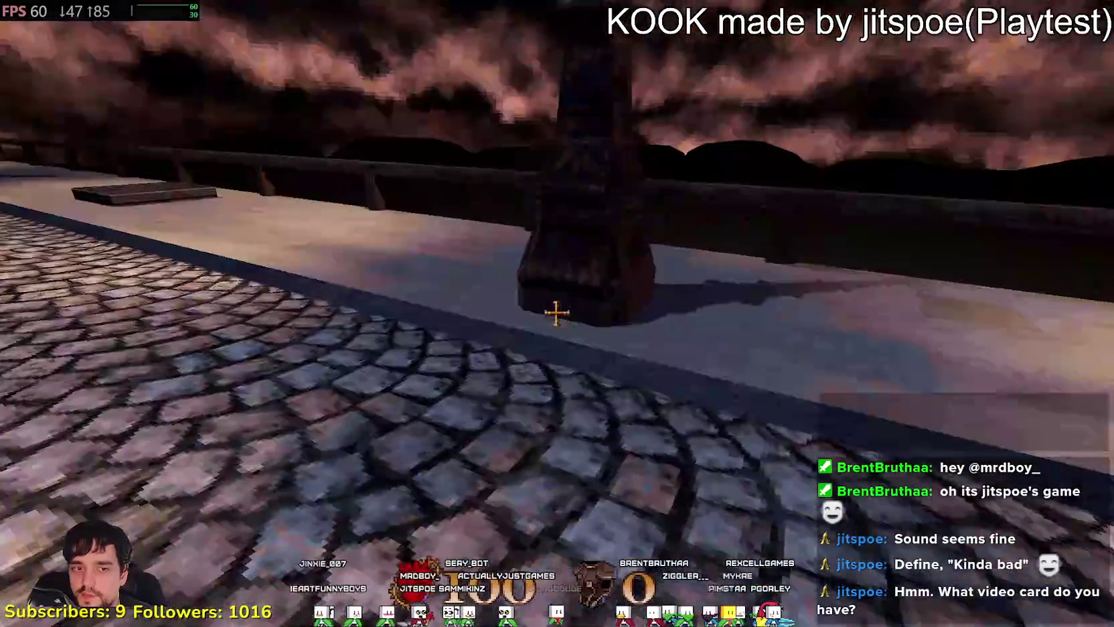
key(w)
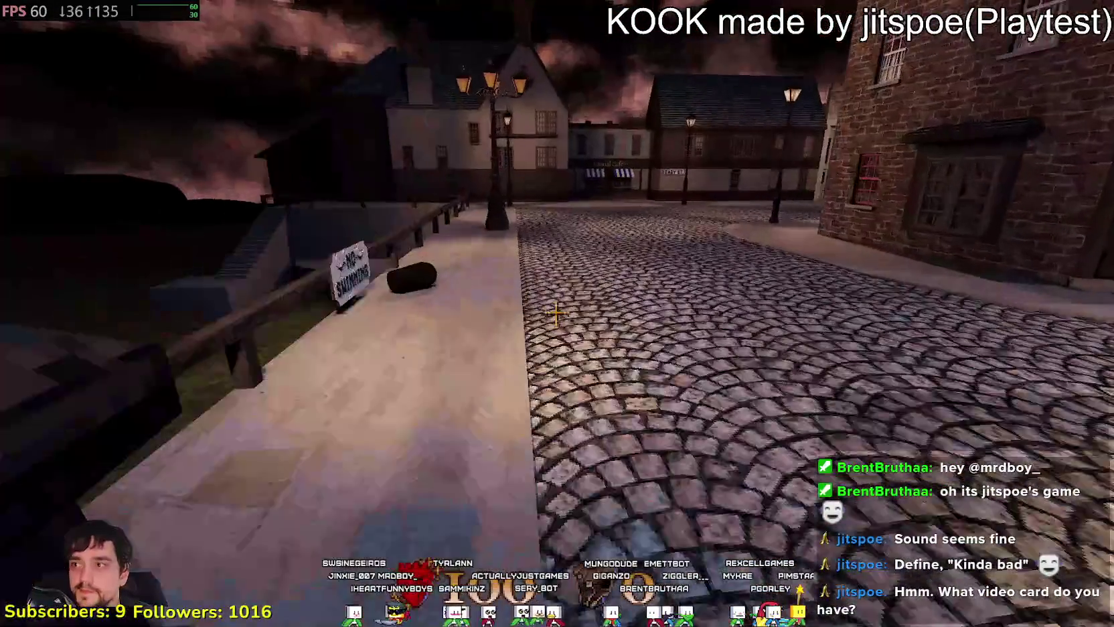
key(Escape)
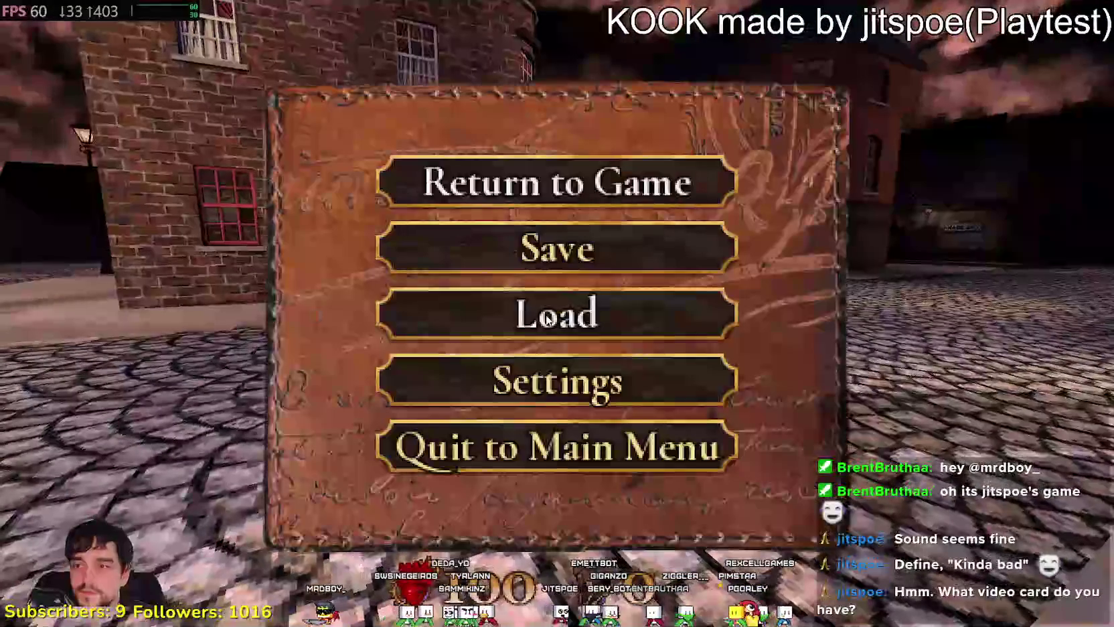
- Look through KOOK's Controls and Video settings, then resume the game
click(538, 390)
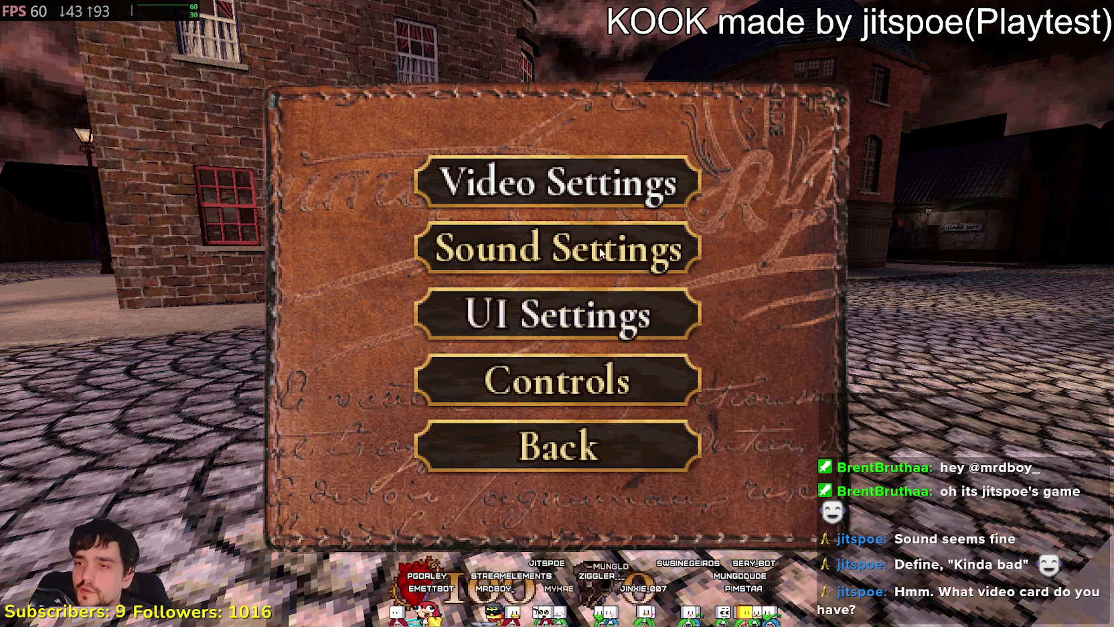
click(586, 368)
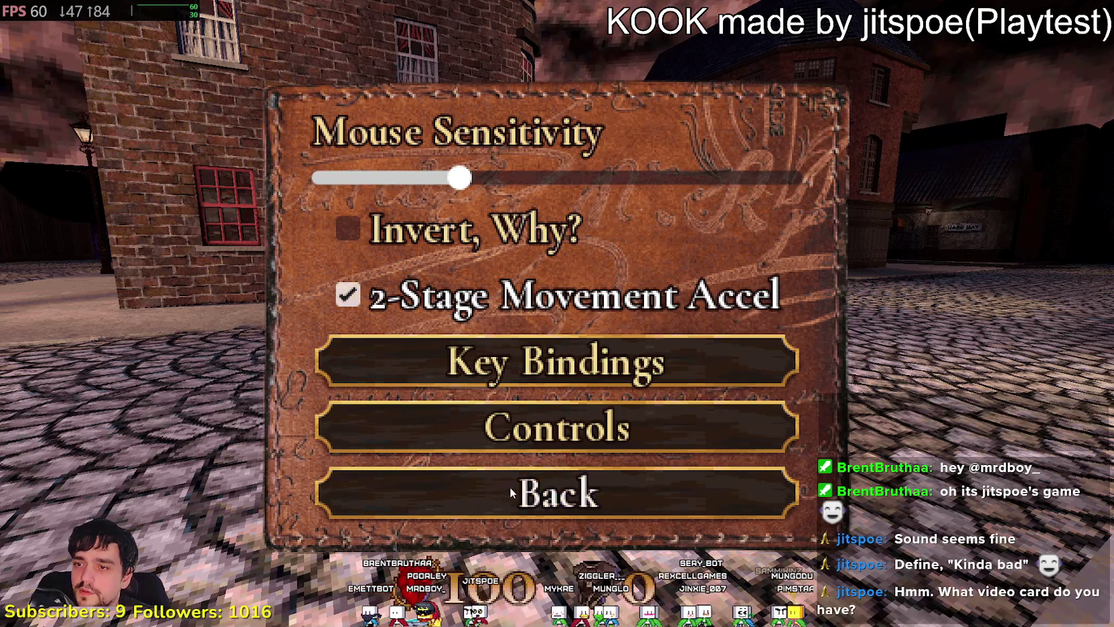
click(508, 489)
click(553, 188)
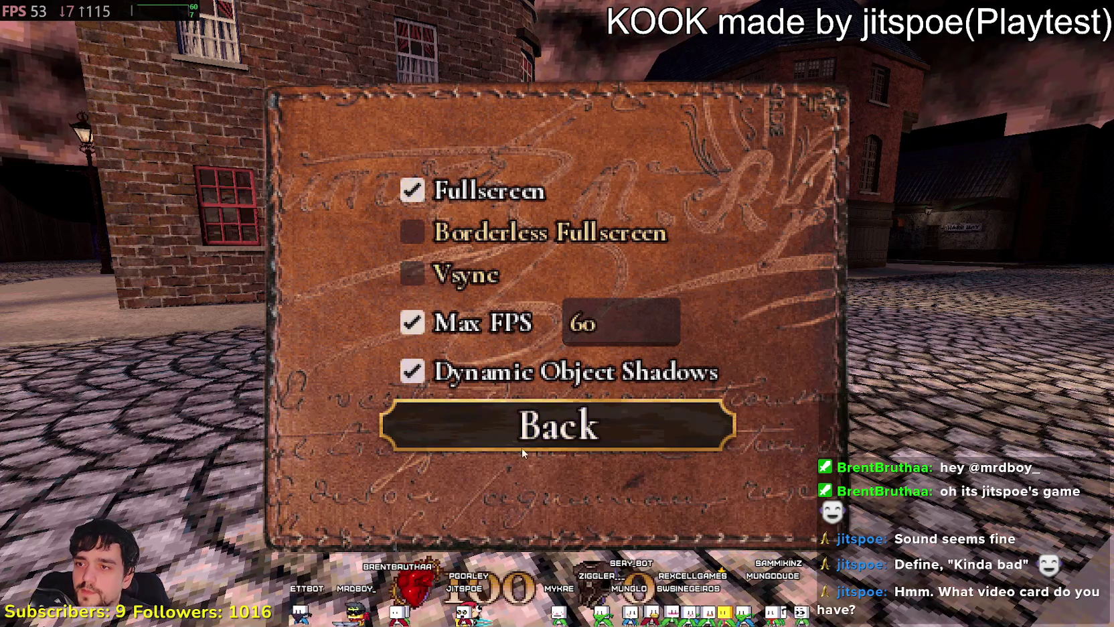
click(551, 202)
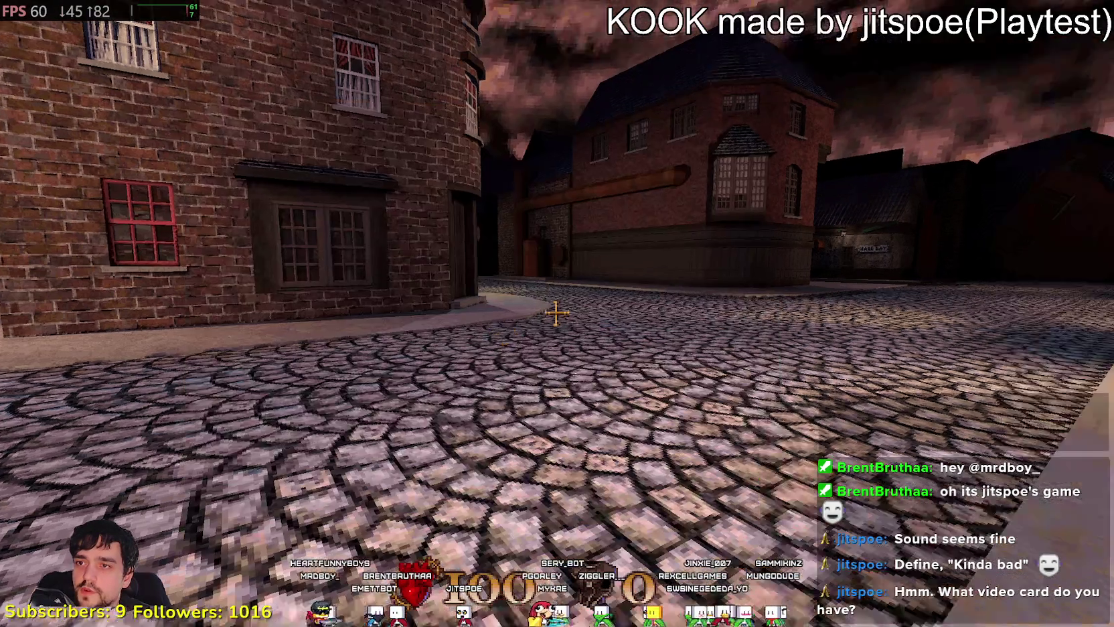
- Walk the railed sidewalk past the No Swimming sign and beside the white house
key(w)
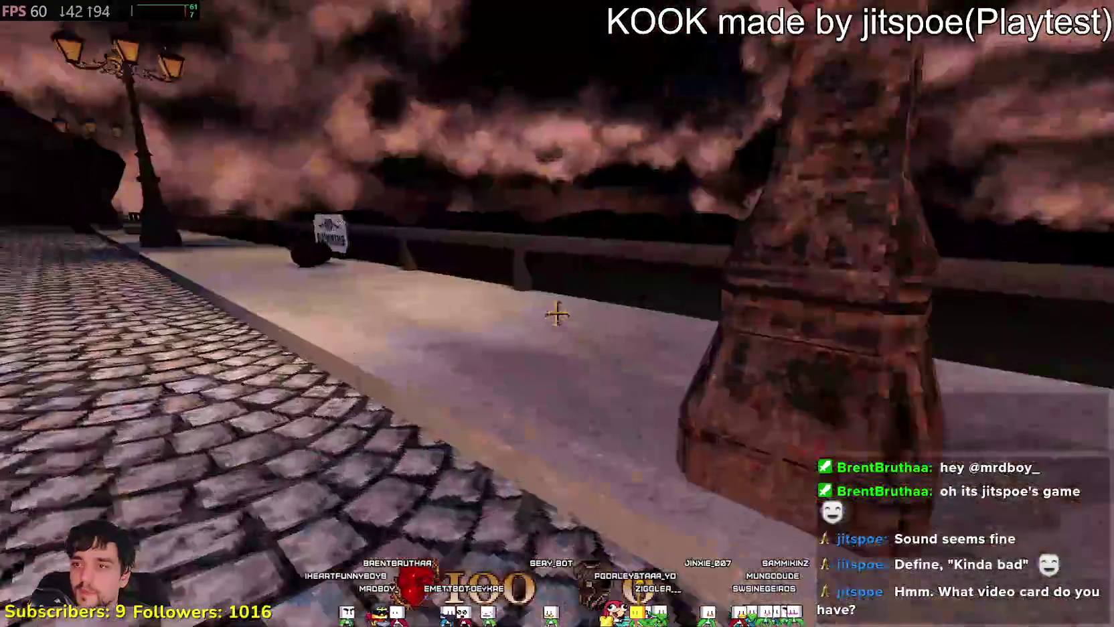
key(w)
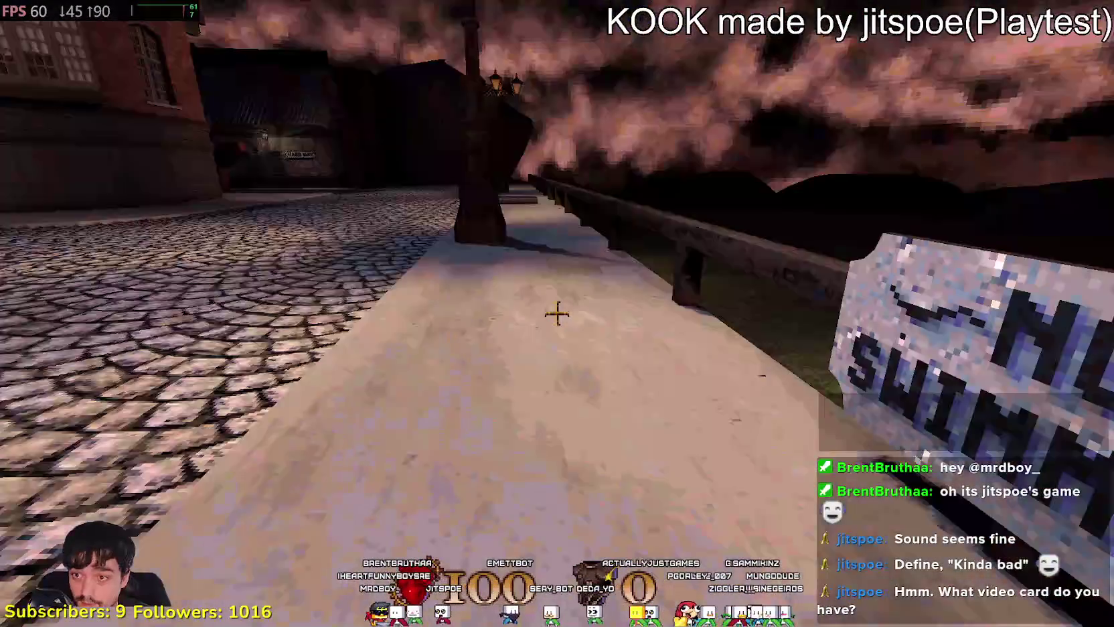
key(w)
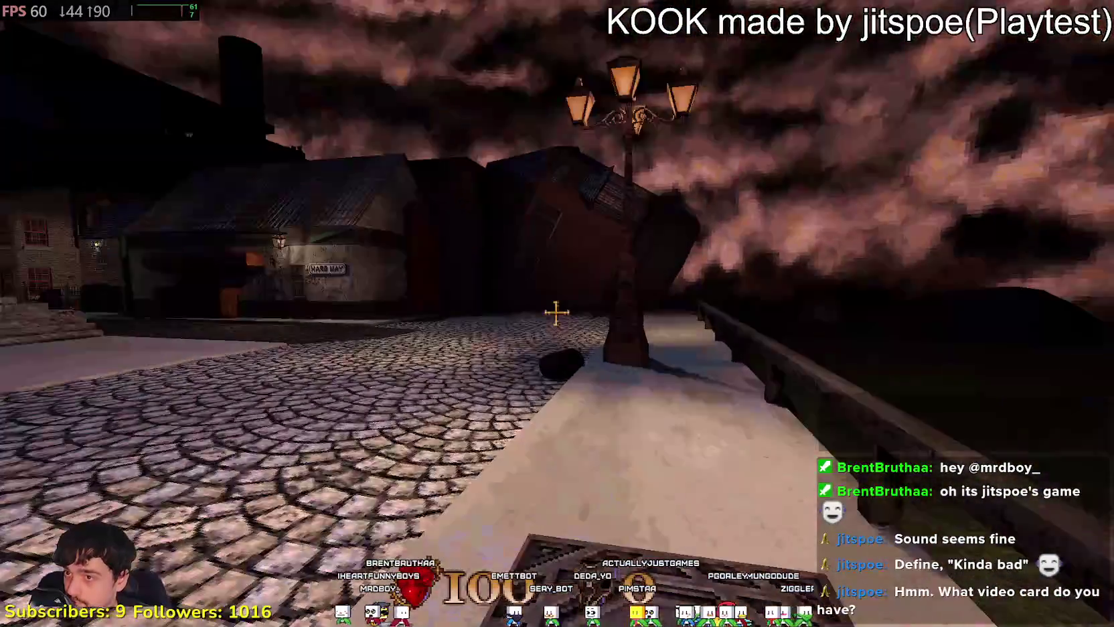
key(w)
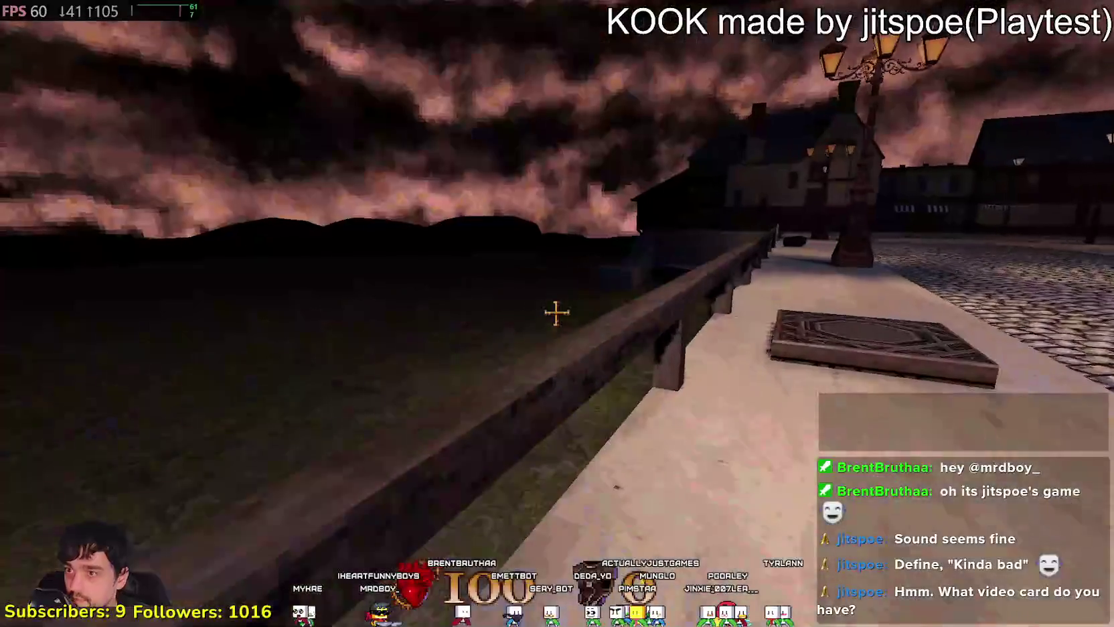
key(w)
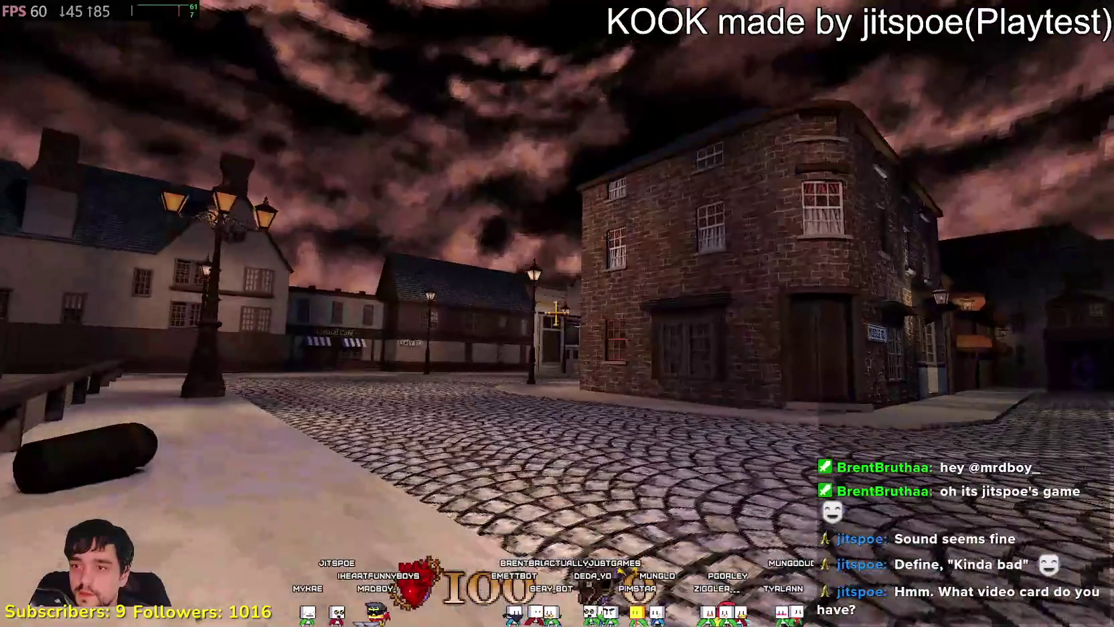
key(w)
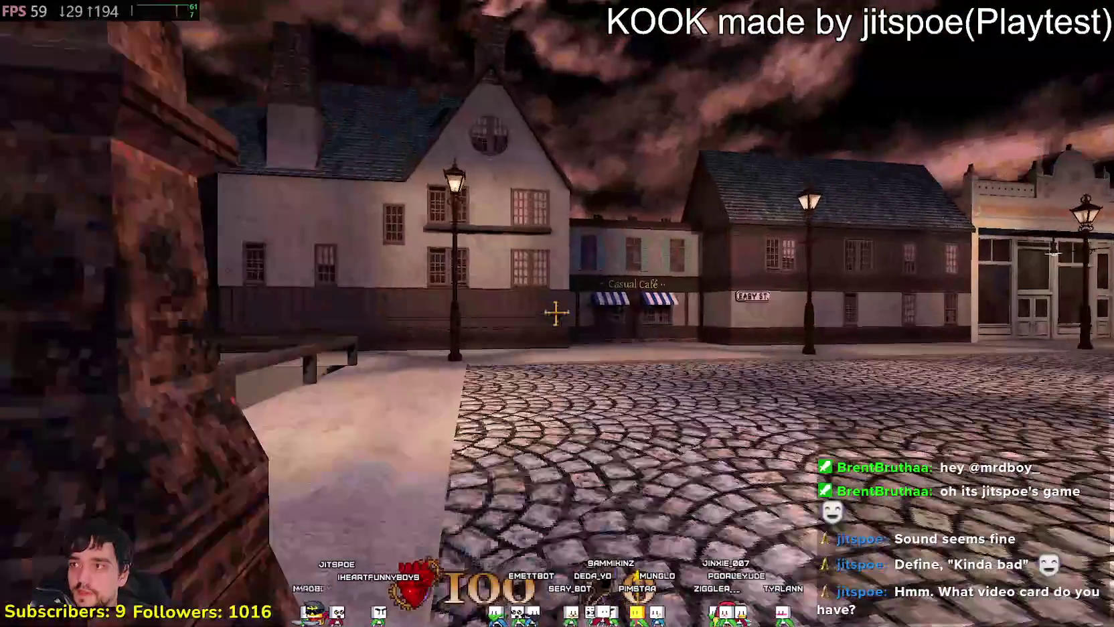
key(w)
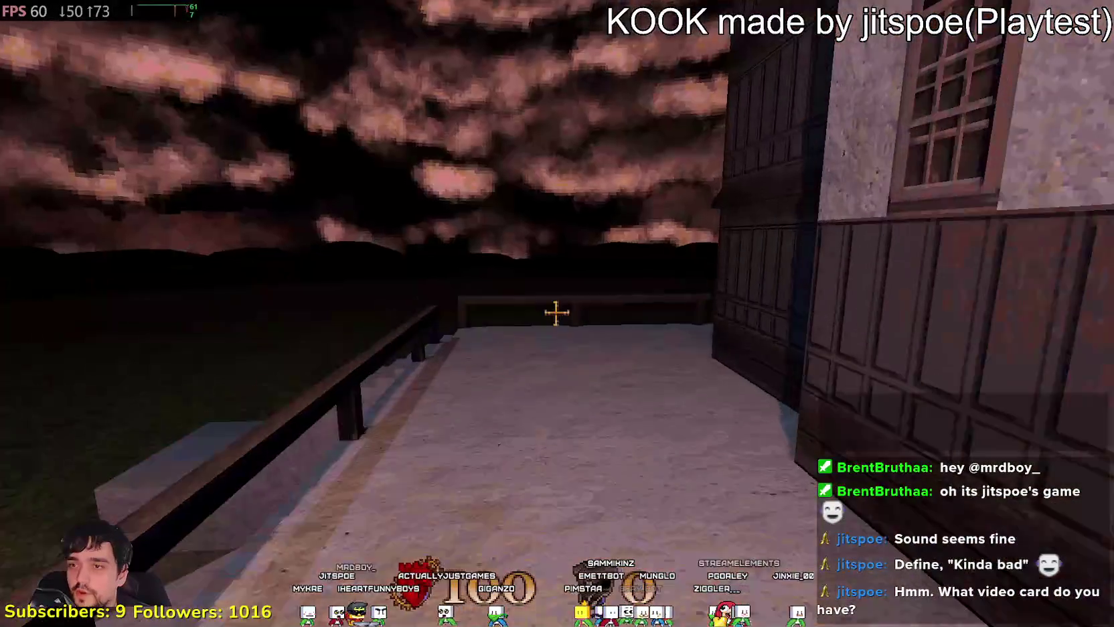
key(w)
key(w)
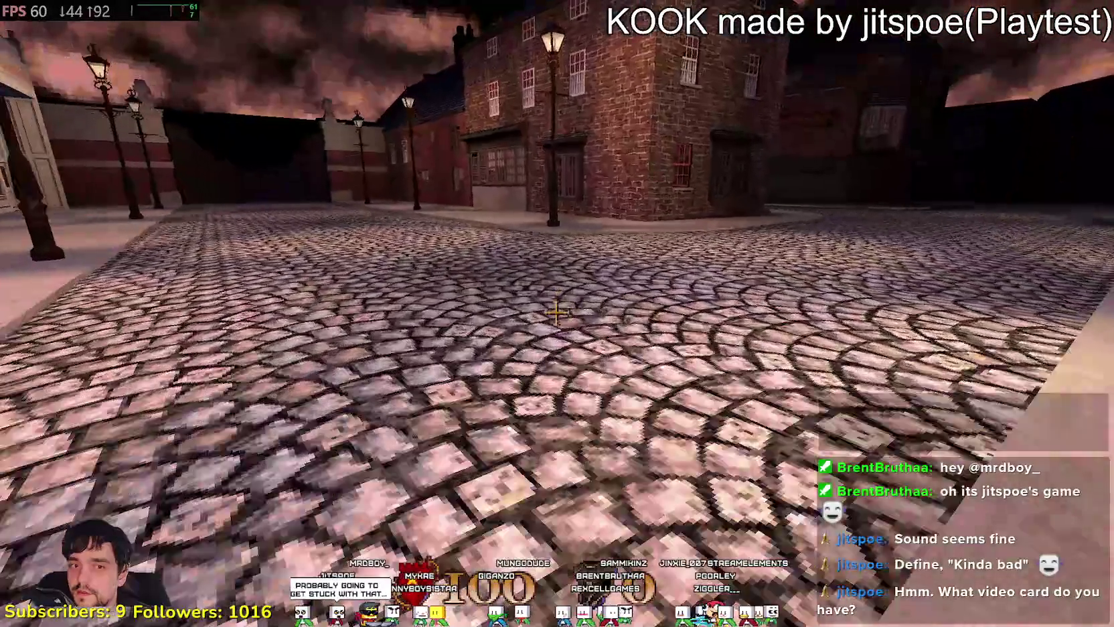
- Cross the square to Easy St., then go down the cobbled street to the purple portal doorway
key(w)
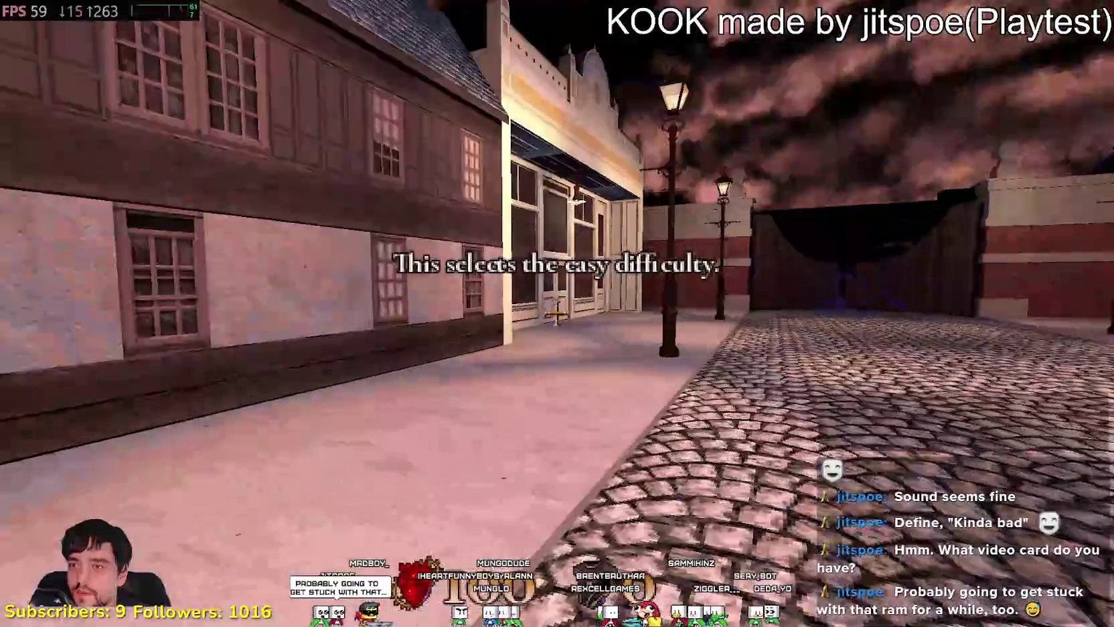
key(w)
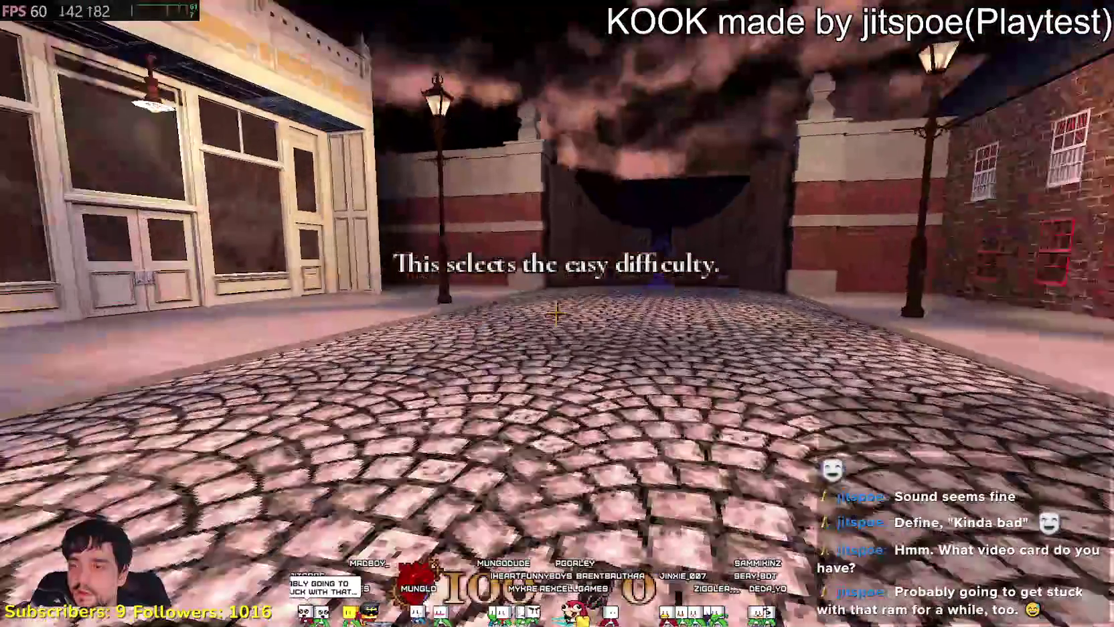
key(w)
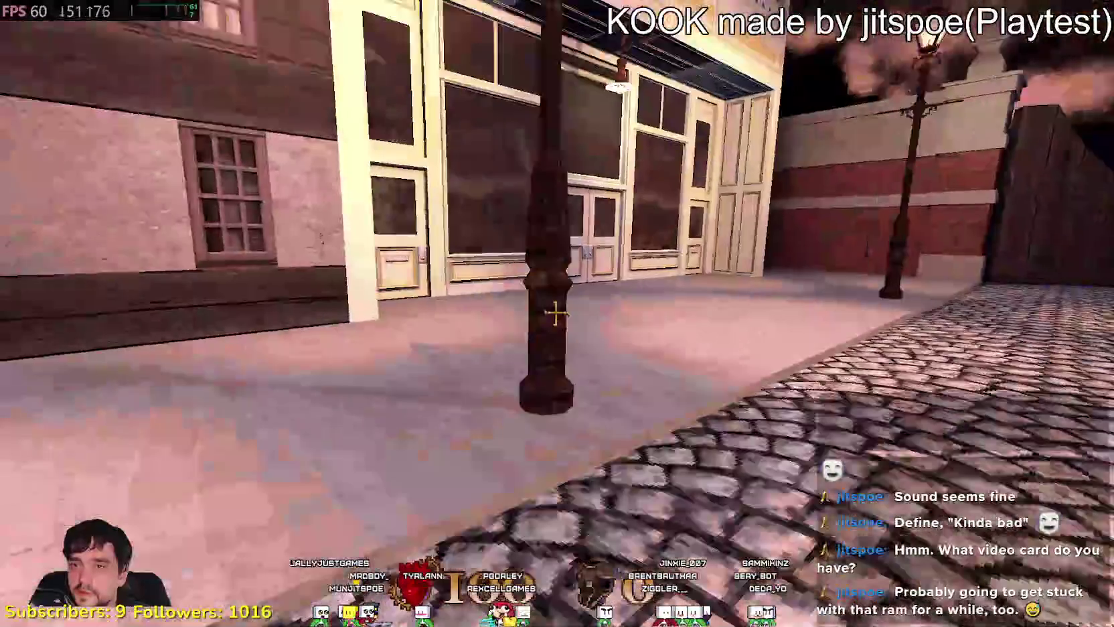
key(w)
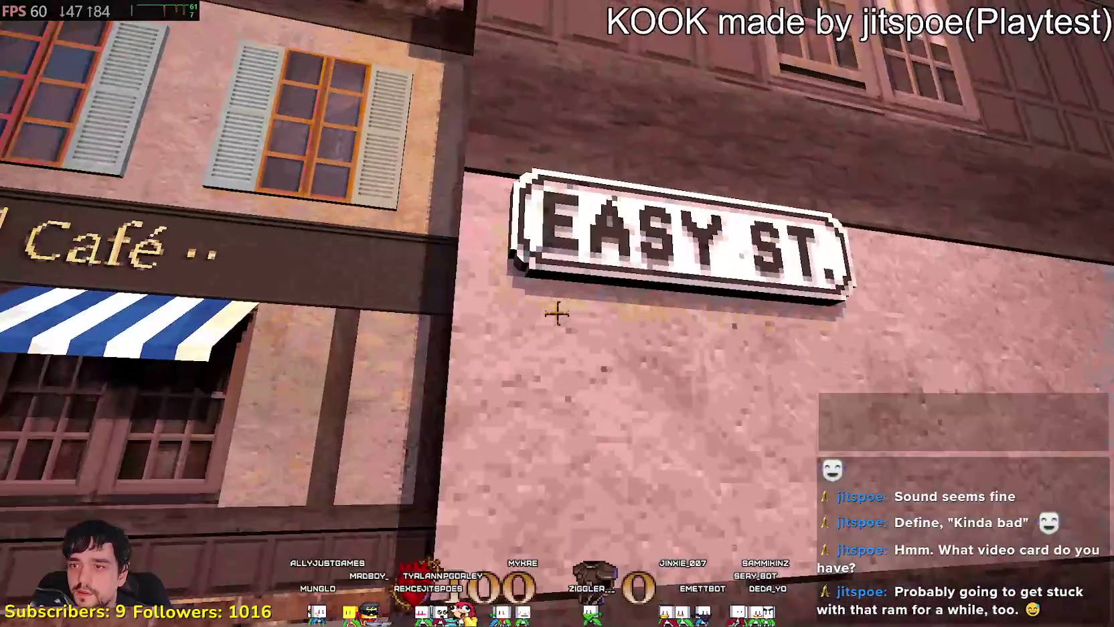
key(w)
key(w)
key(w)
key(w)
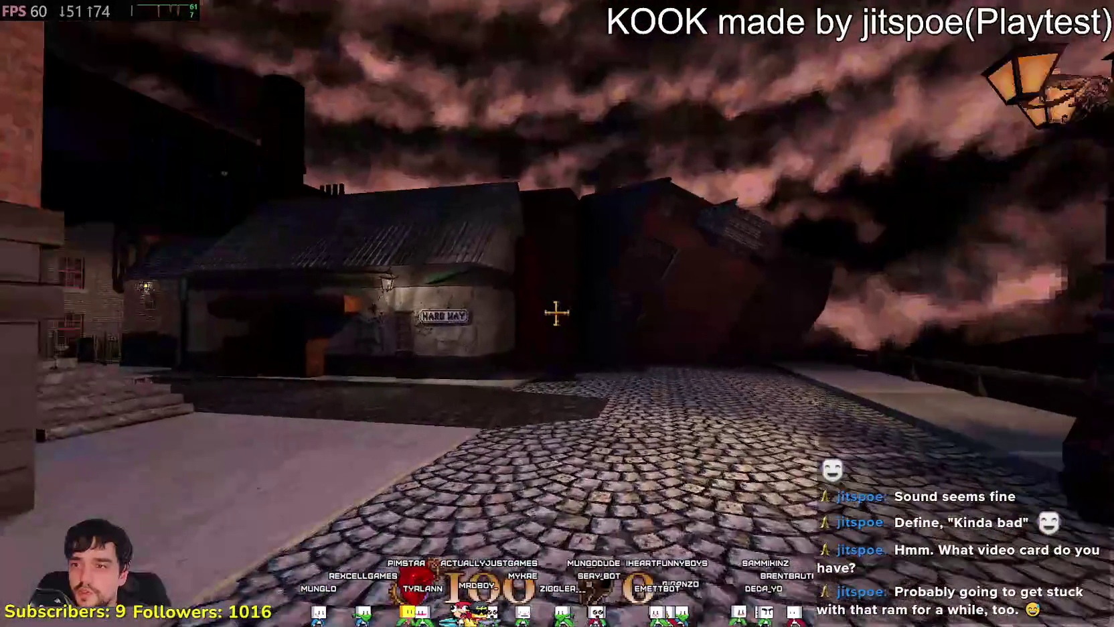
key(w)
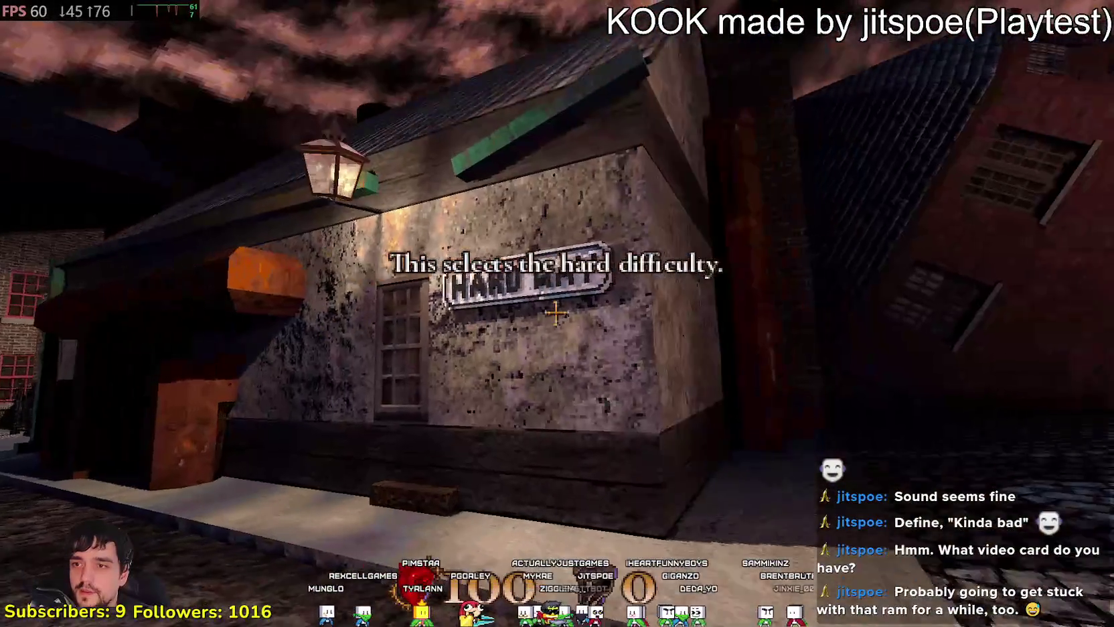
key(w)
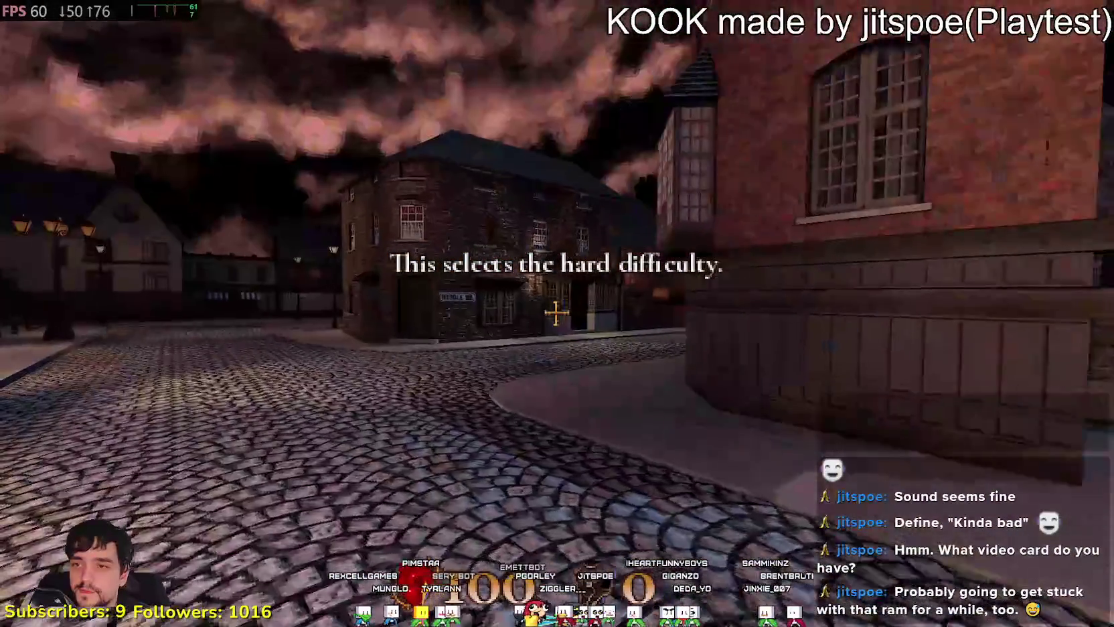
key(w)
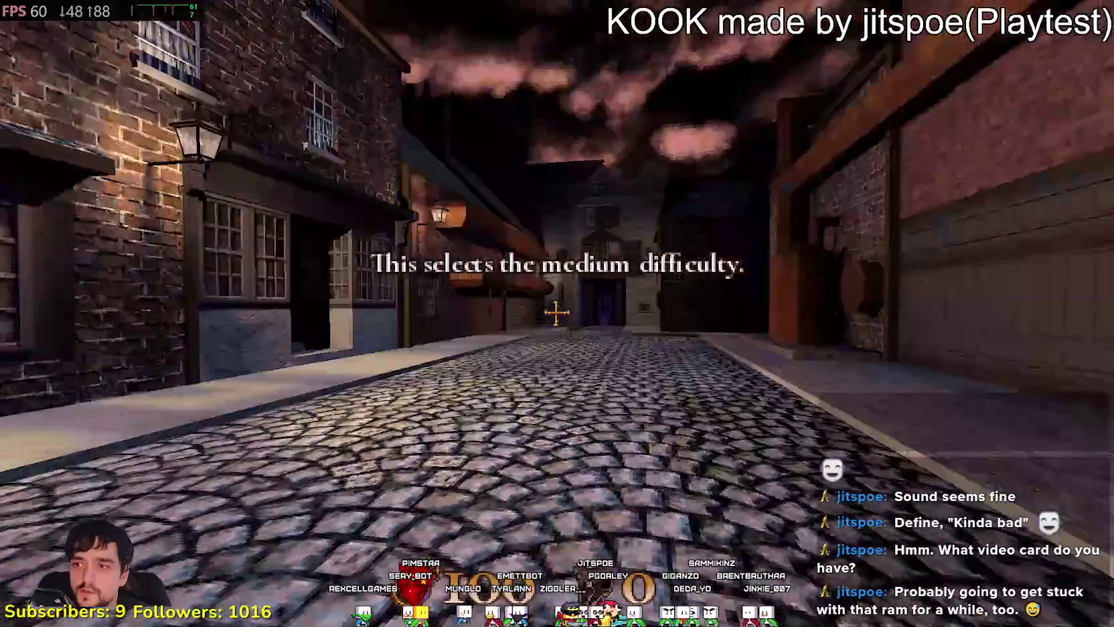
key(w)
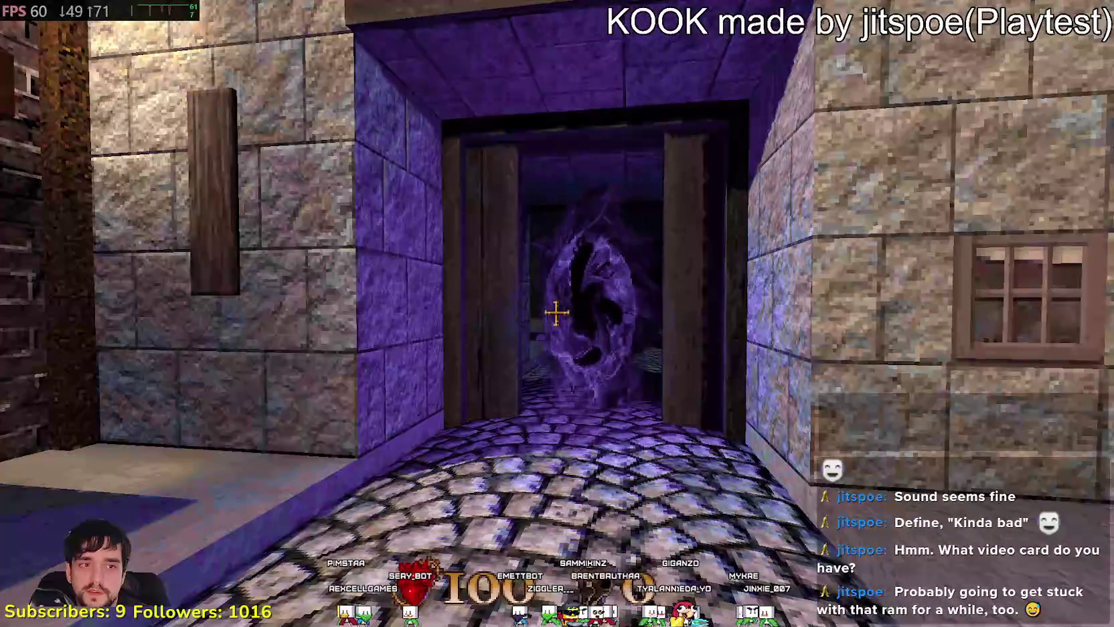
- Go through the portal, past the shooting range and sewers signs, and on to the London entrance
key(w)
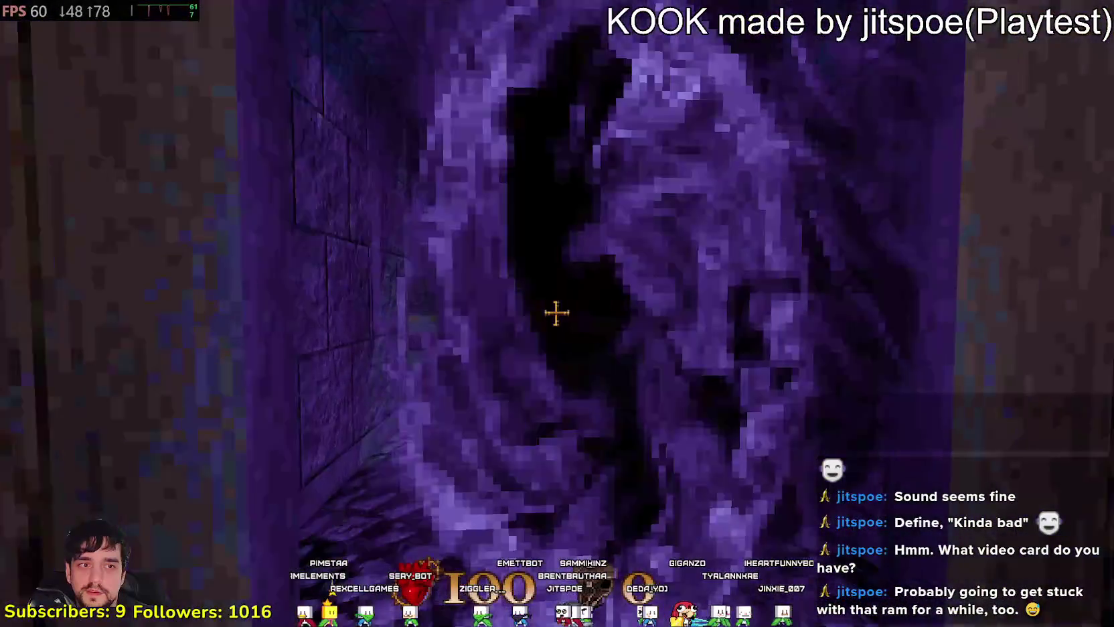
key(w)
key(w)
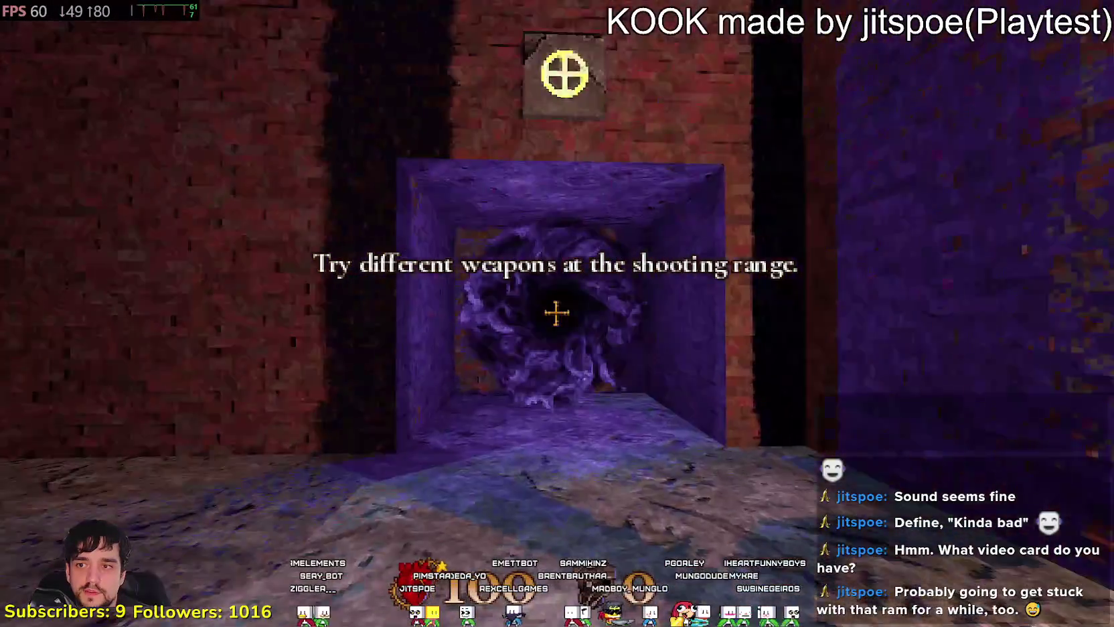
key(w)
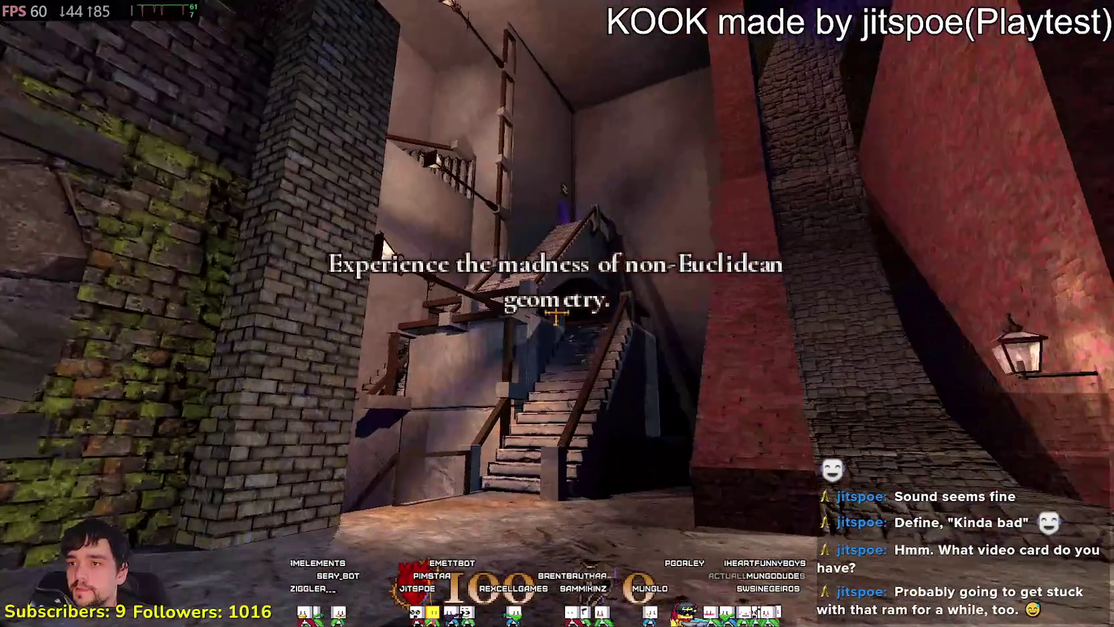
key(w)
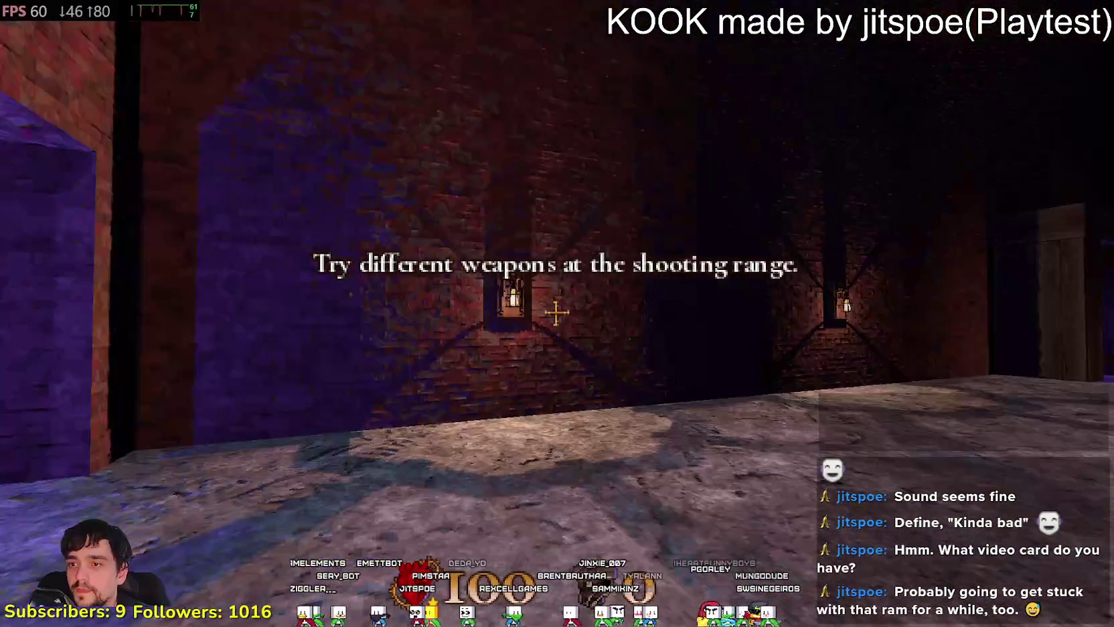
key(w)
key(w)
key(w)
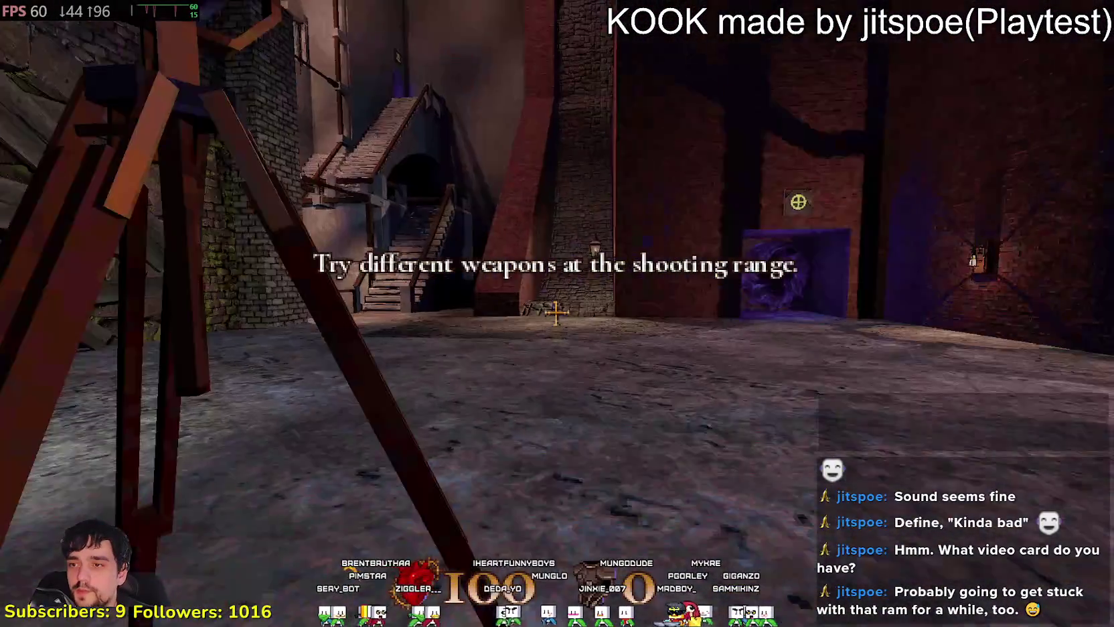
key(w)
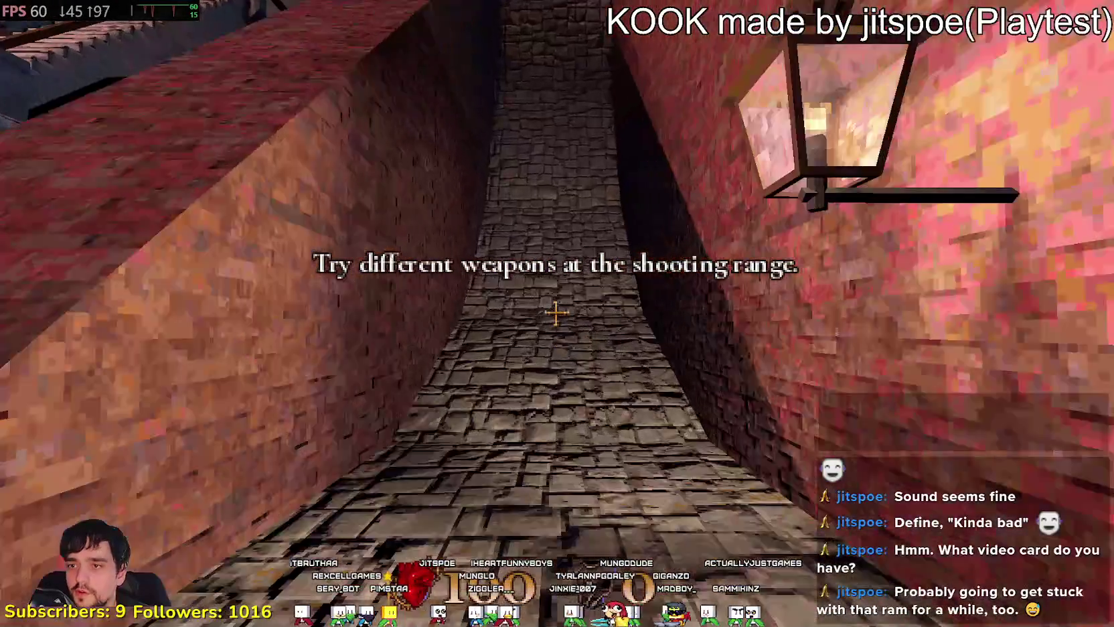
key(w)
key(w)
key(w)
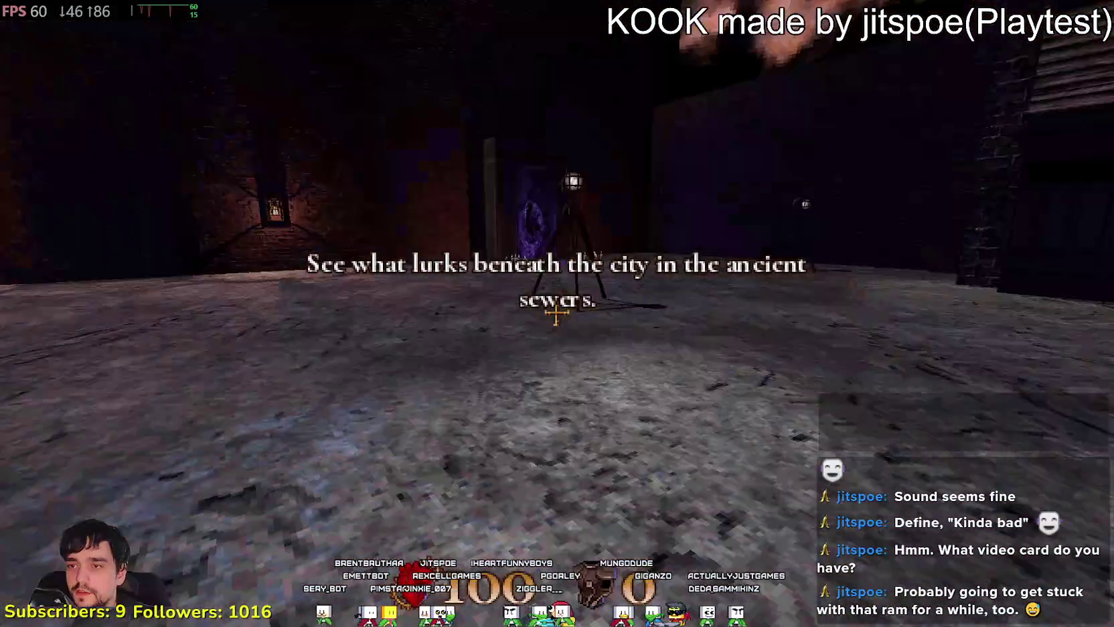
key(w)
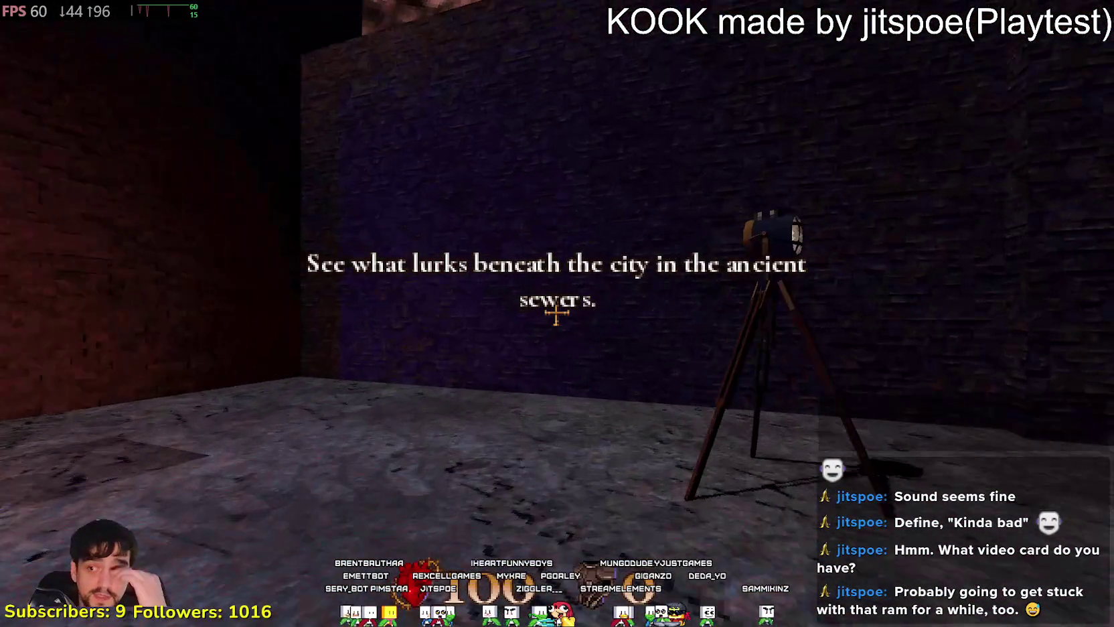
key(w)
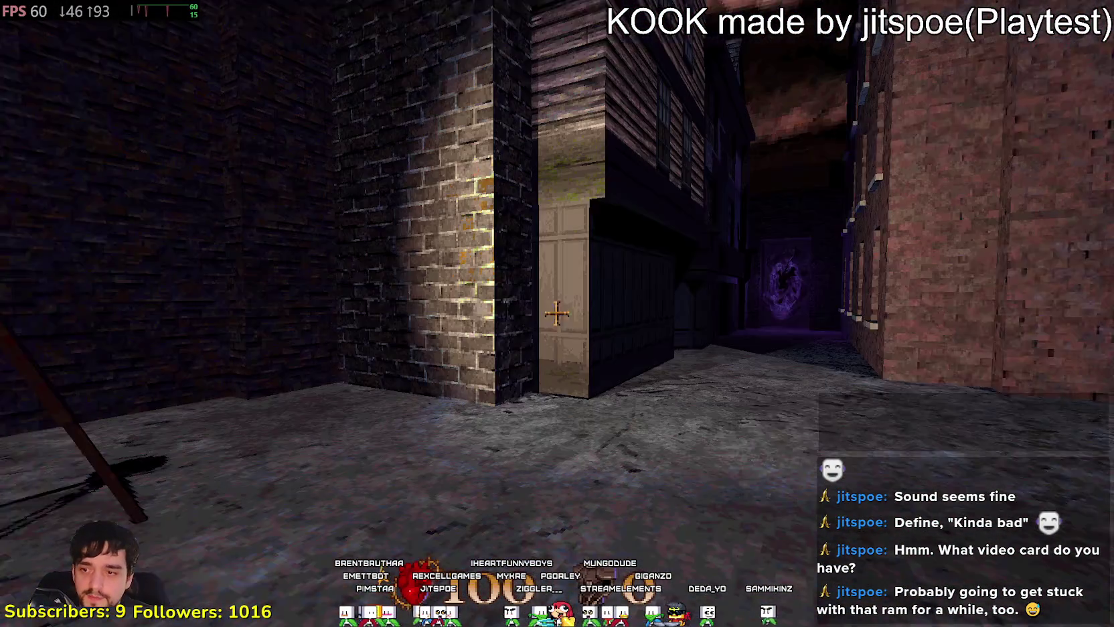
key(w)
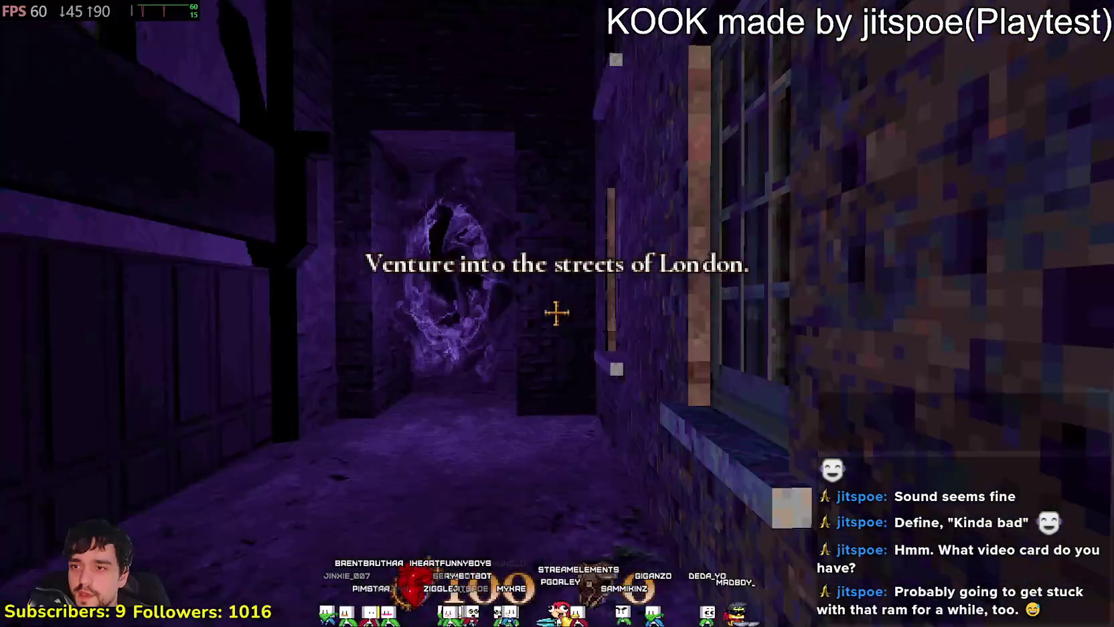
- Descend the staircase into the non-Euclidean geometry area and explore its twisting corridors
key(w)
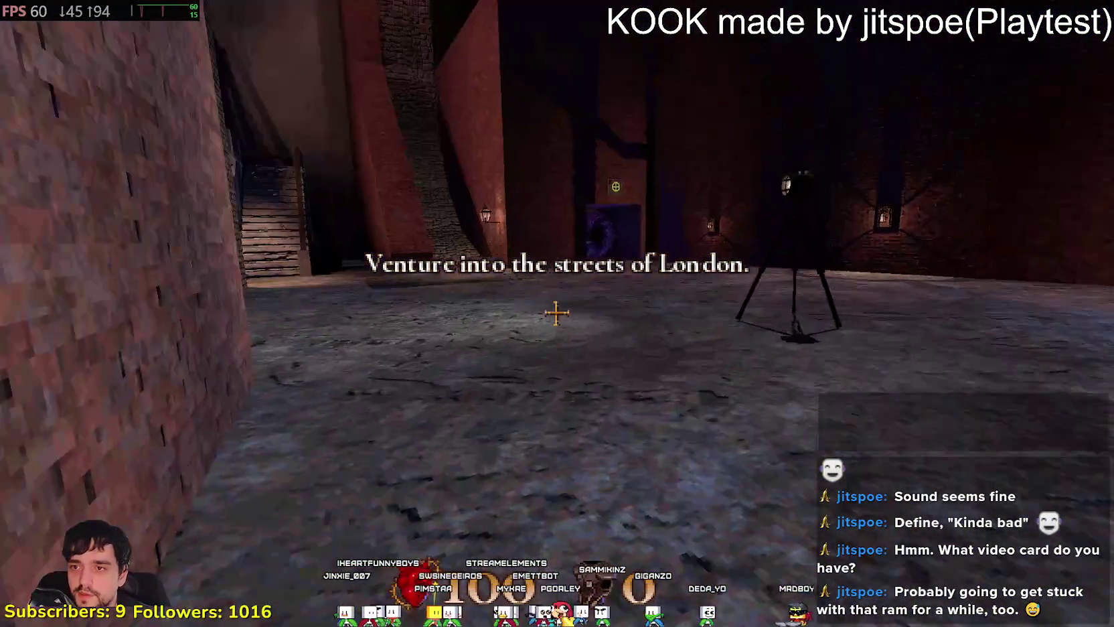
key(w)
key(w)
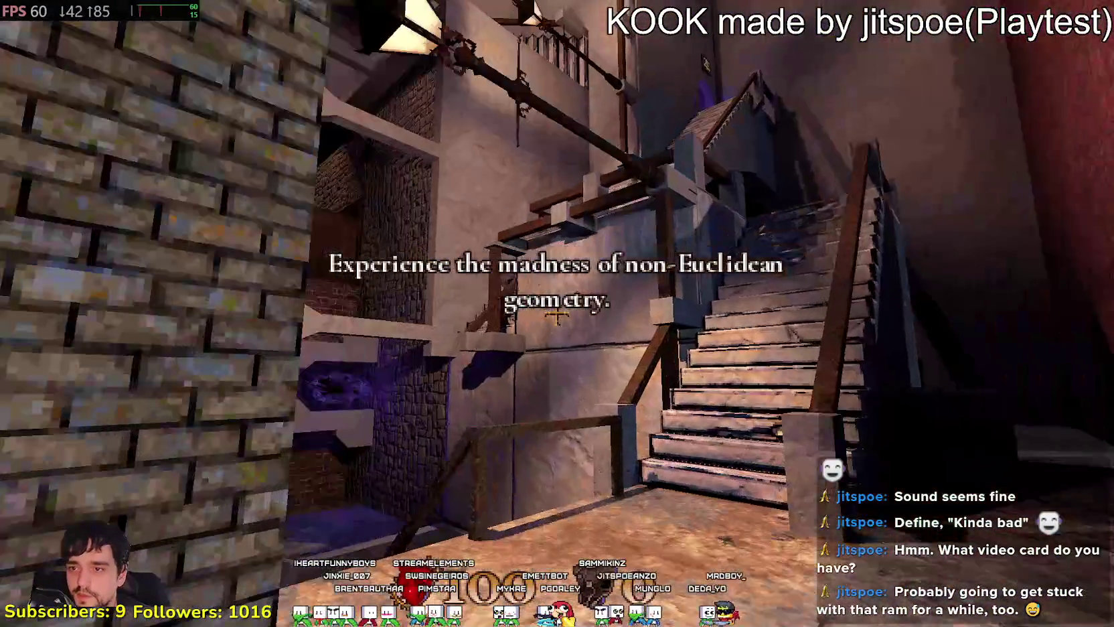
key(w)
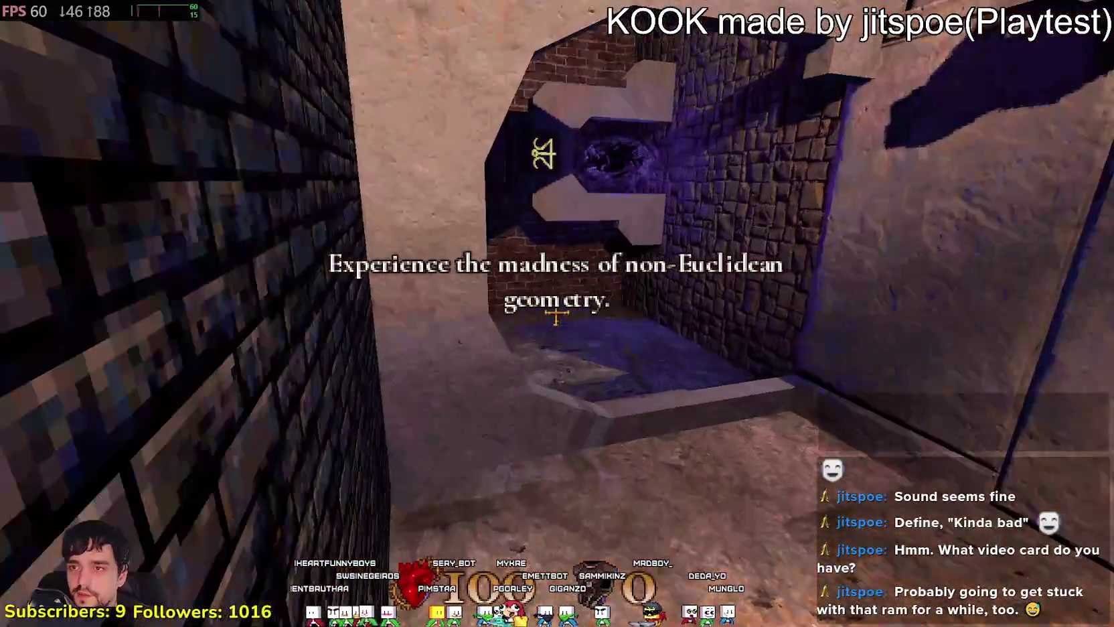
key(w)
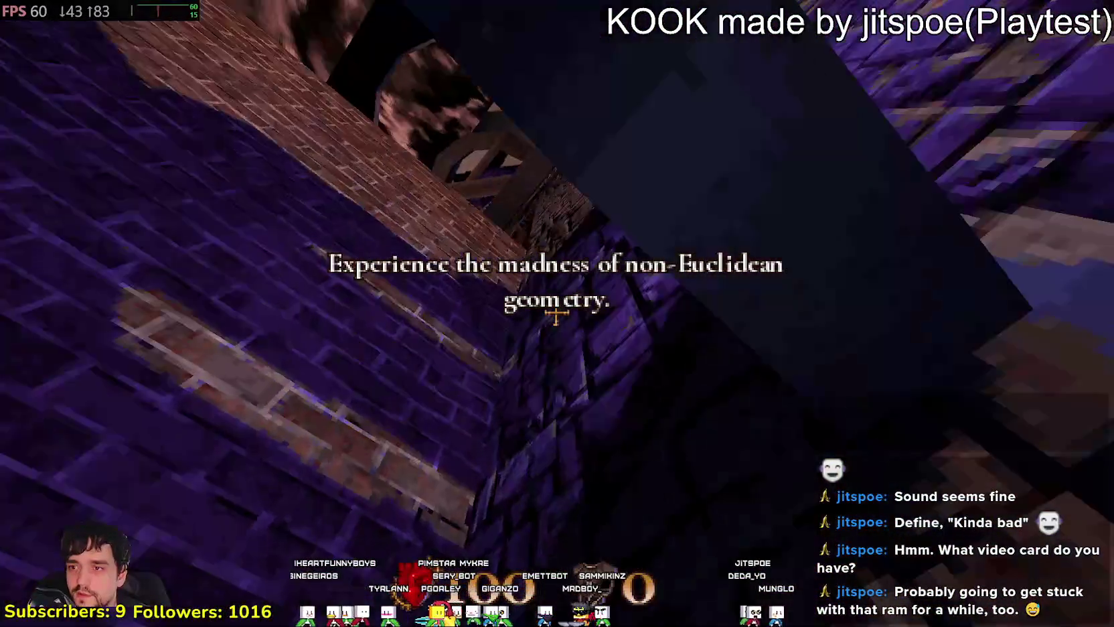
key(w)
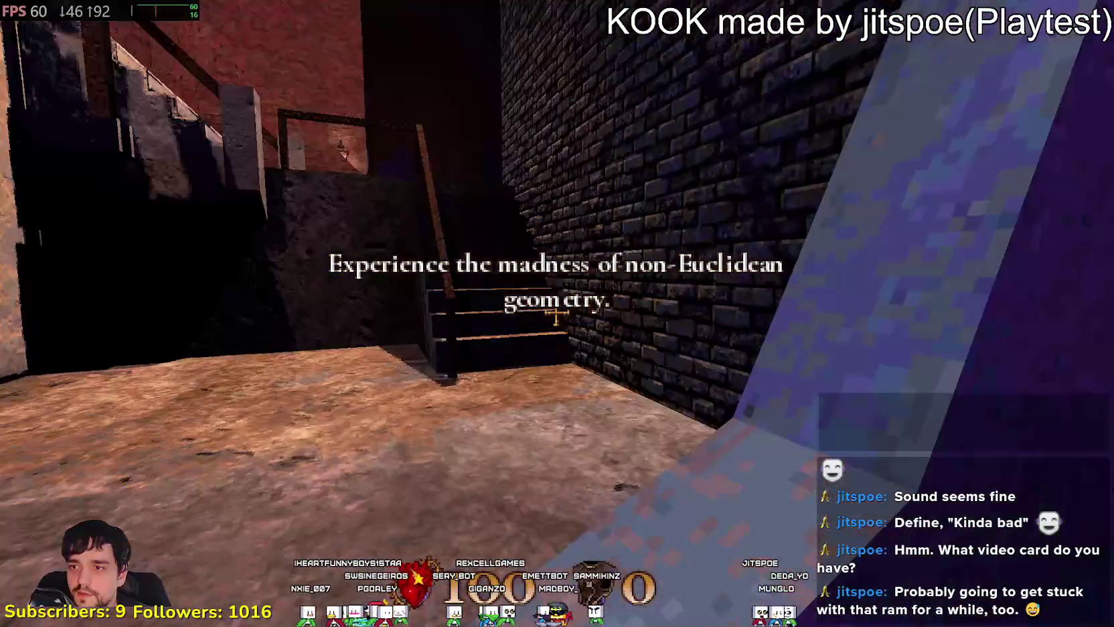
key(w)
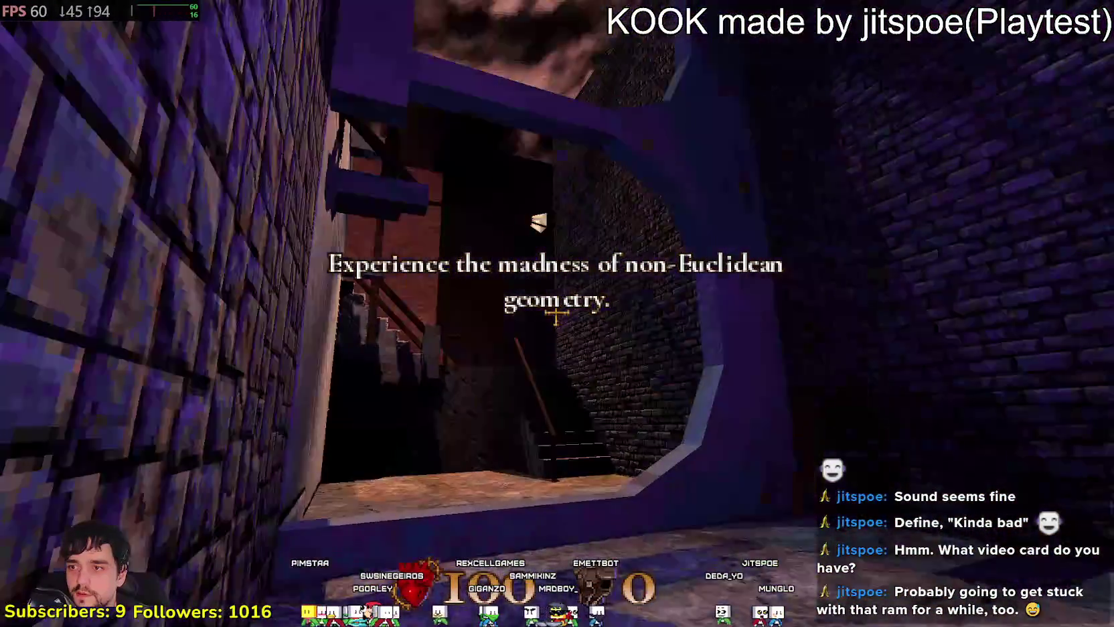
key(w)
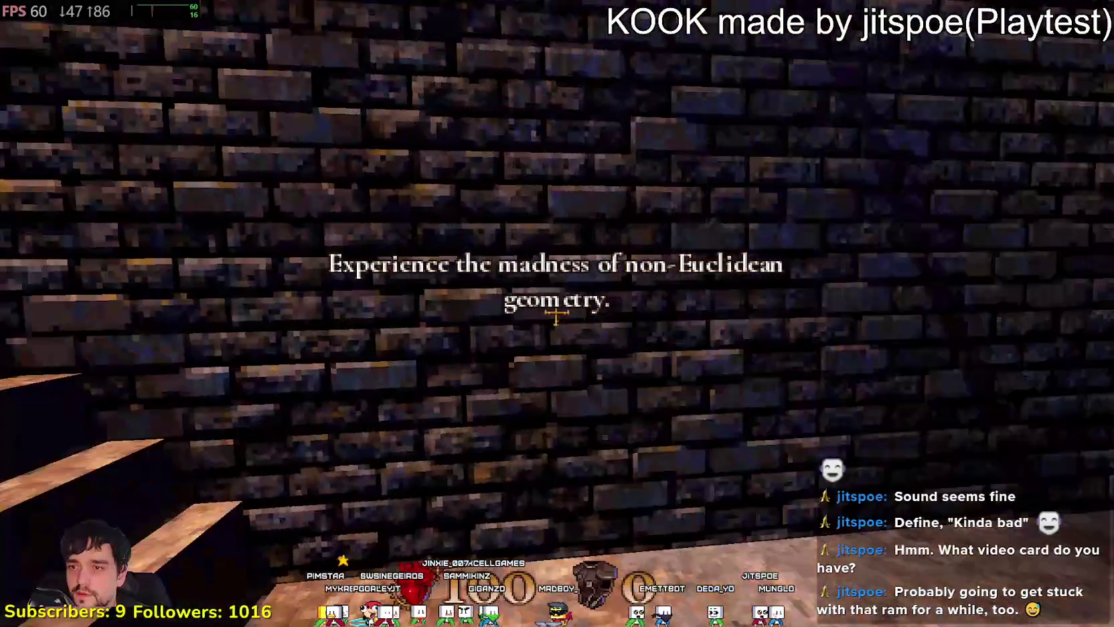
key(w)
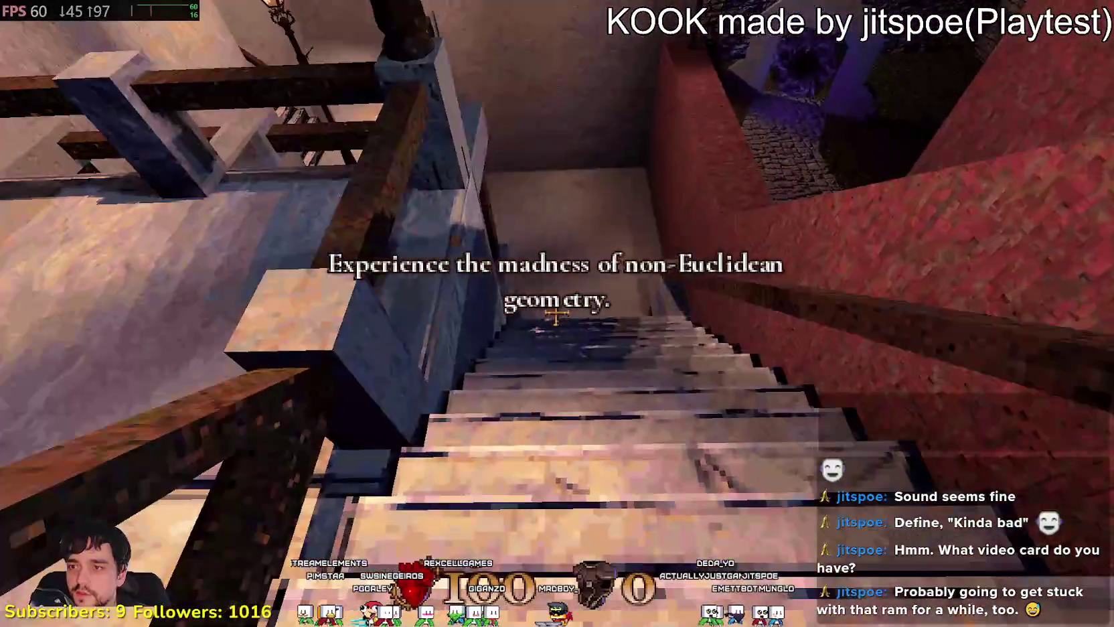
key(w)
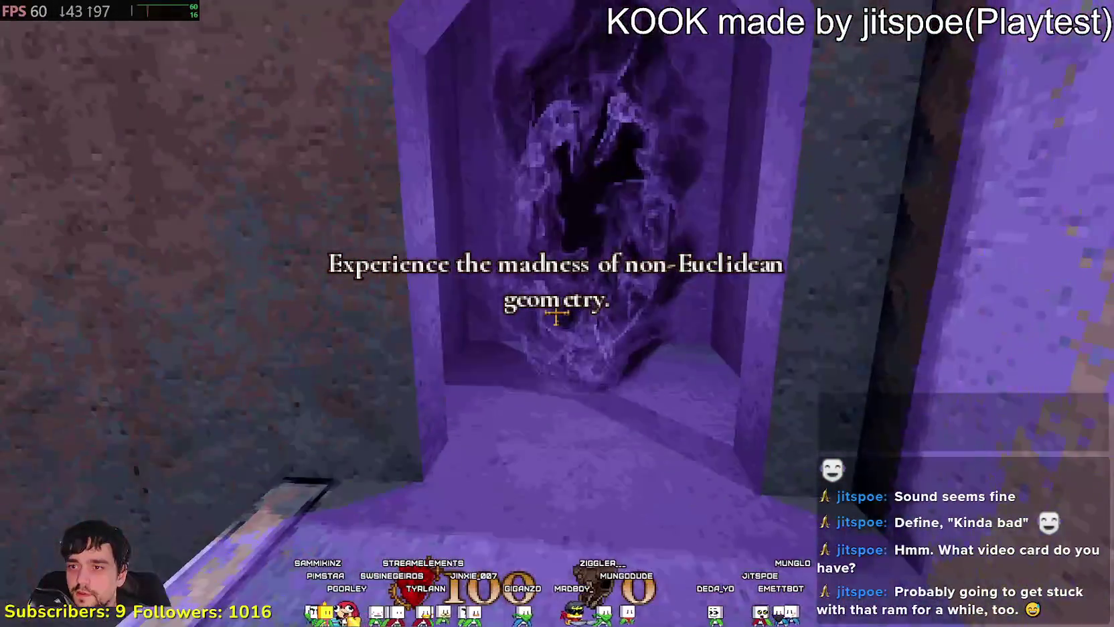
- Pass through the purple portals onto the railed platform and down to the stone plaza
key(w)
key(w)
key(w)
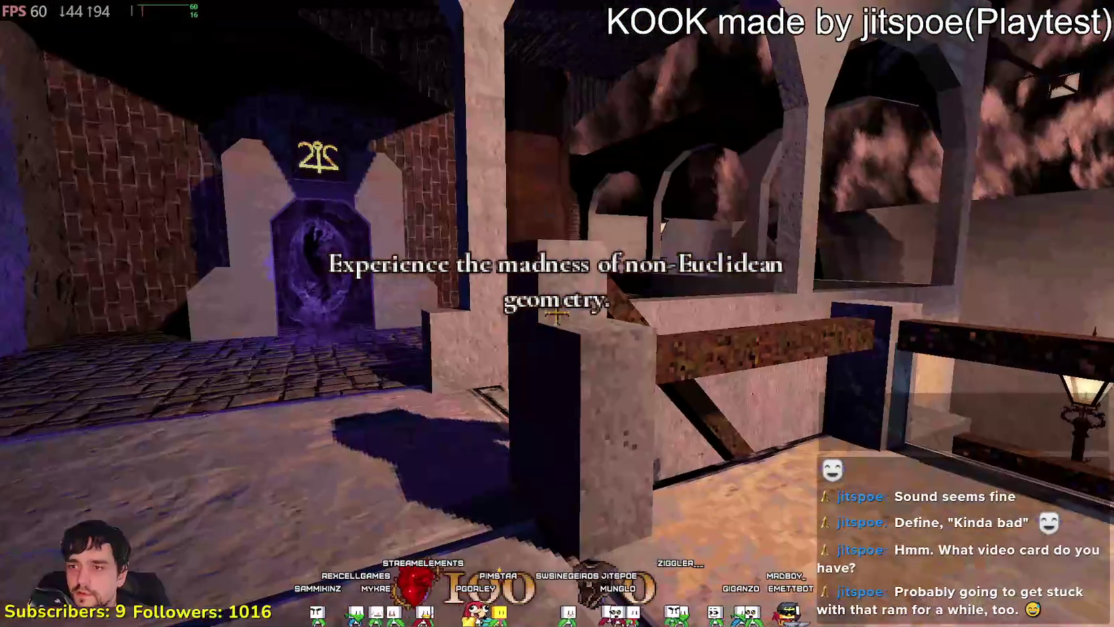
key(w)
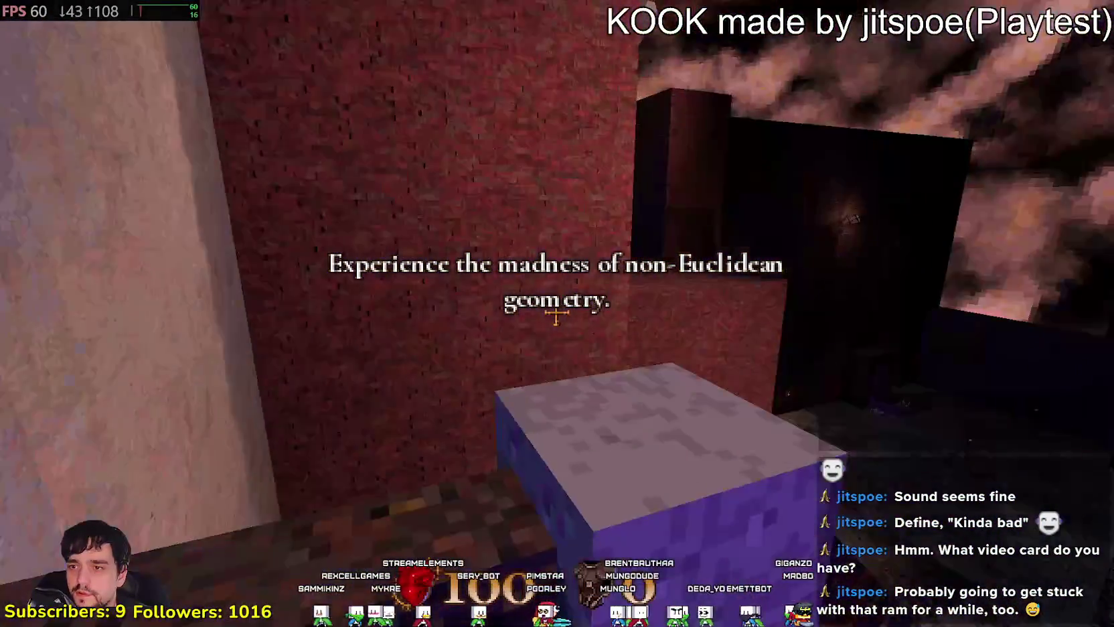
key(w)
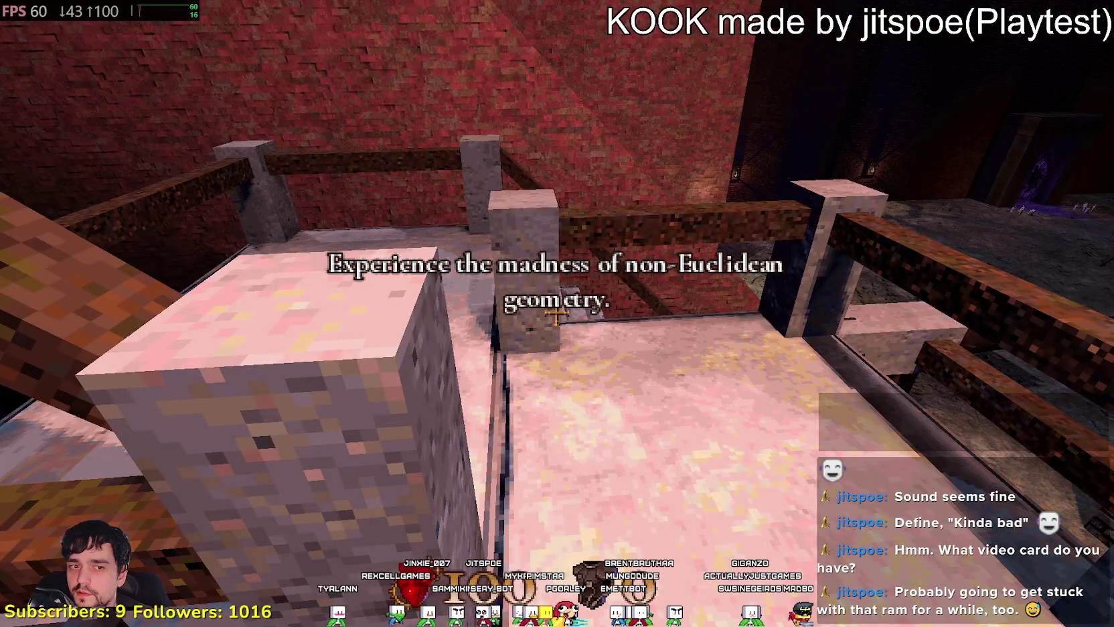
key(w)
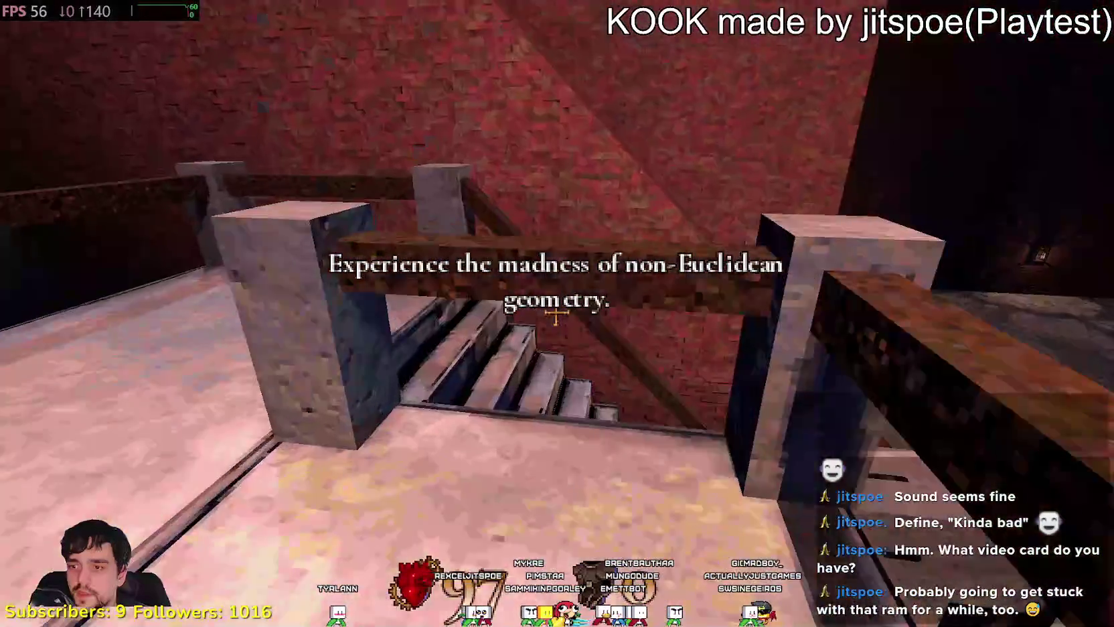
key(w)
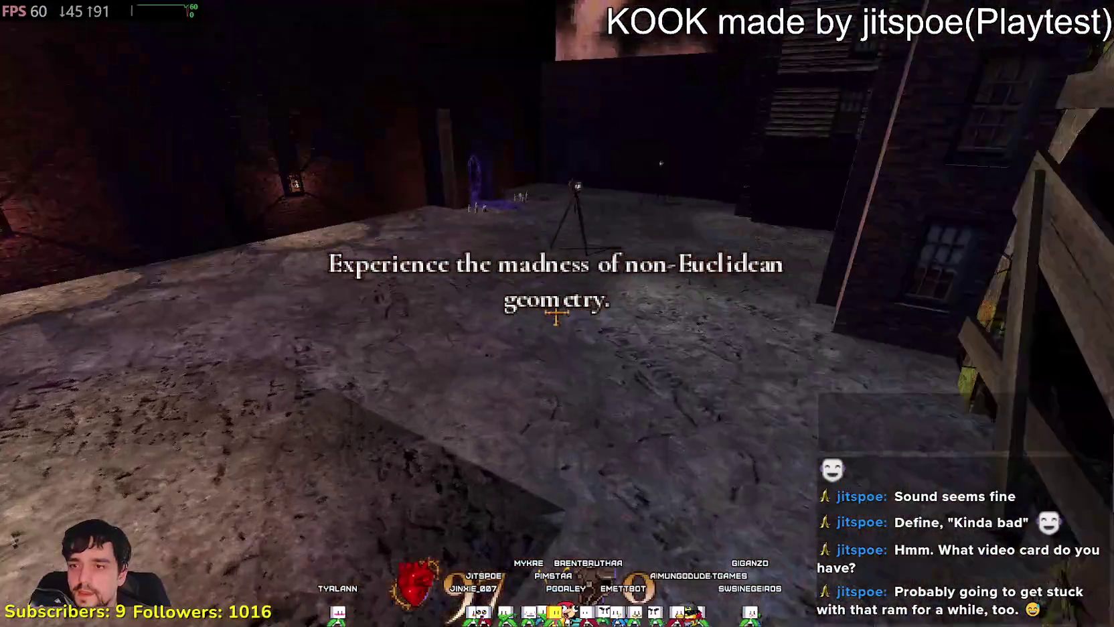
key(w)
key(w)
key(w)
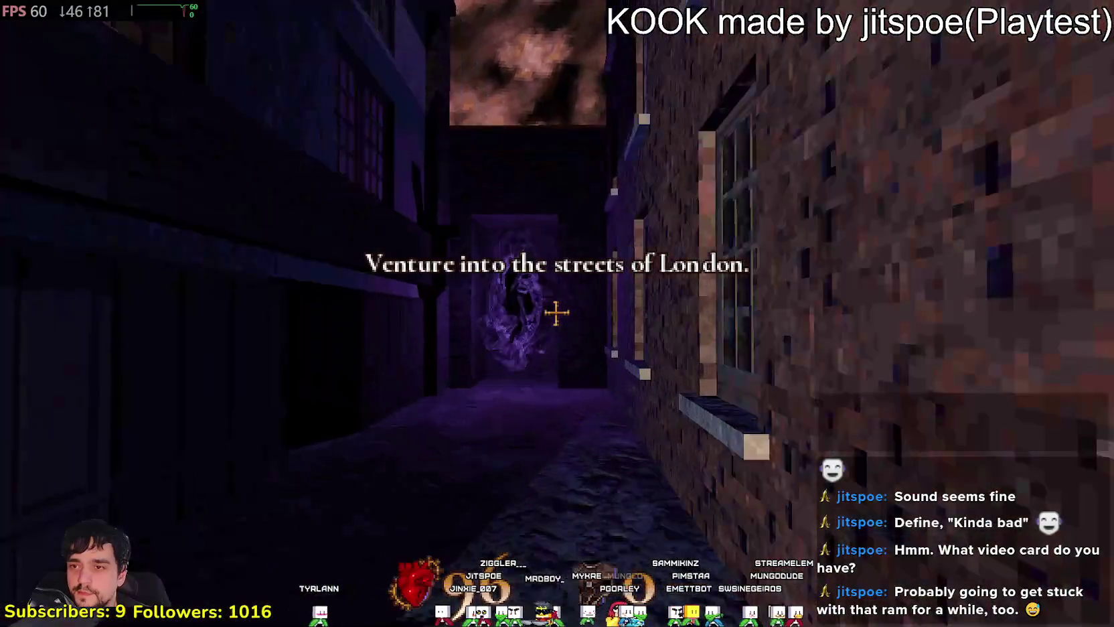
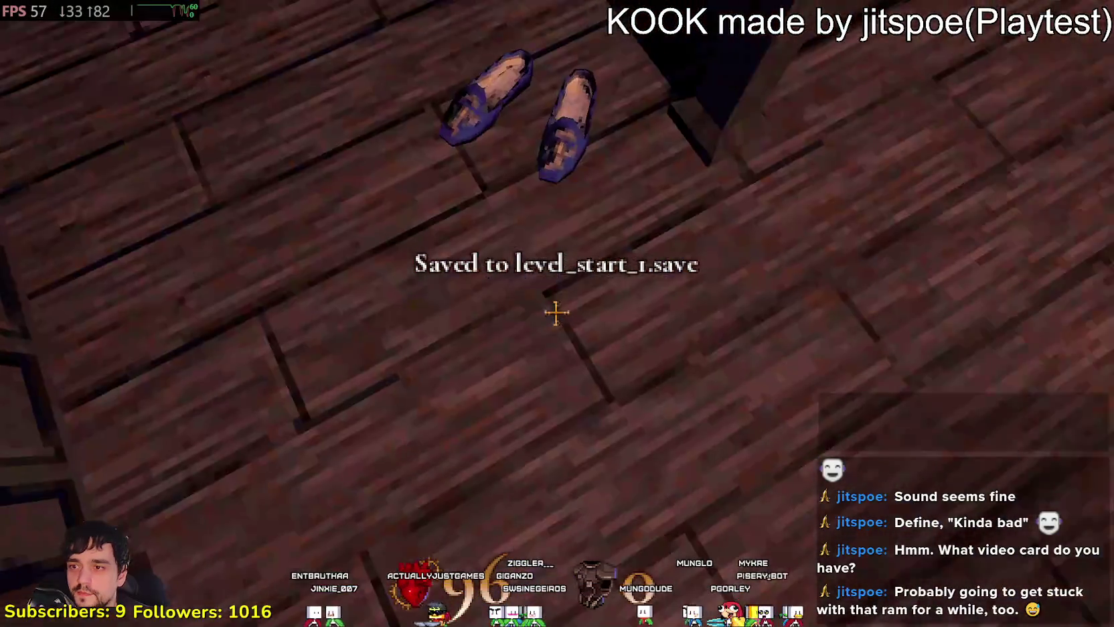
- Pick up the blue shoe, throw it away, and pick it up again
key(e)
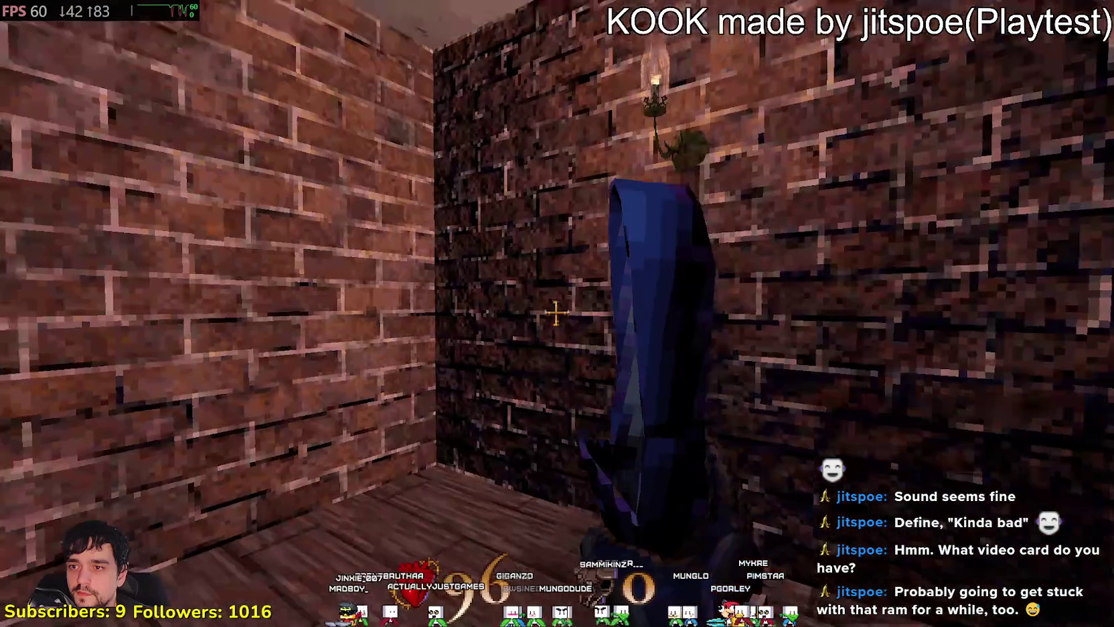
click(556, 313)
key(e)
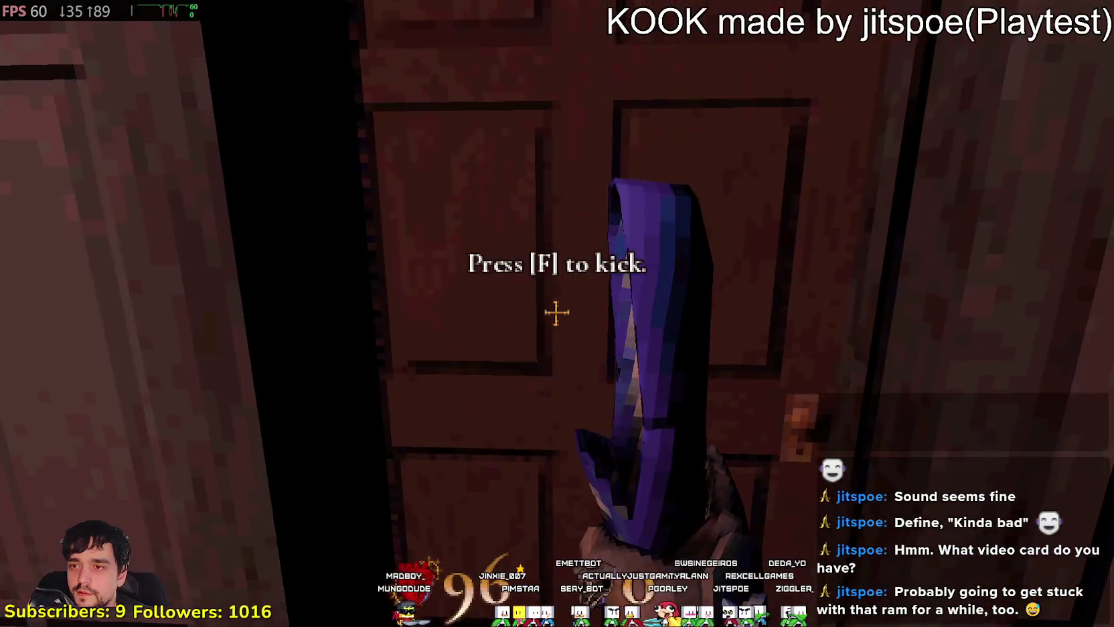
- Kick the door open, drop the book on the table, and toss and retrieve the blue figure
key(f)
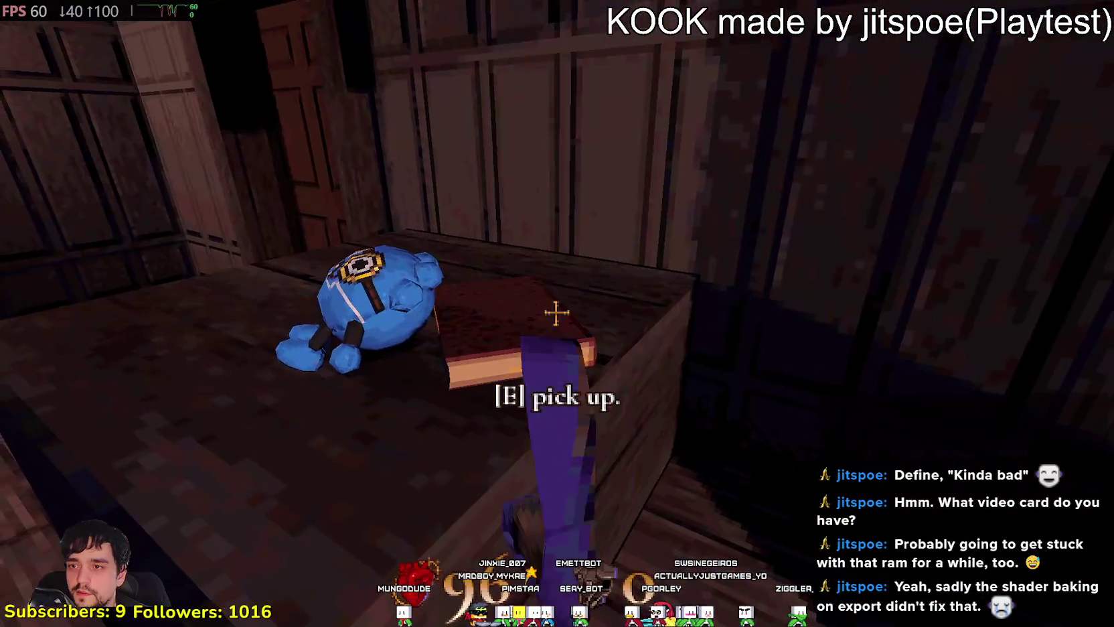
click(557, 312)
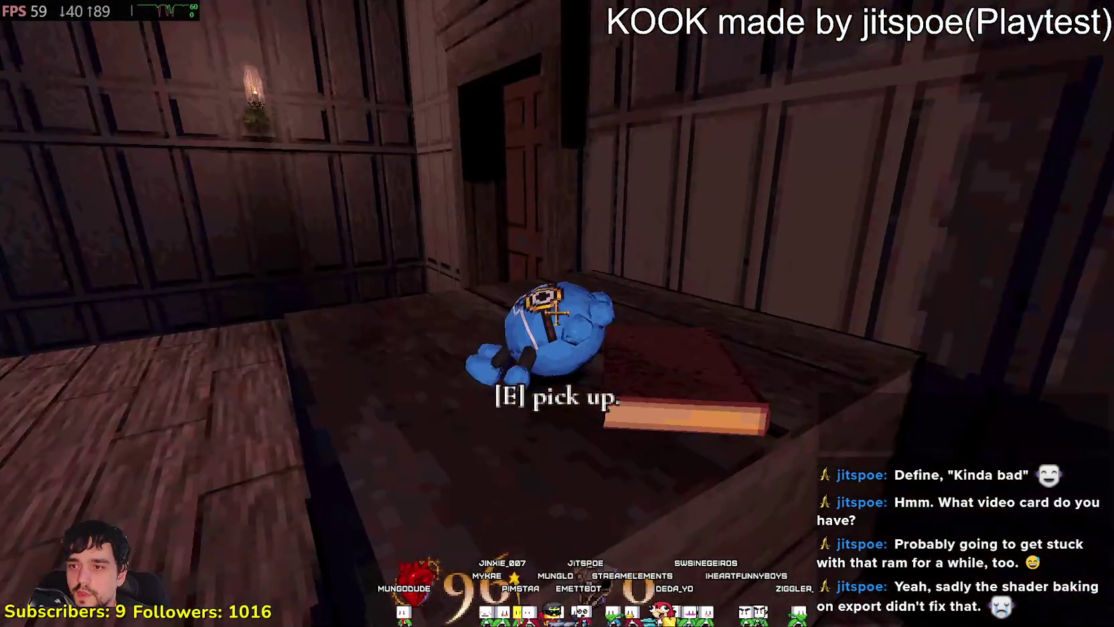
key(e)
click(556, 312)
key(w)
key(e)
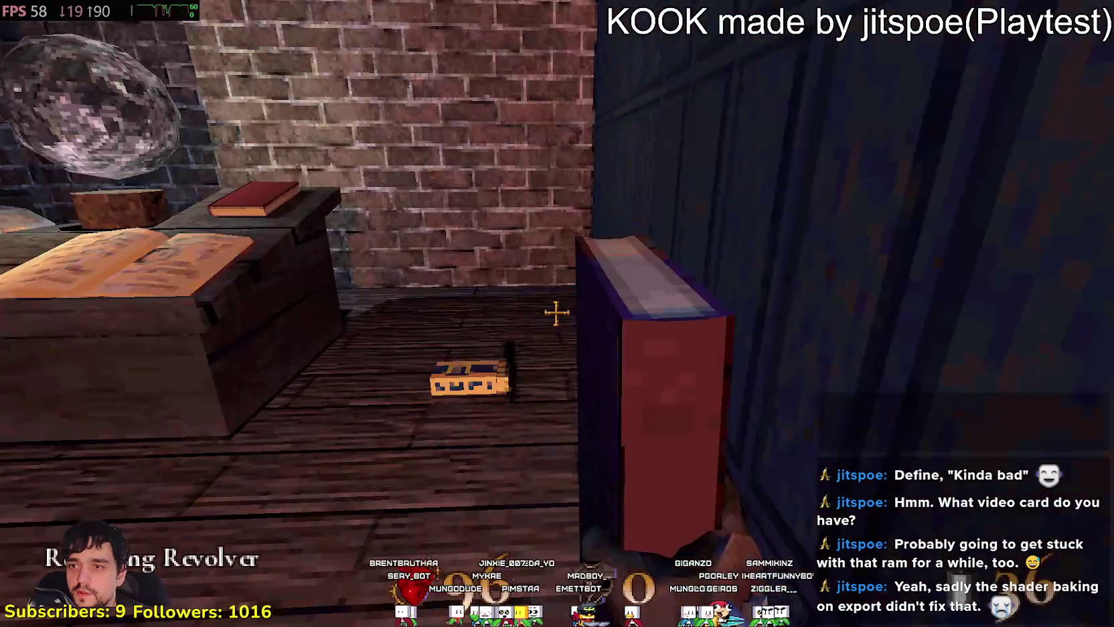
- Pick up the cactus from the window shelf and read the note on the desk's open book
key(w)
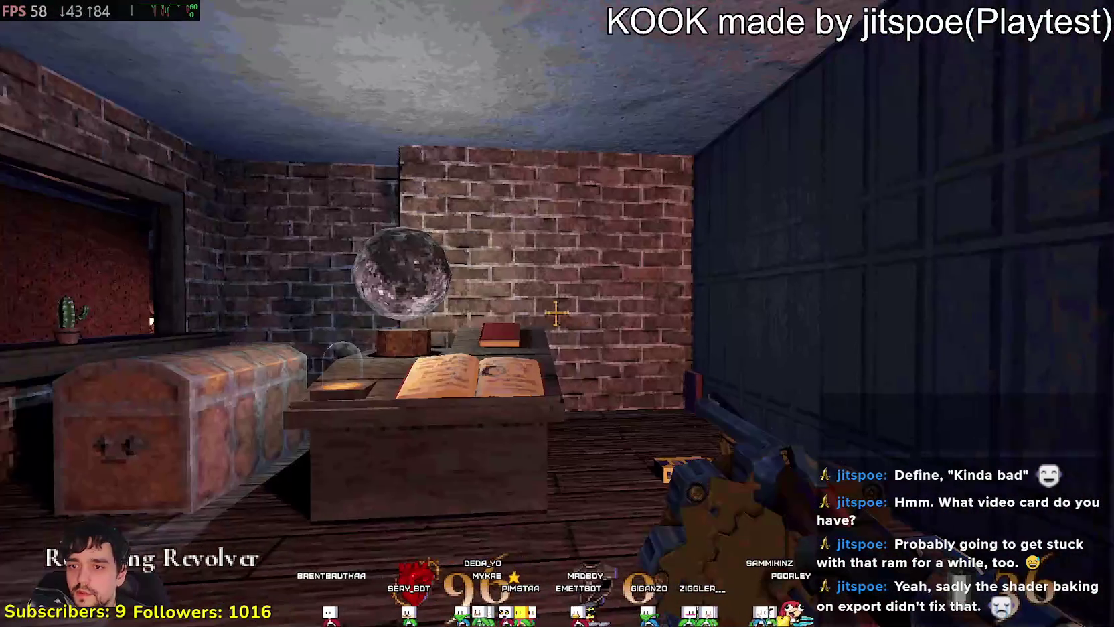
key(w)
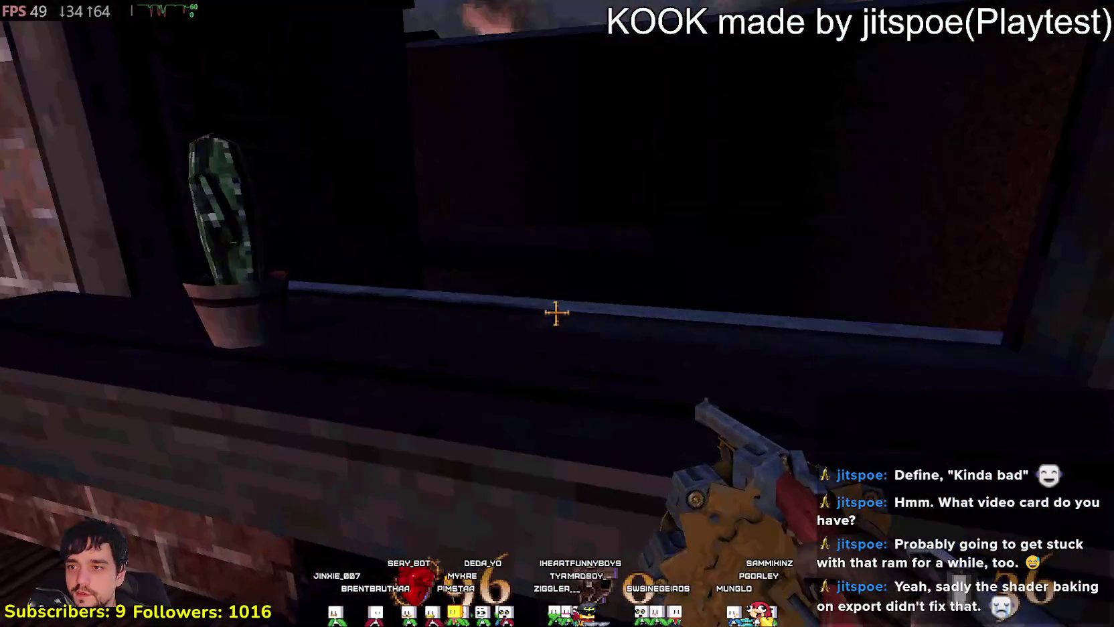
key(e)
key(w)
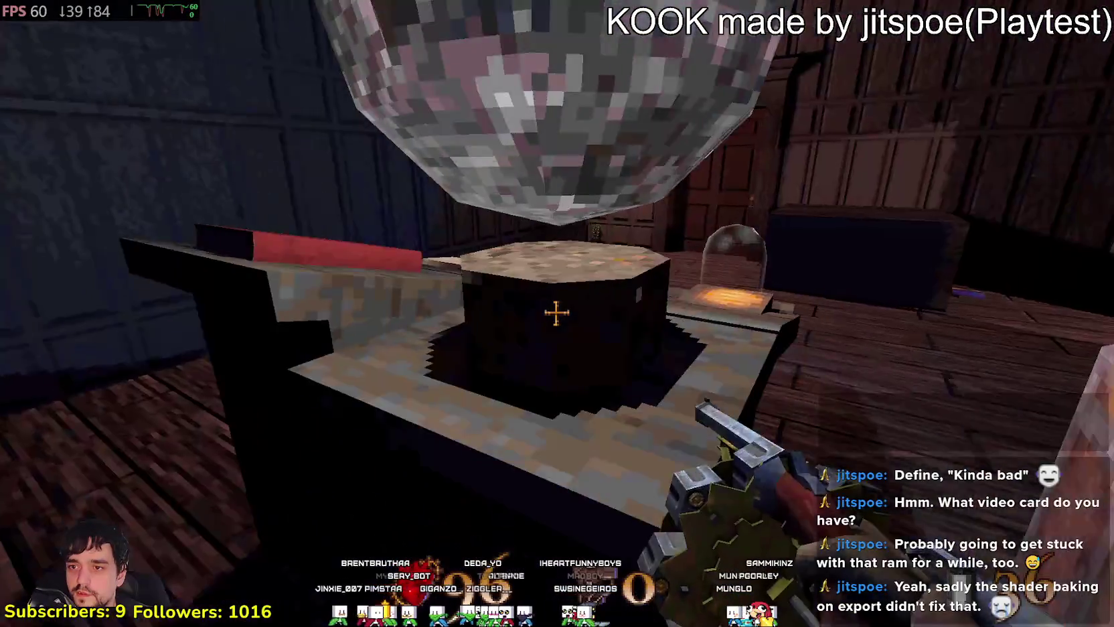
key(e)
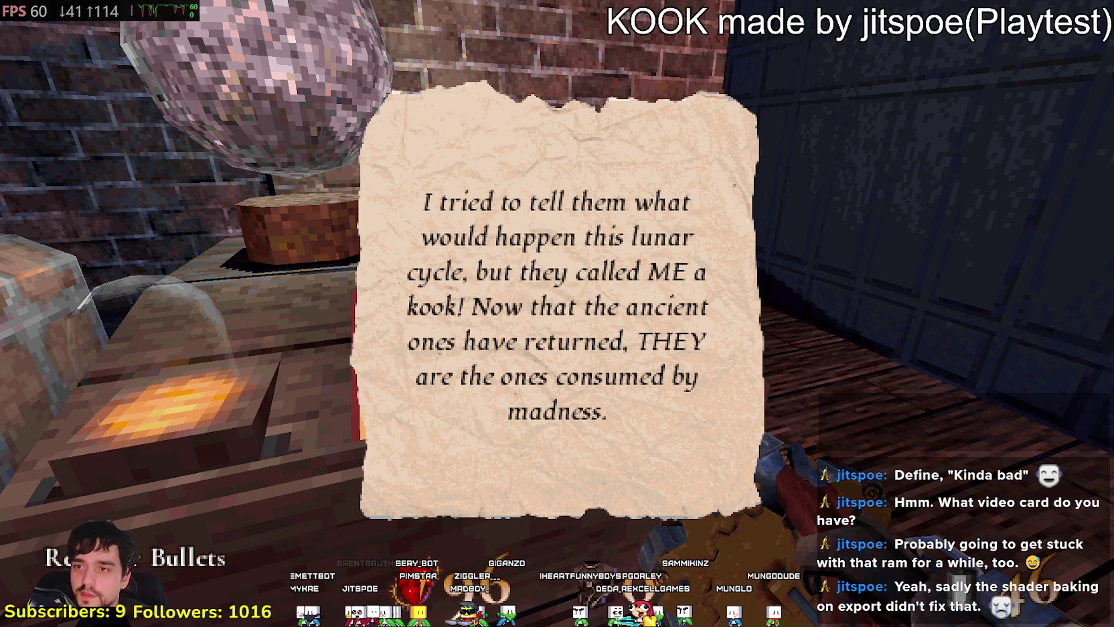
- Close and reopen the lunar-cycle note, then close it for good and turn away
key(e)
key(e)
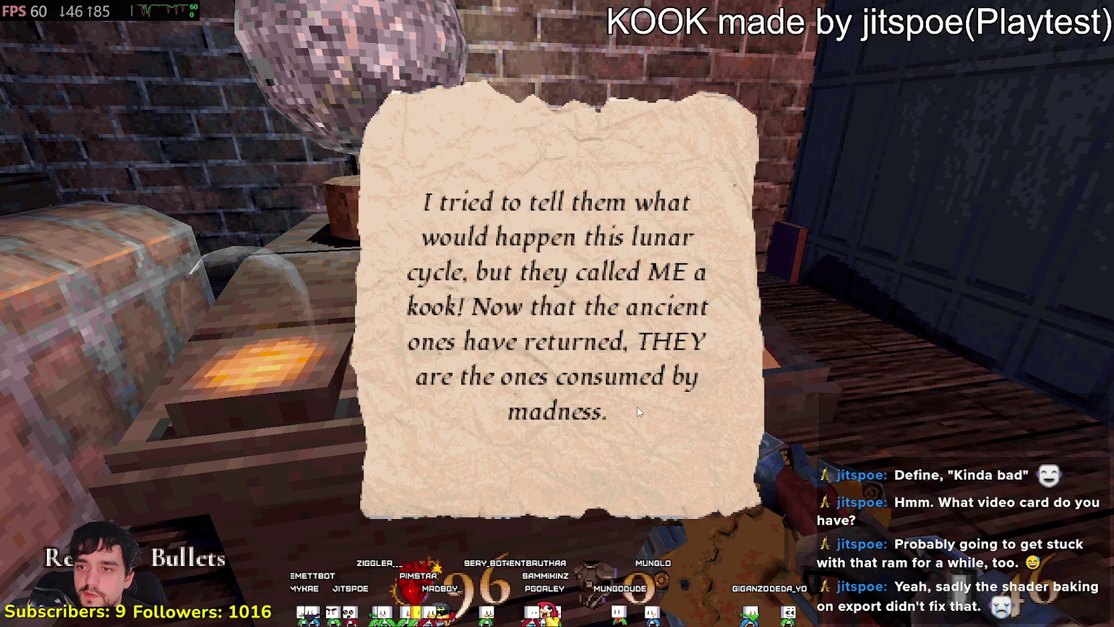
key(e)
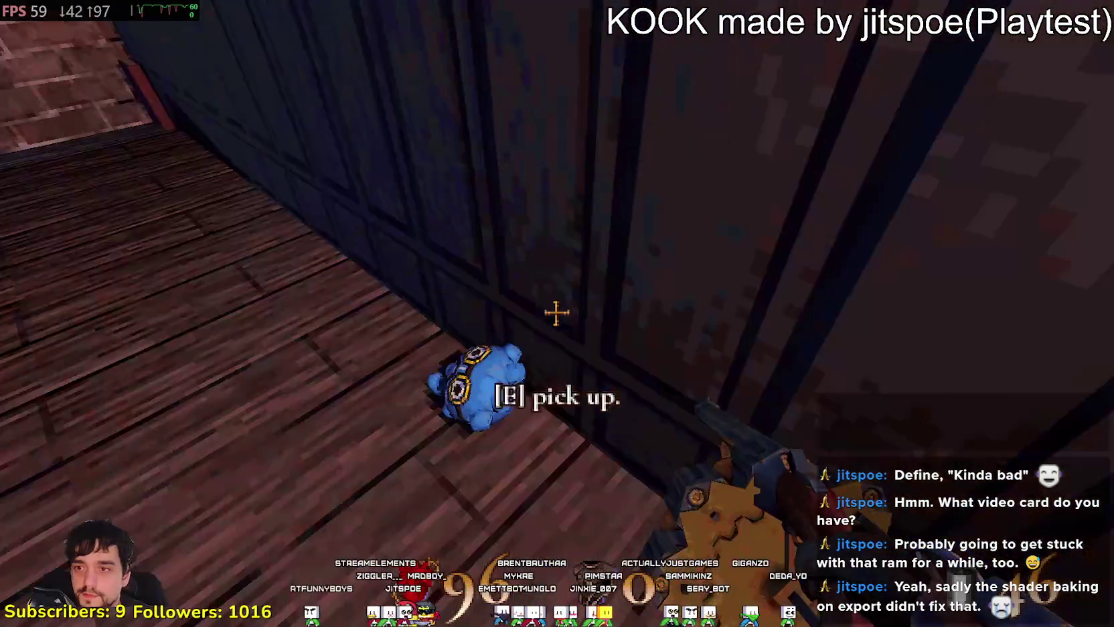
- Shoot the enemies in the brick room, doorway and corridor, then pick up and drop the cactus
key(e)
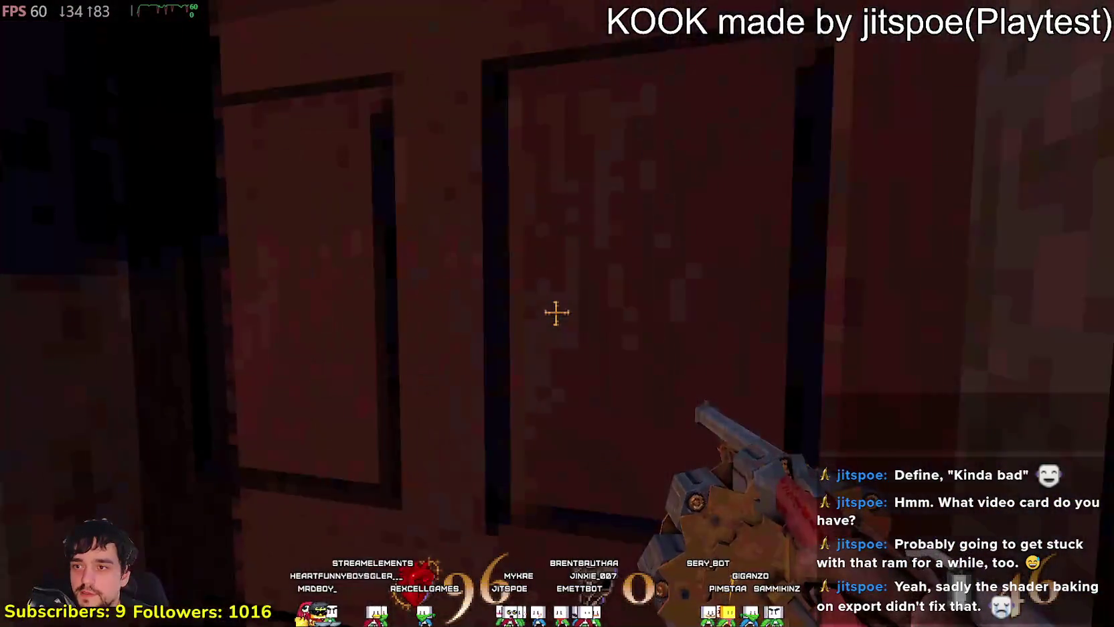
click(556, 312)
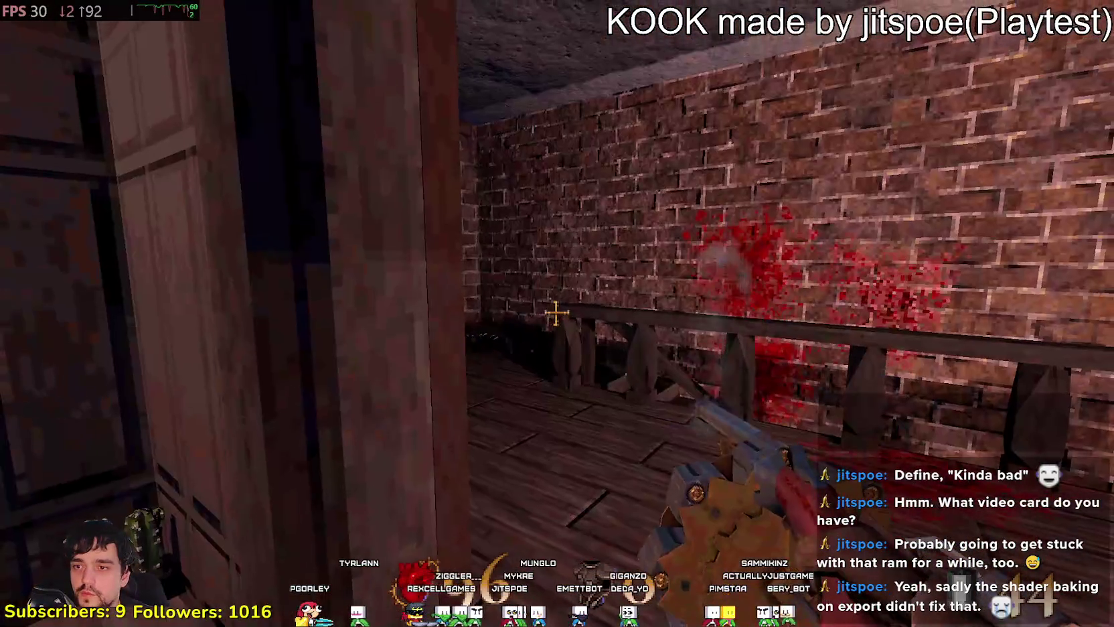
click(556, 312)
click(556, 312)
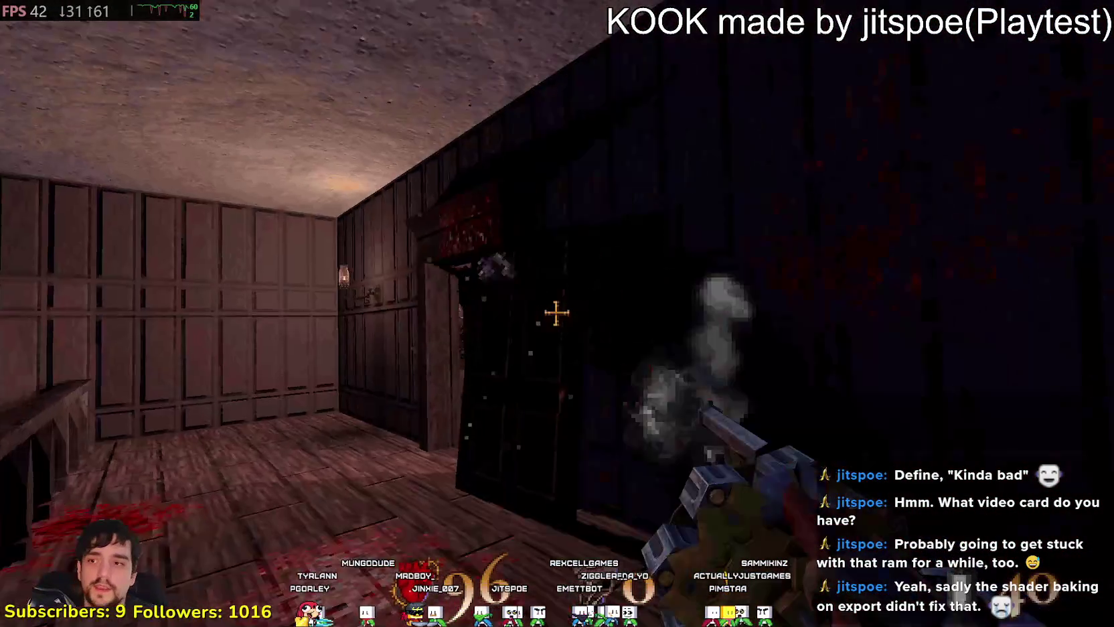
click(556, 312)
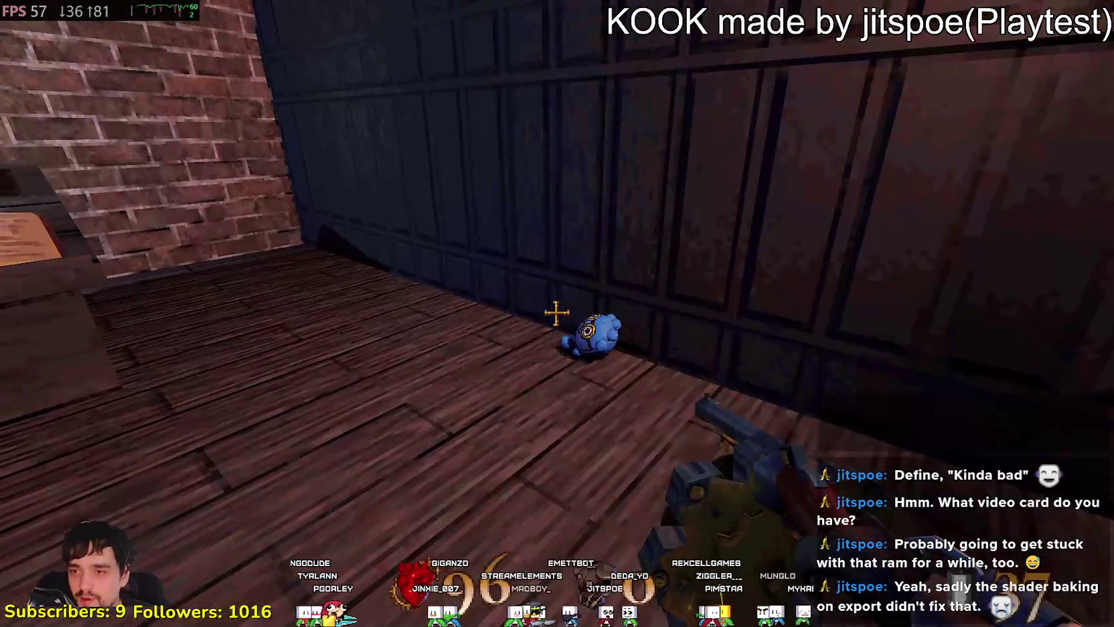
mouse_move(557, 313)
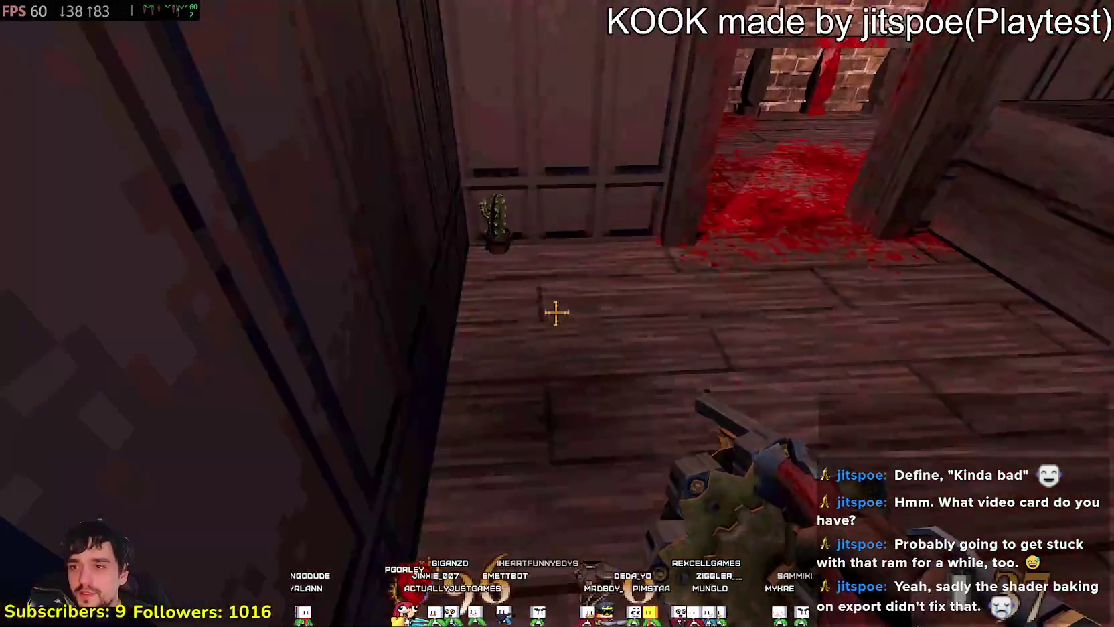
key(e)
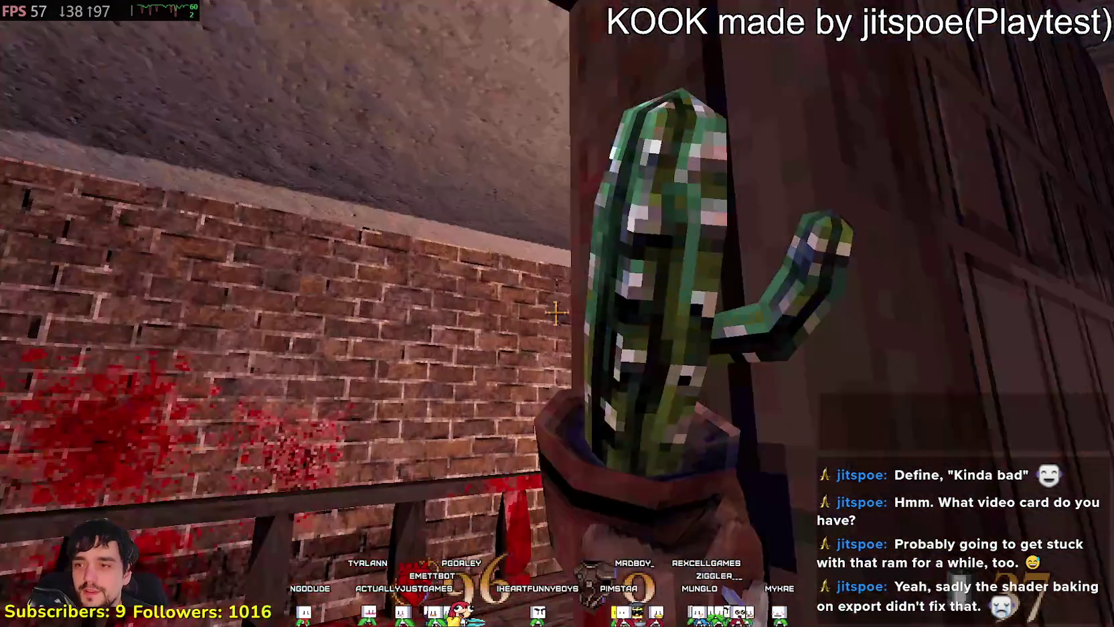
- Descend the staircase, shoot open the wooden door and walk through to collect bullets
key(w)
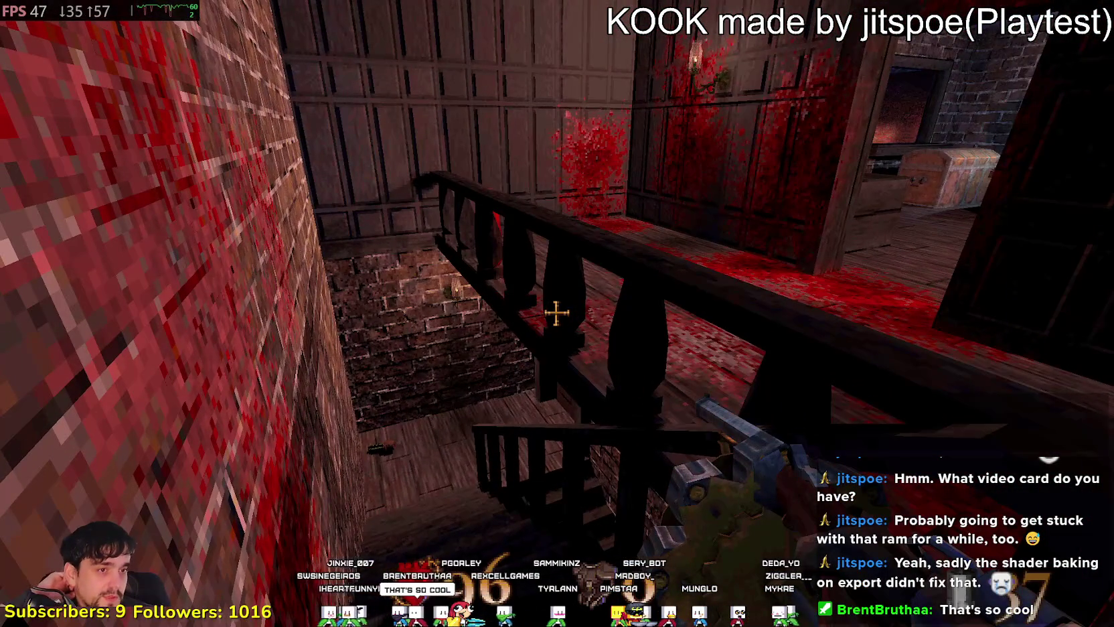
key(w)
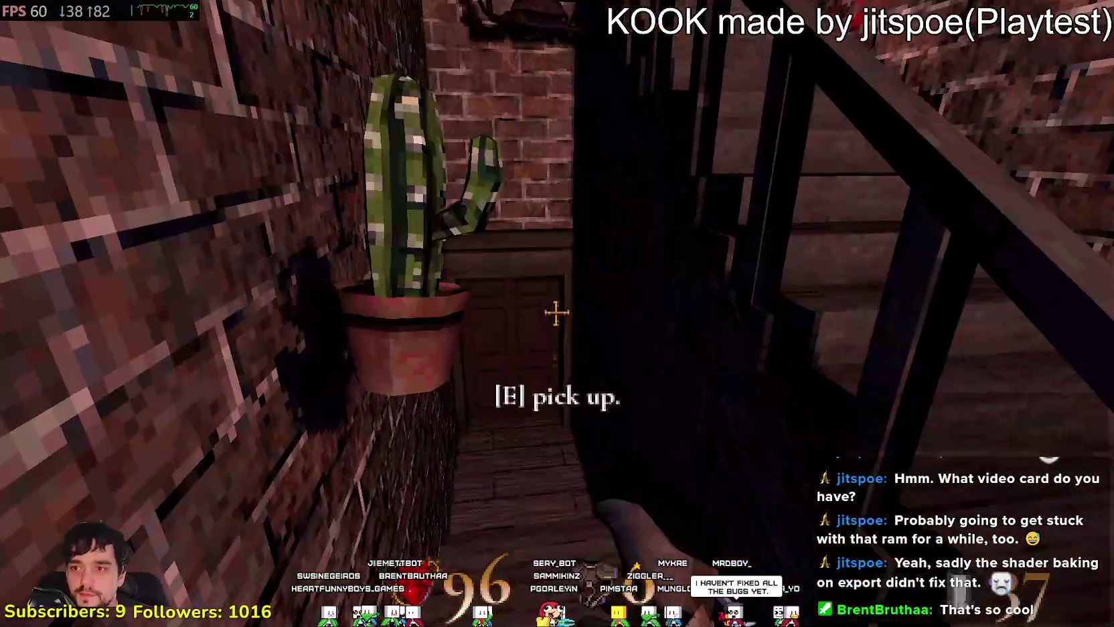
click(556, 313)
key(w)
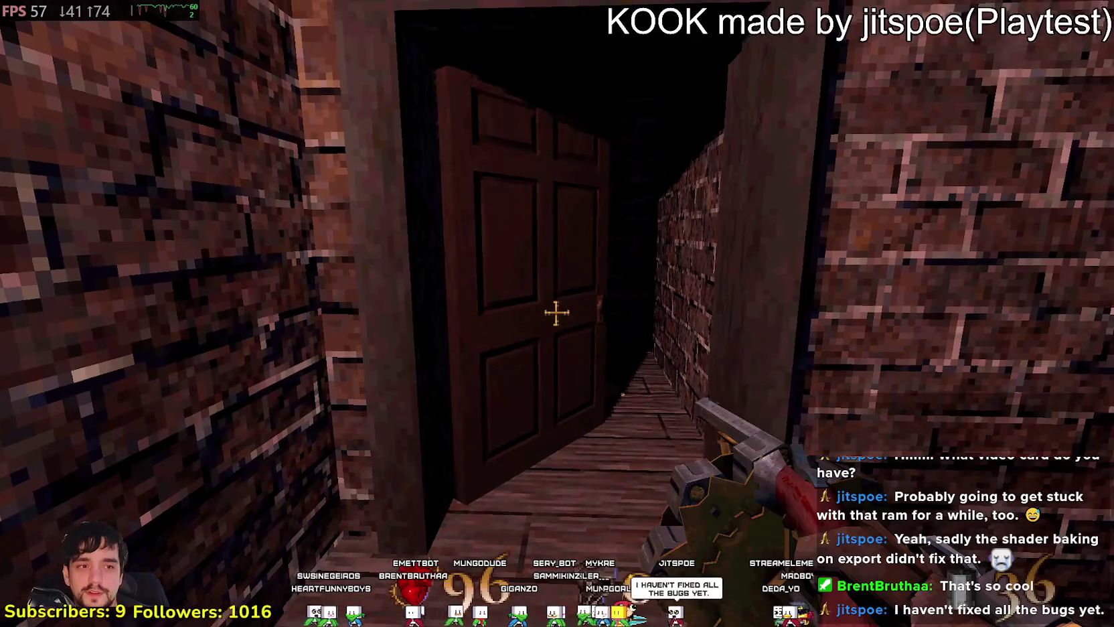
key(w)
- Fire repeatedly around the wooden room at the table by the floating stone sphere
mouse_move(555, 312)
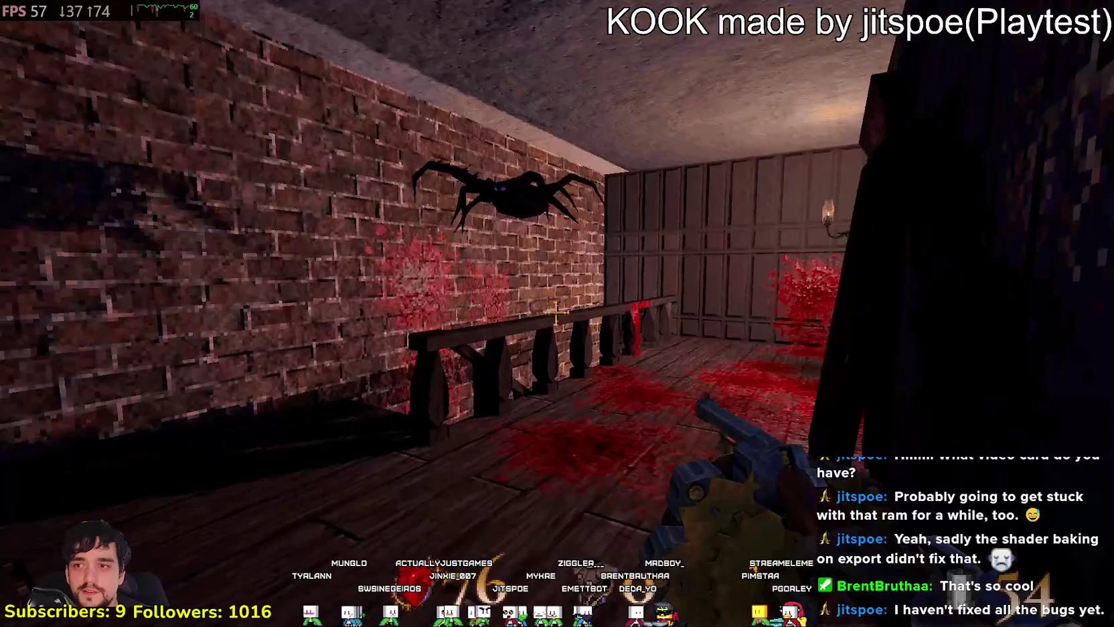
click(555, 313)
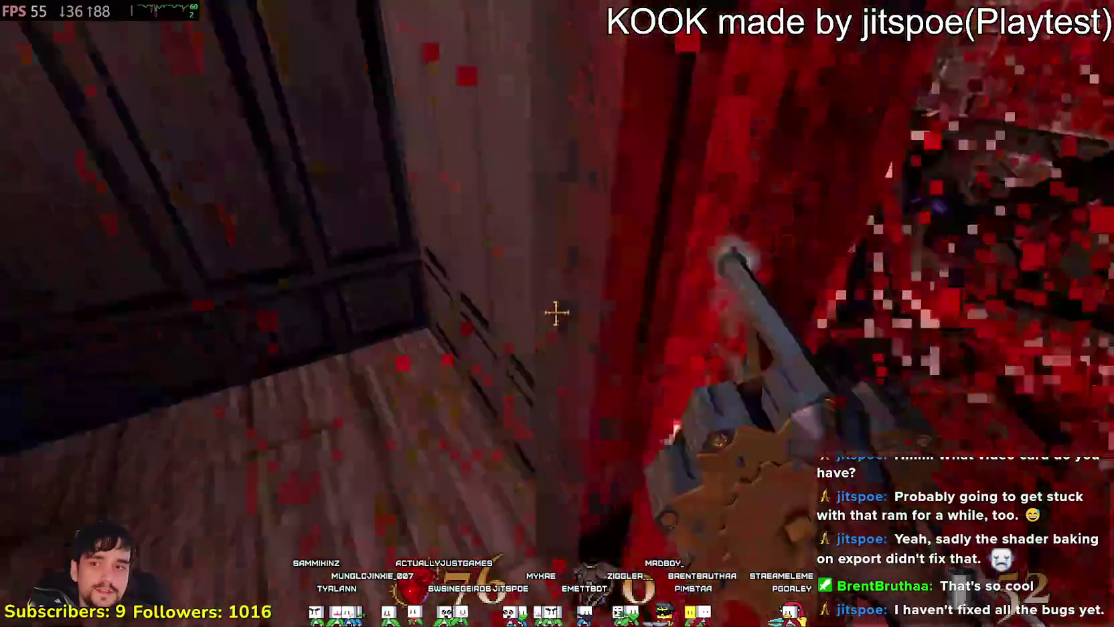
click(556, 313)
click(556, 313)
click(556, 313)
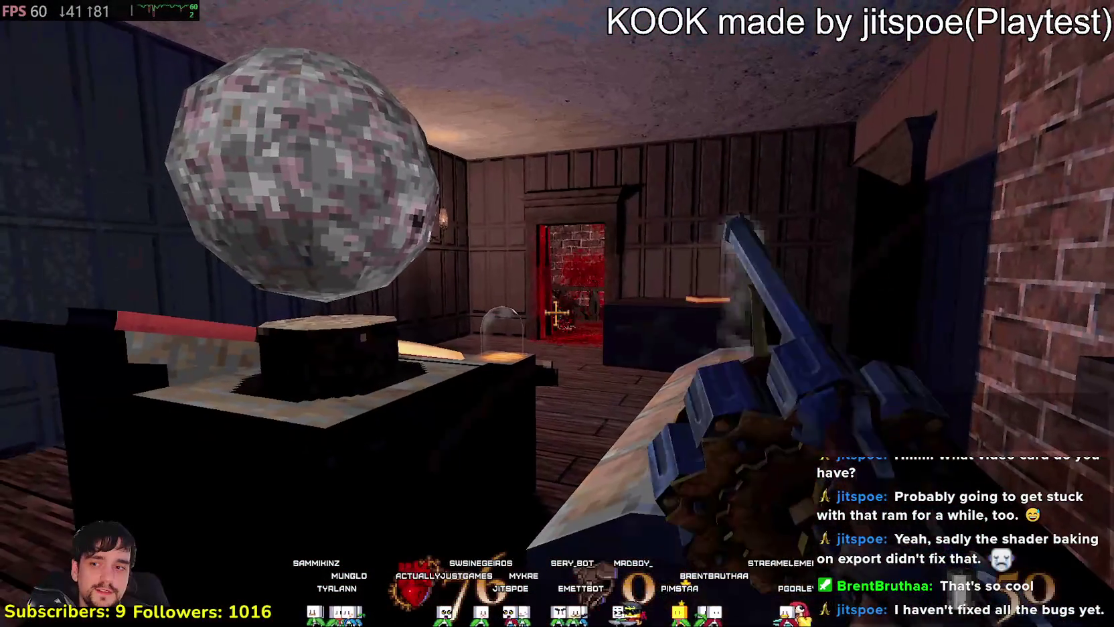
click(556, 313)
click(556, 312)
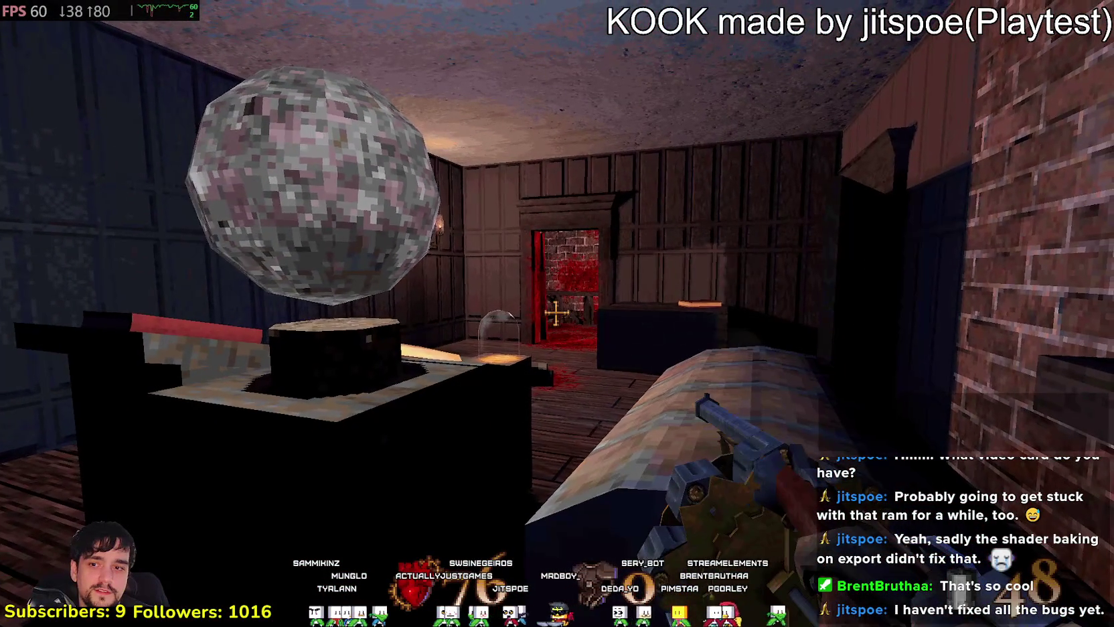
mouse_move(555, 312)
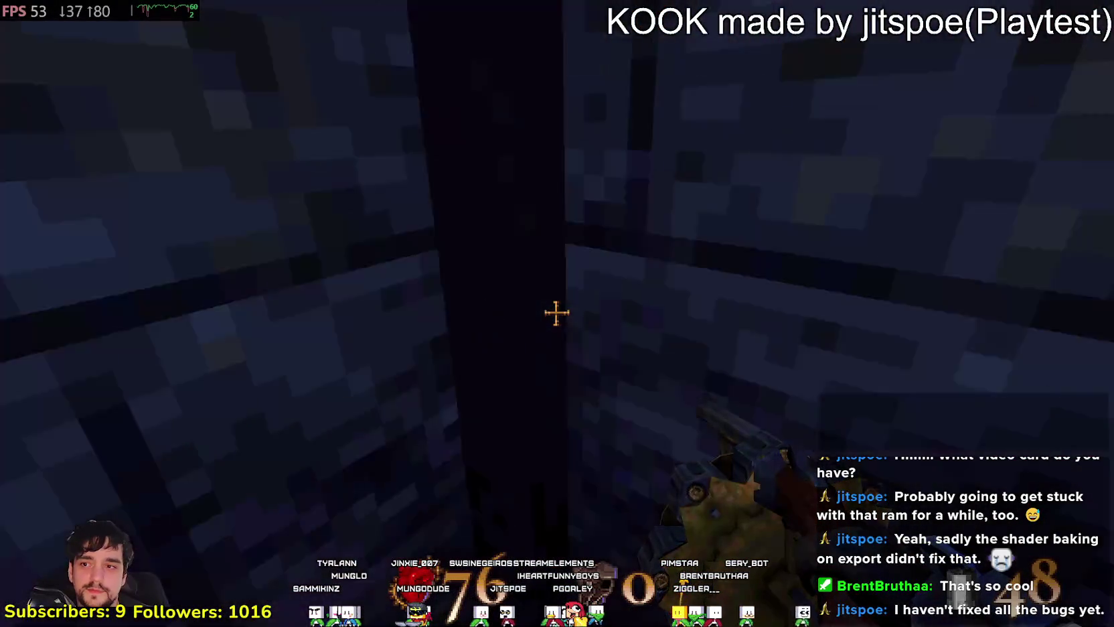
- Grab the +MAX HP pickup in the candle-lit room and climb back up to the street
key(w)
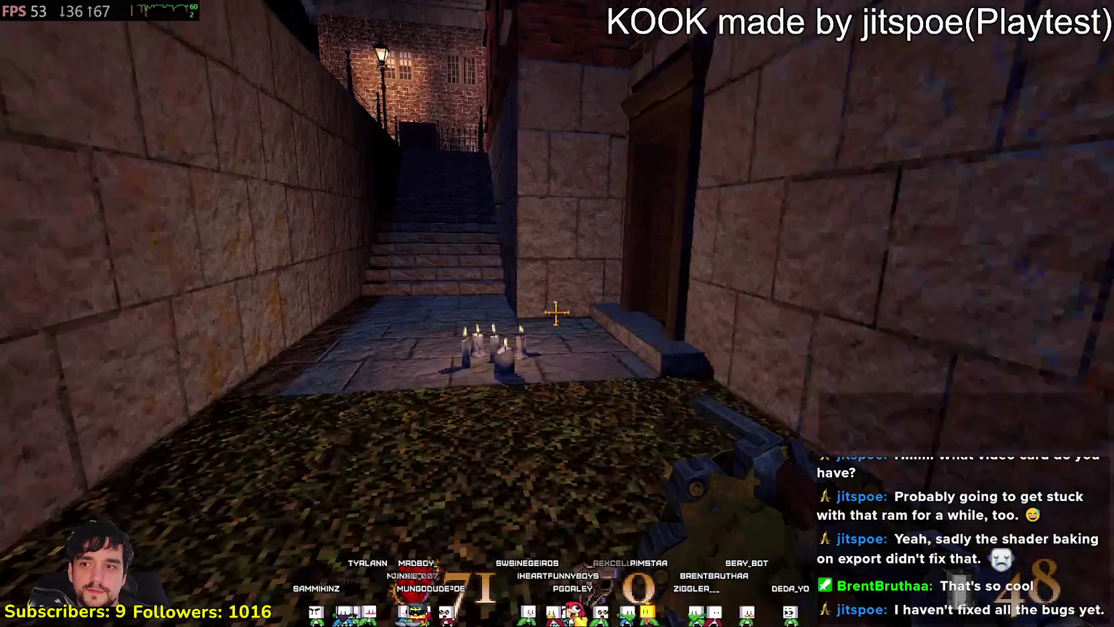
key(w)
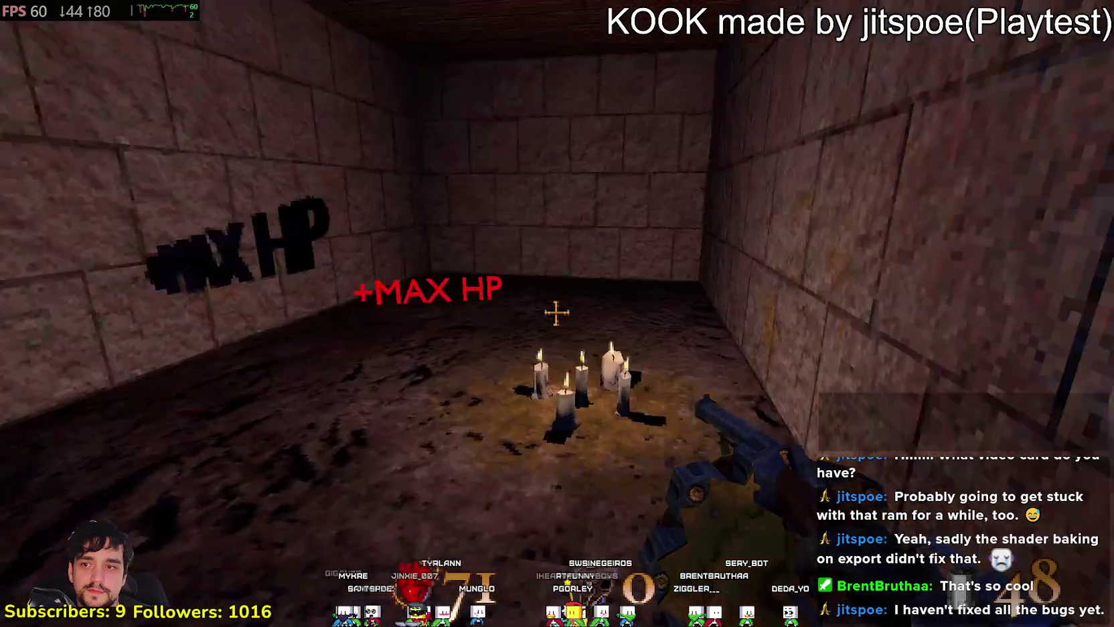
key(w)
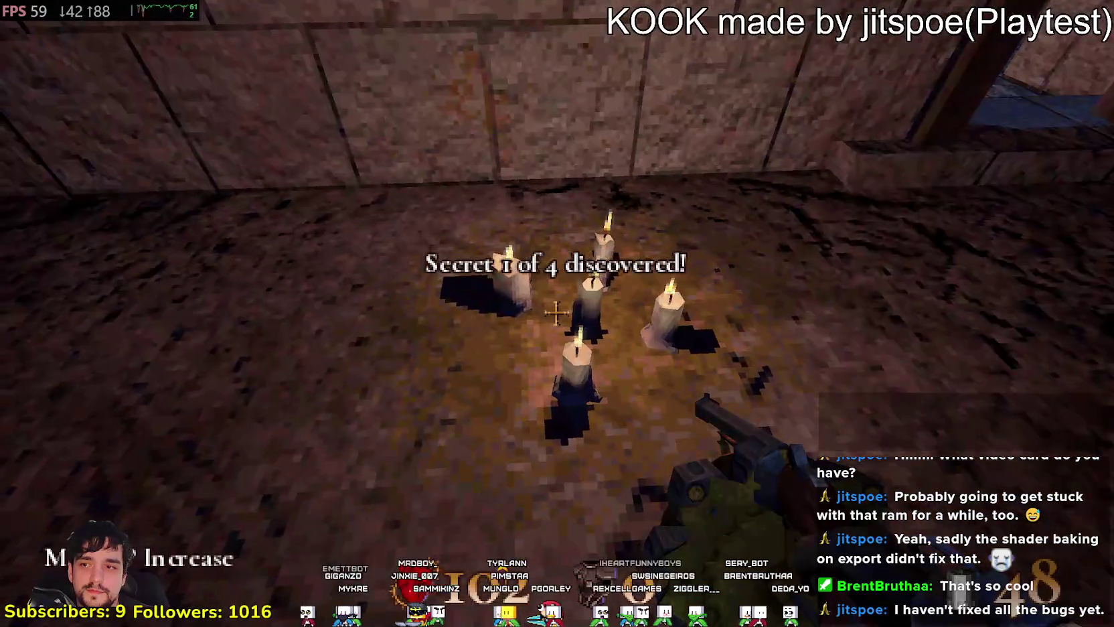
key(w)
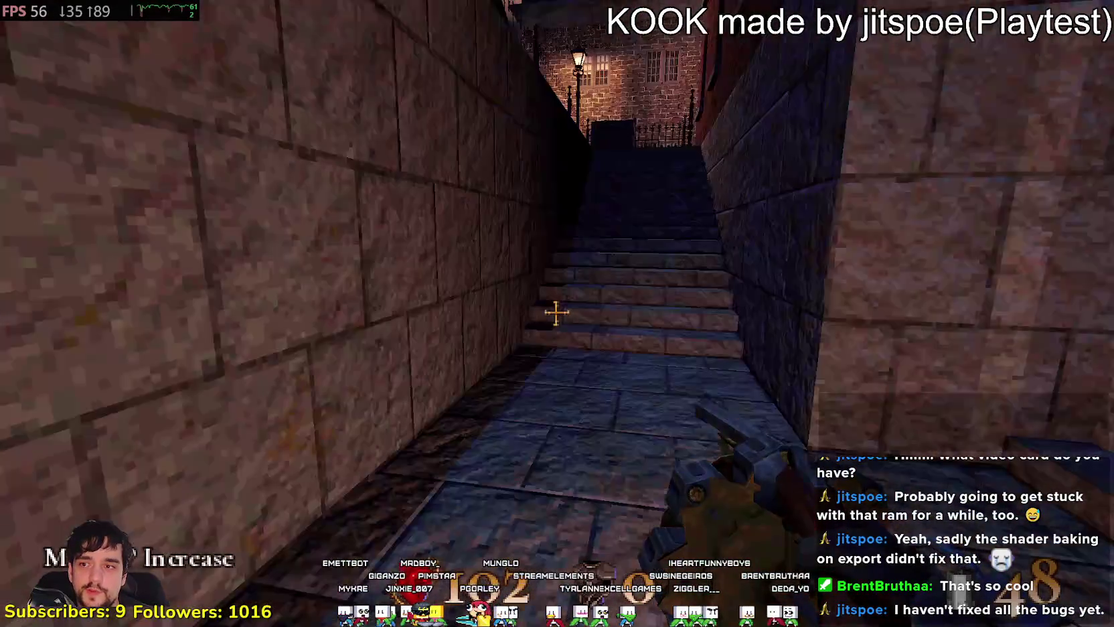
key(w)
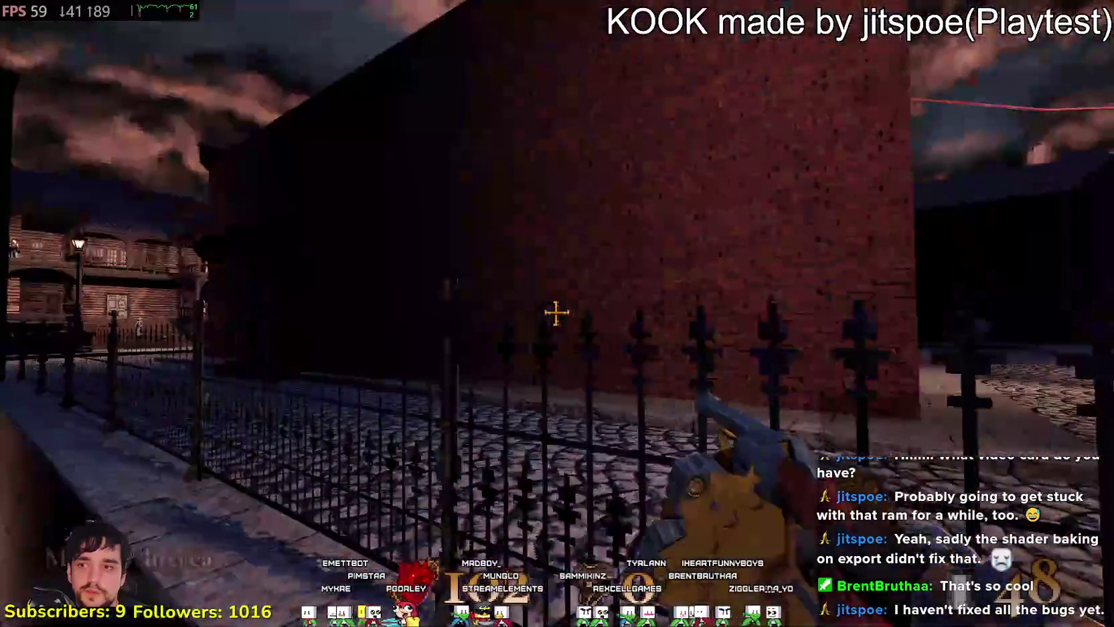
- Advance down the cobbled alley shooting the enemy ahead, then pause the game
key(w)
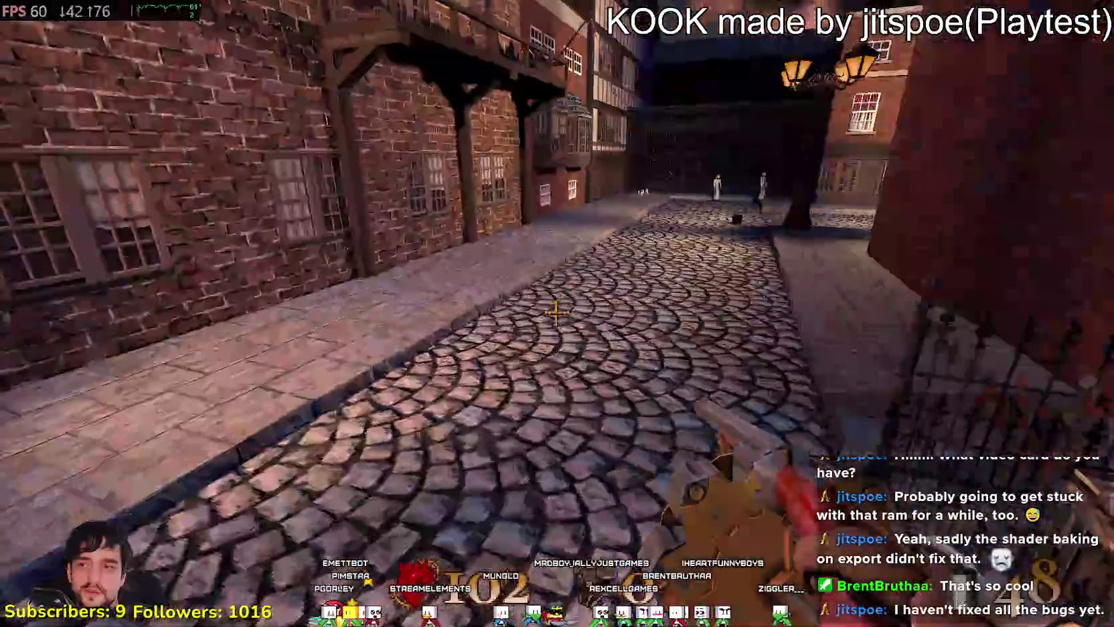
key(w)
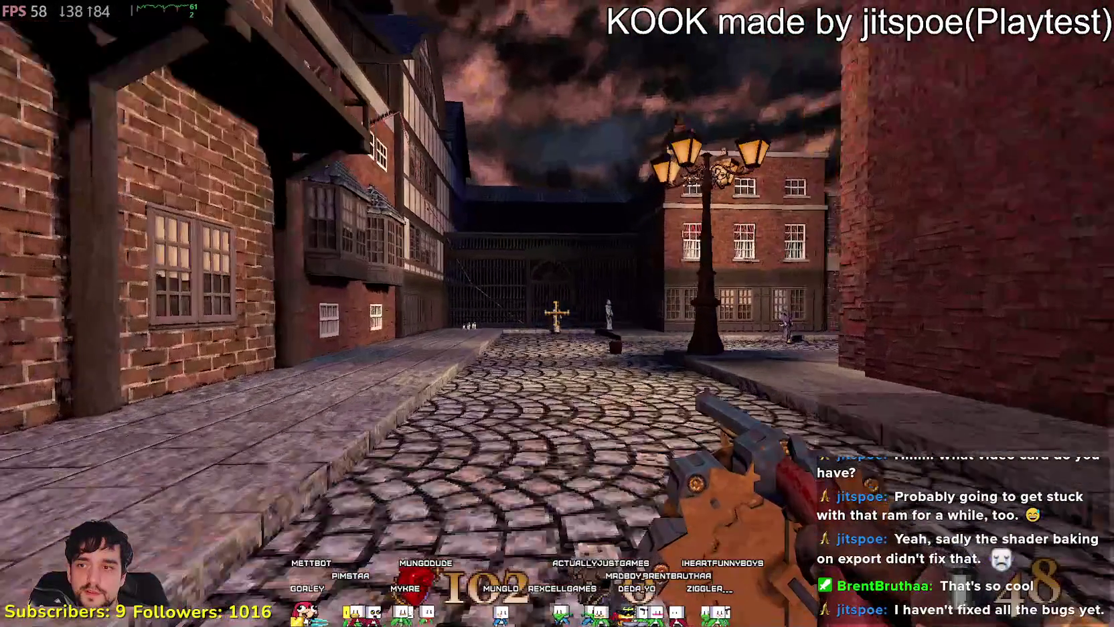
click(556, 313)
key(w)
click(556, 312)
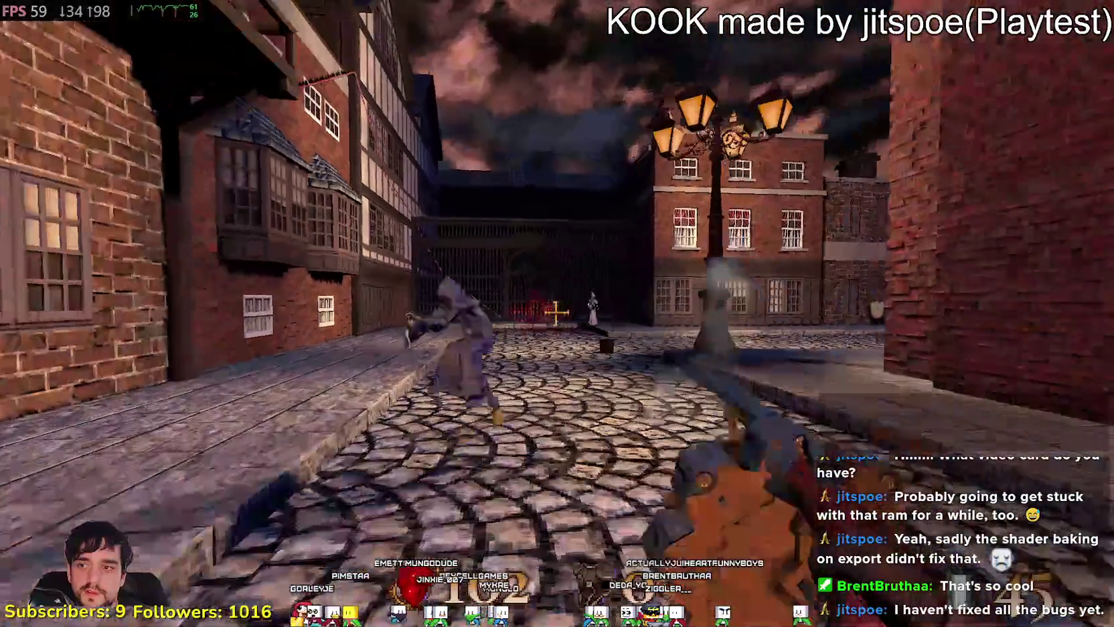
key(w)
click(556, 313)
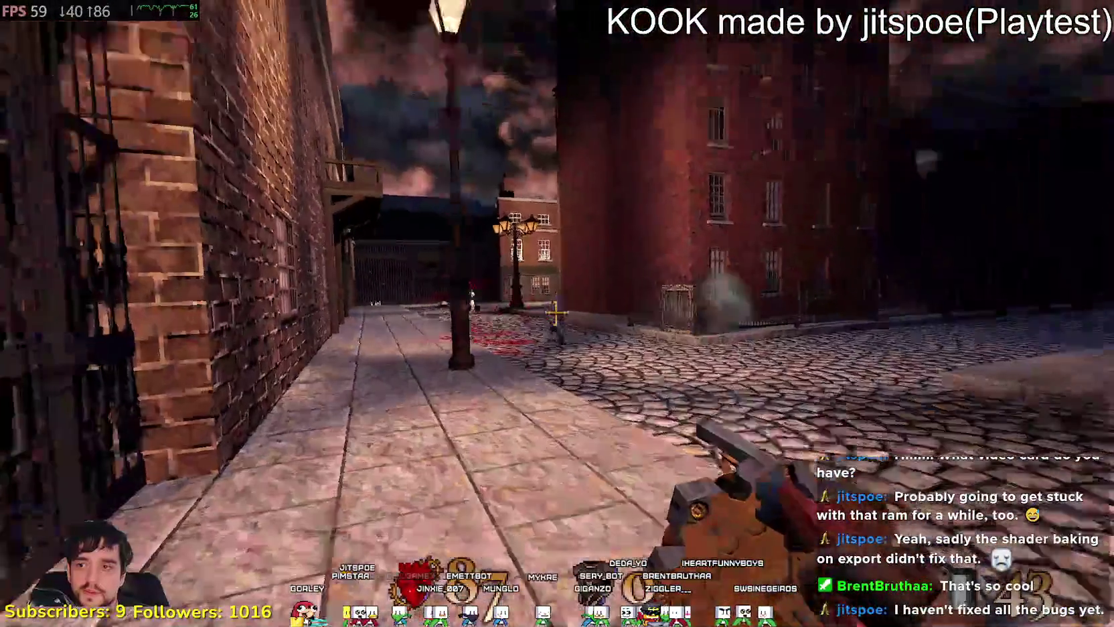
key(w)
click(556, 313)
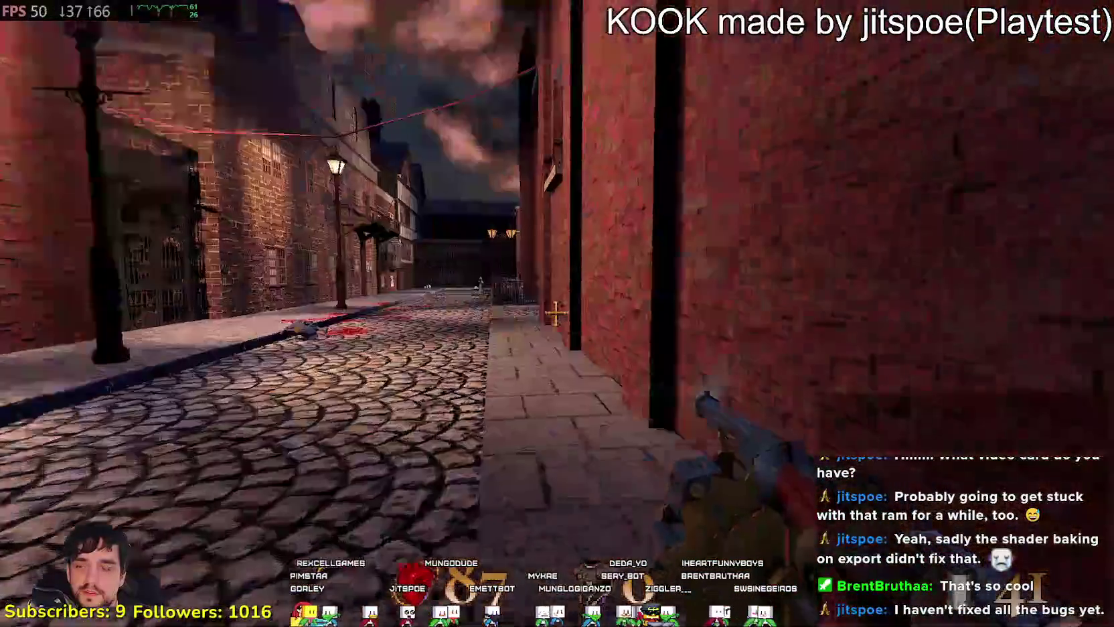
key(Escape)
- Nudge the Mouse Sensitivity slider lower in Settings > Controls, then resume play
click(548, 379)
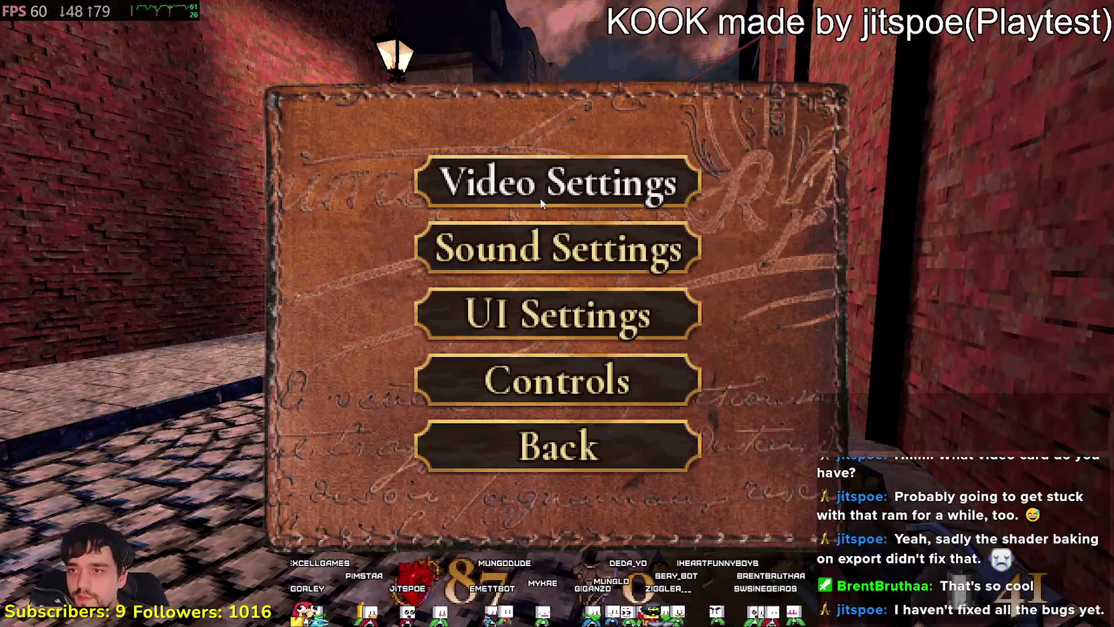
click(530, 378)
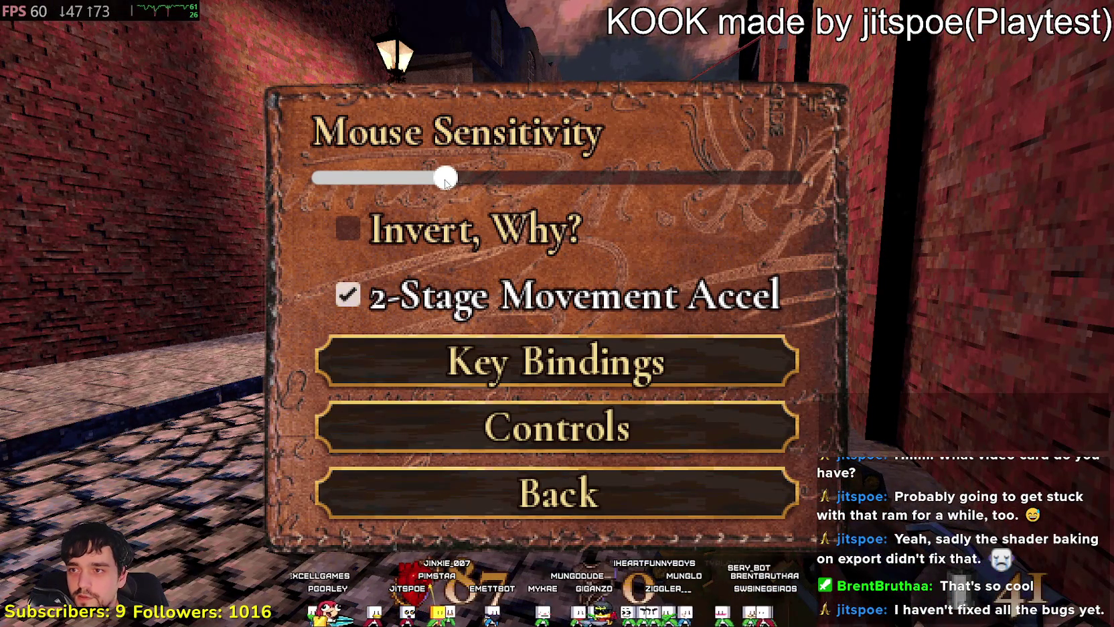
click(577, 502)
click(558, 397)
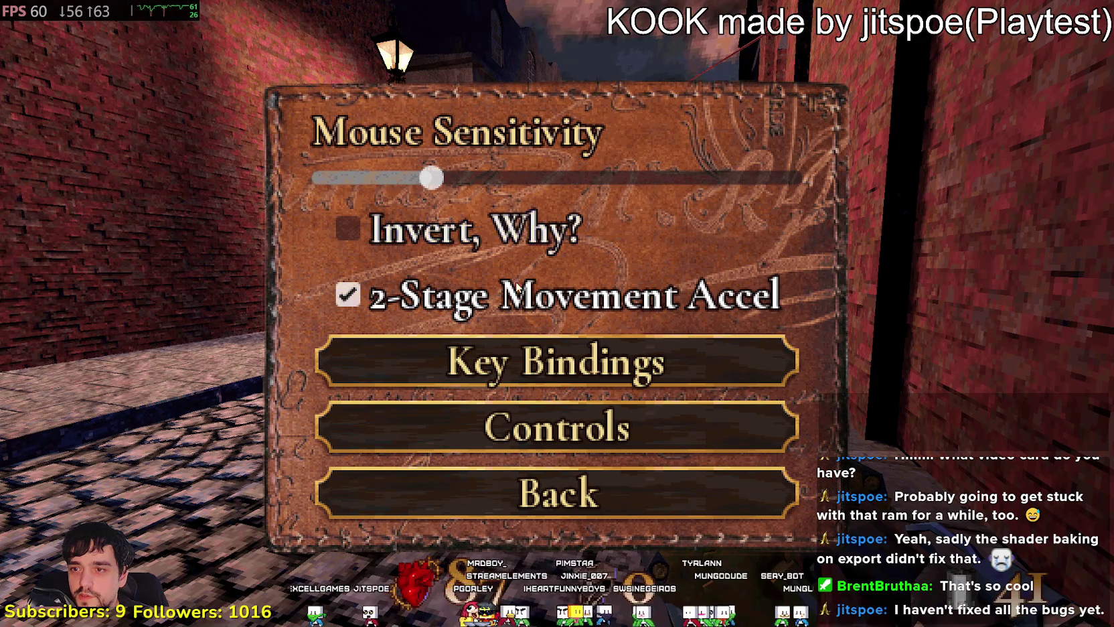
click(585, 498)
click(582, 465)
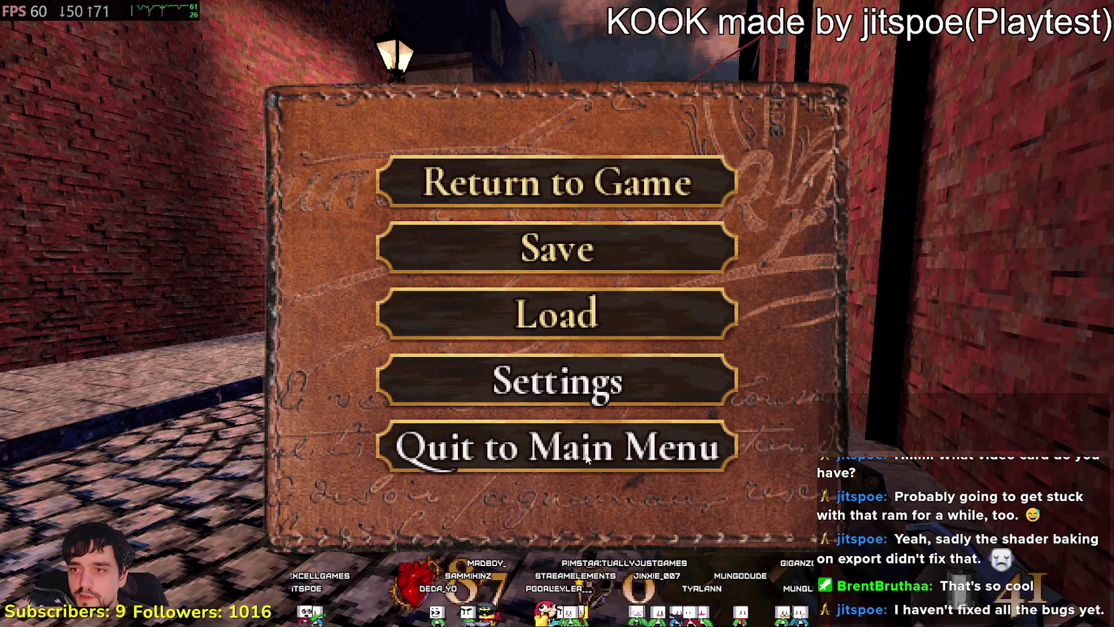
key(Escape)
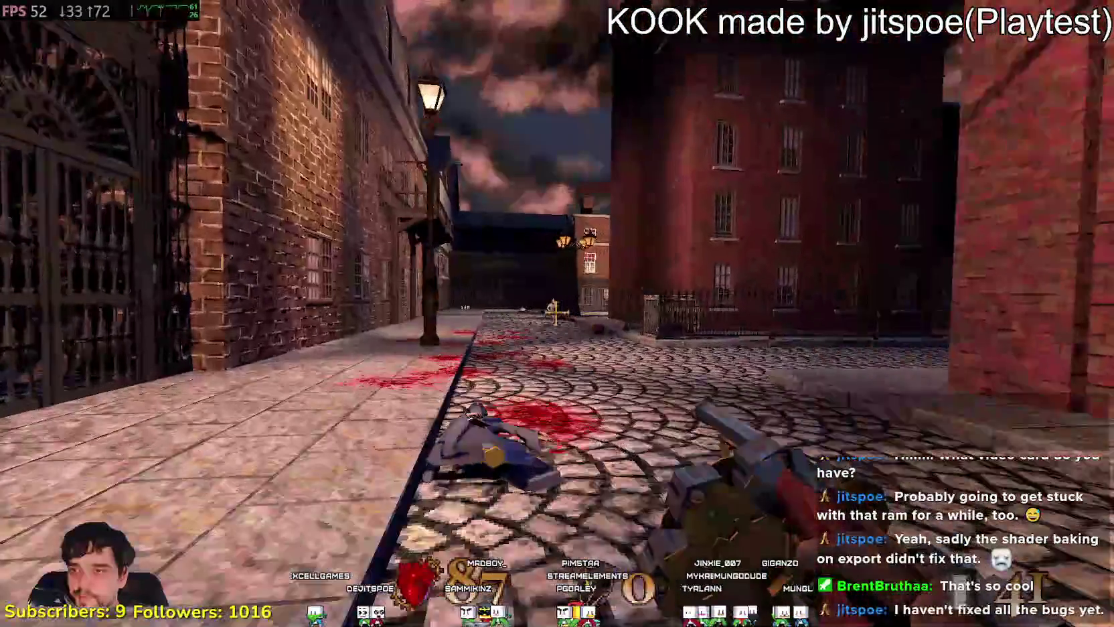
- Back off, then advance toward the lamp post and shoot the enemy down the street
key(s)
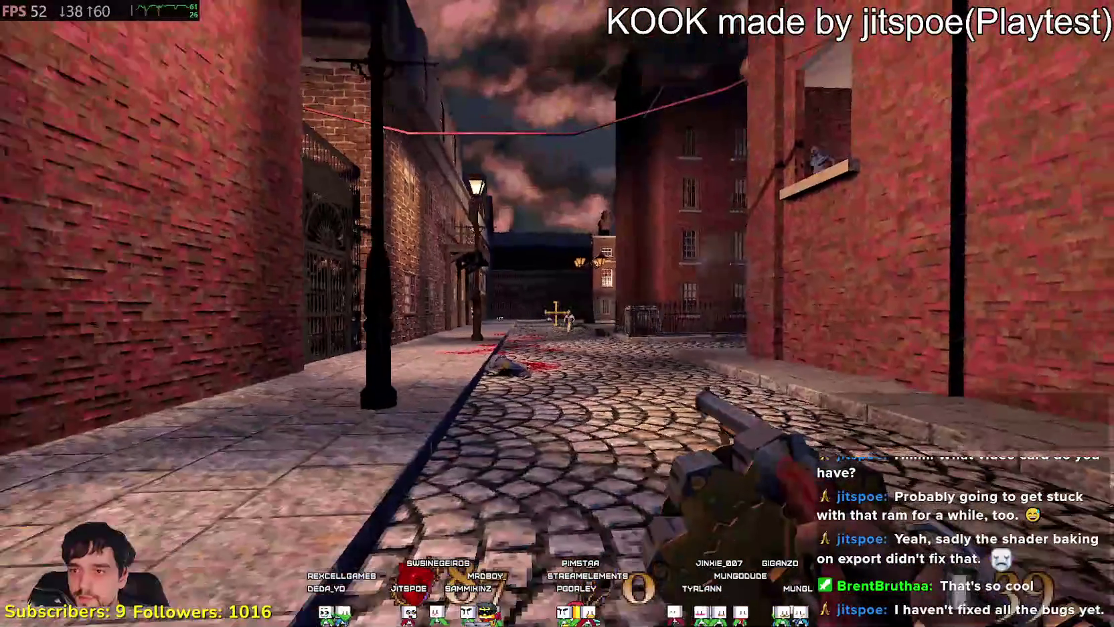
key(w)
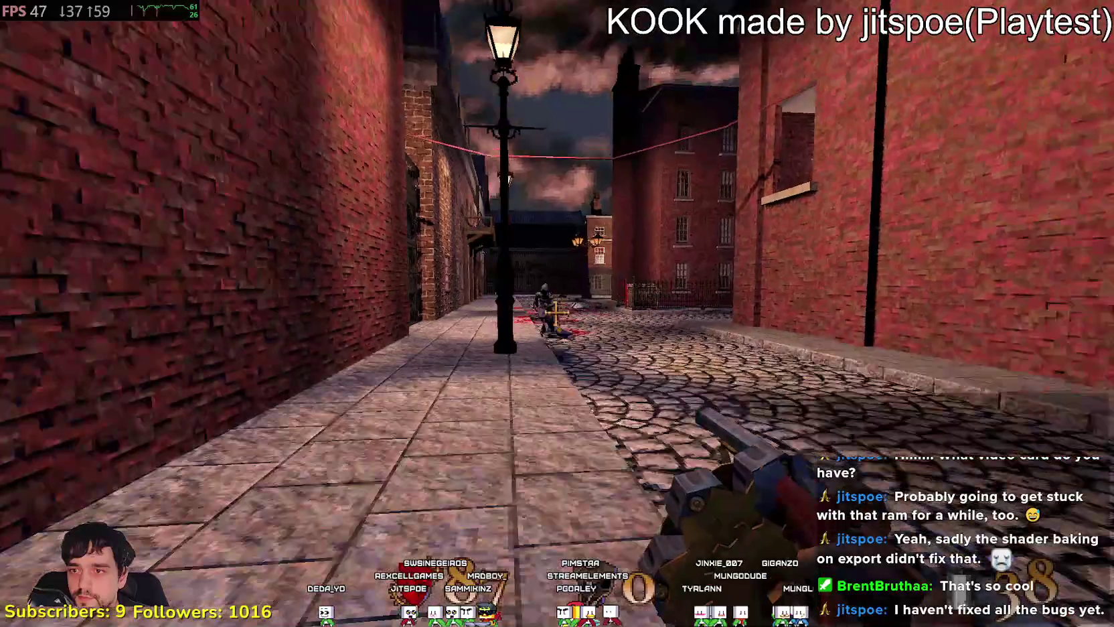
click(556, 311)
click(556, 313)
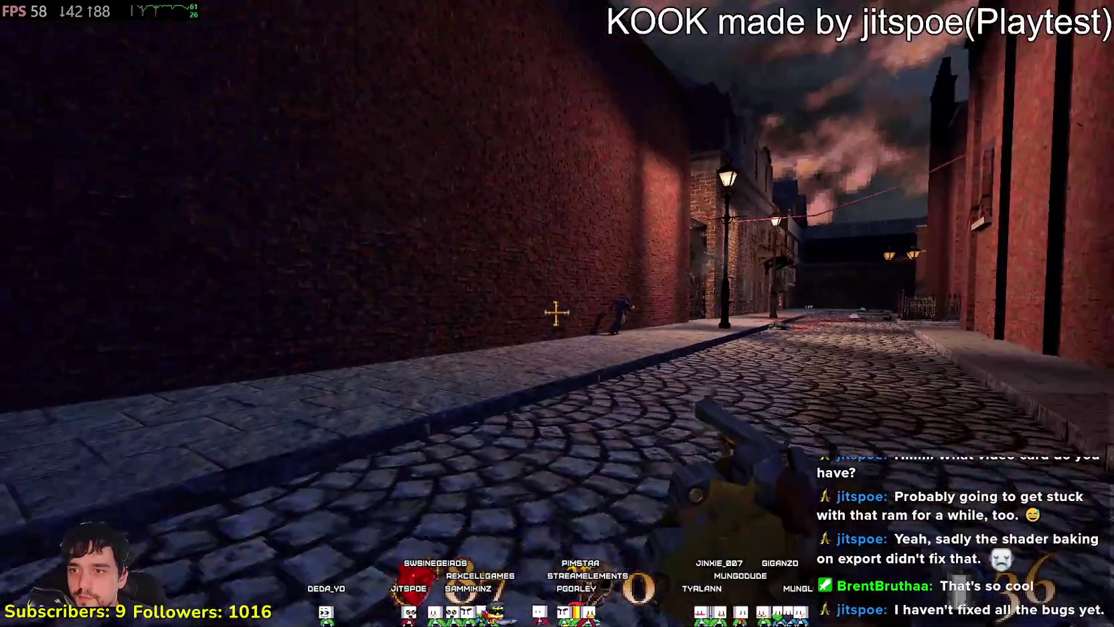
click(556, 312)
click(557, 313)
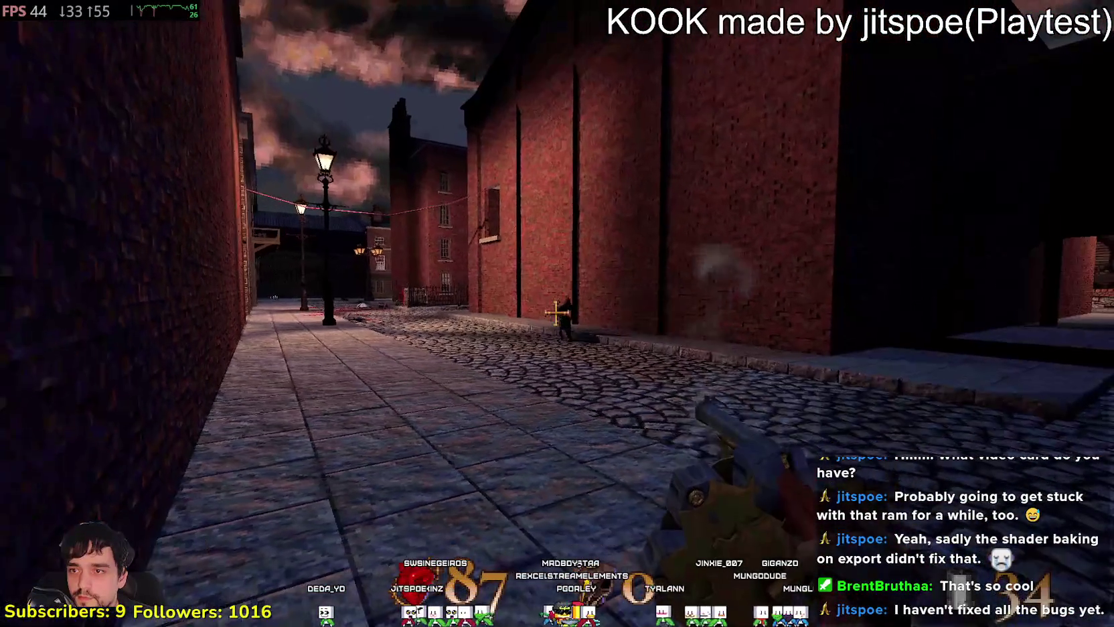
click(556, 313)
click(557, 313)
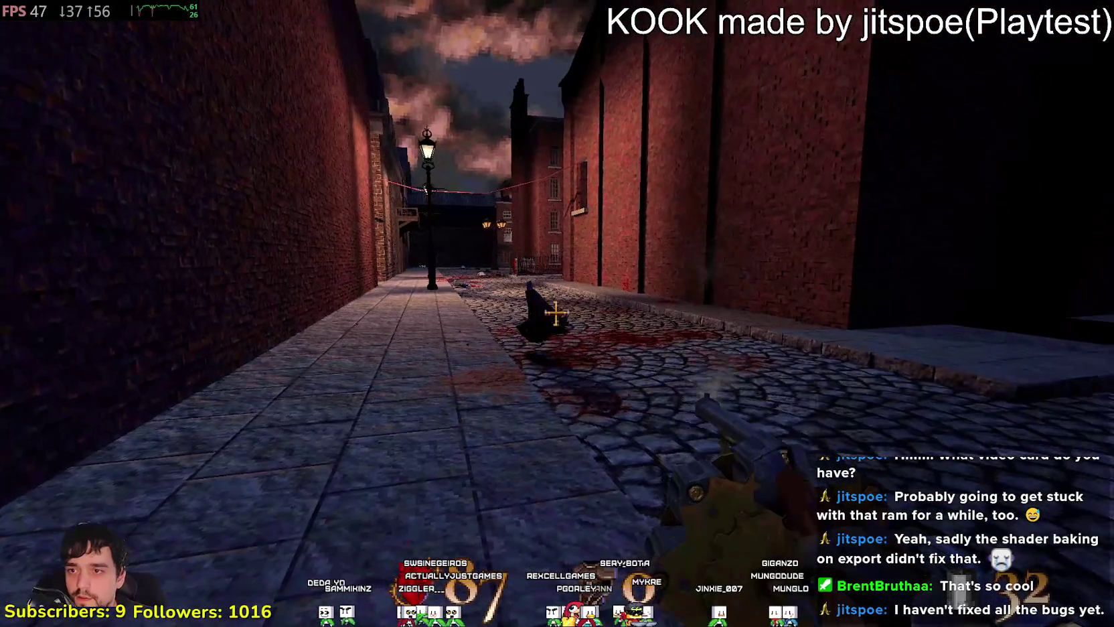
- Walk on through the next street, past the red gate toward the lamppost
key(w)
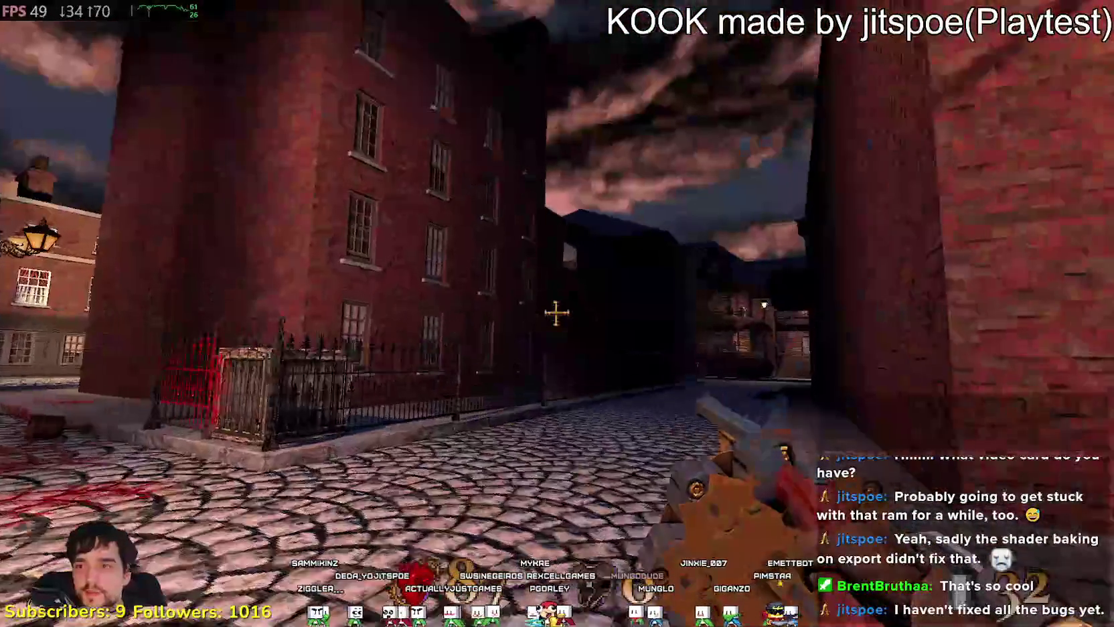
key(w)
key(w)
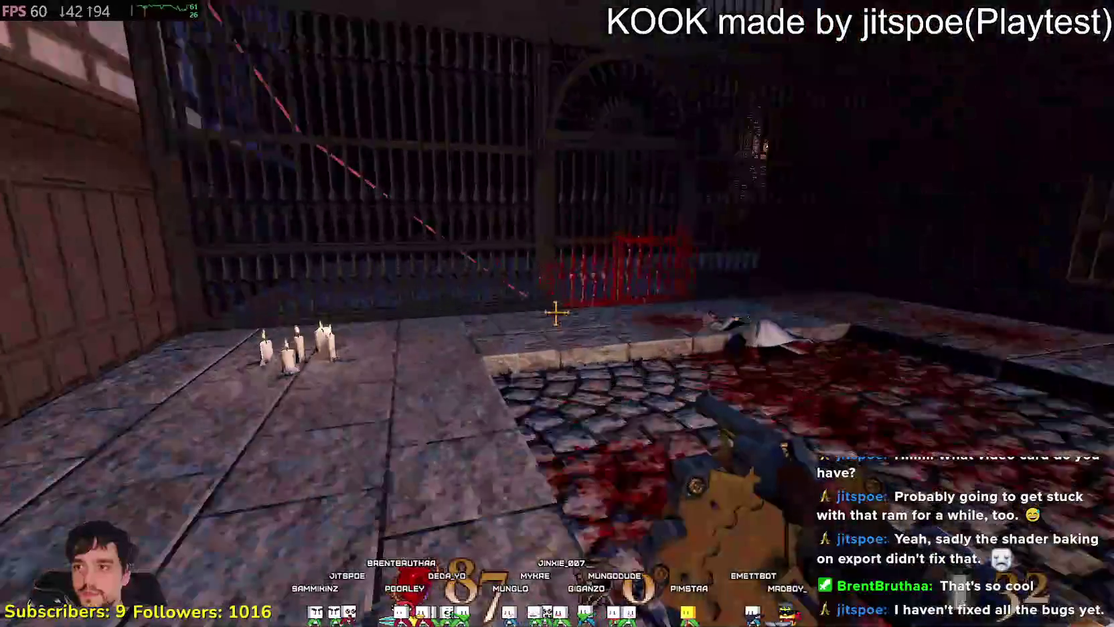
key(w)
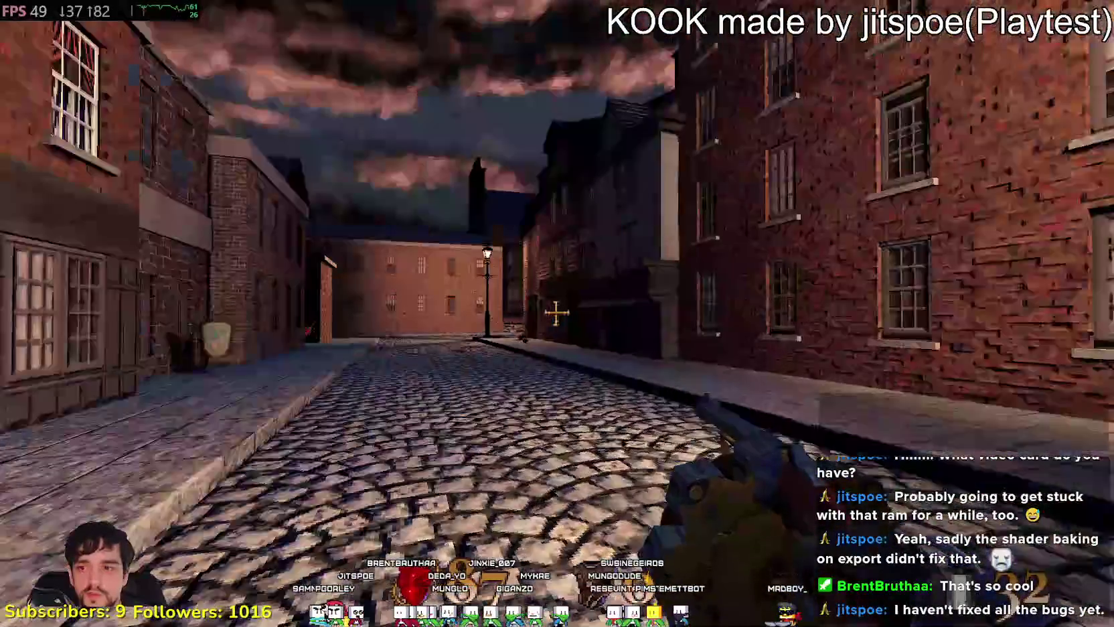
key(w)
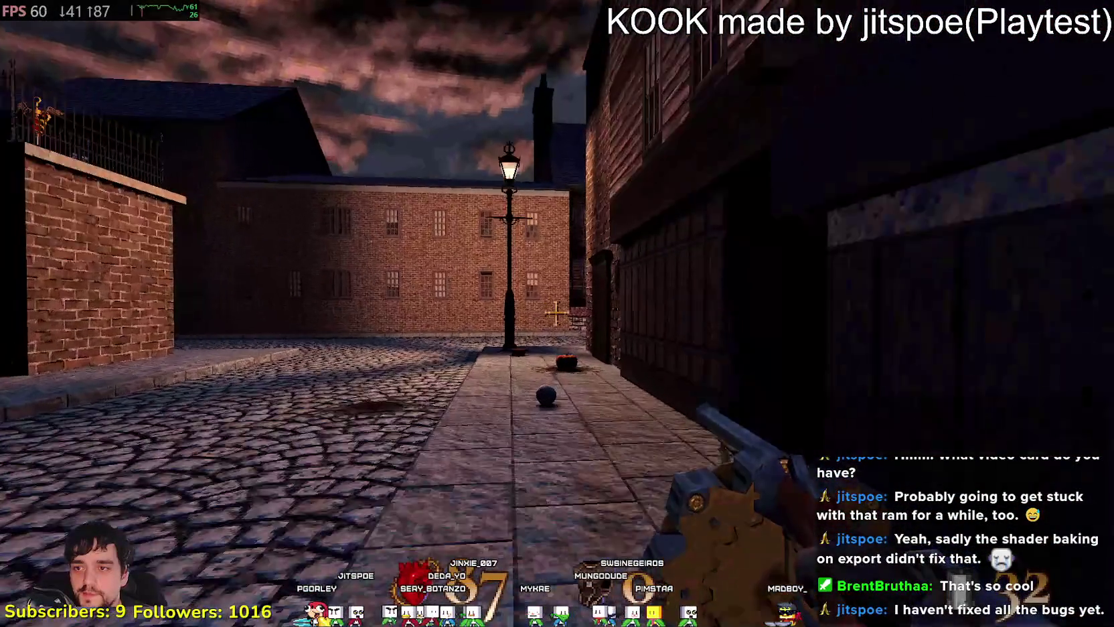
key(w)
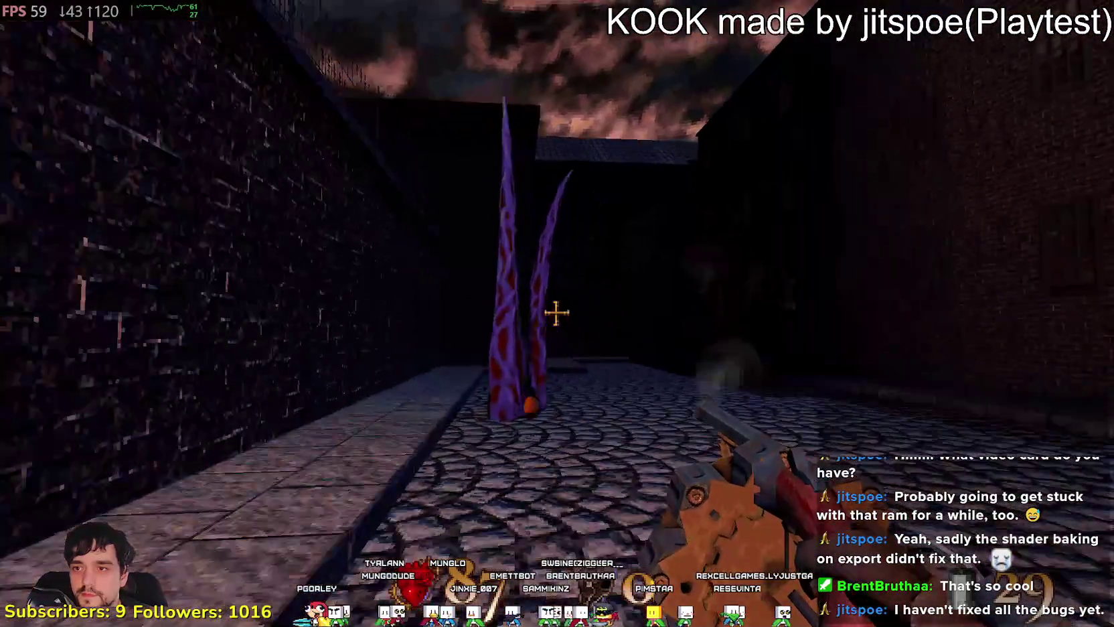
- Fire repeatedly at enemies on the balconies, by the brick building and down the cobbled street
mouse_move(555, 312)
click(556, 313)
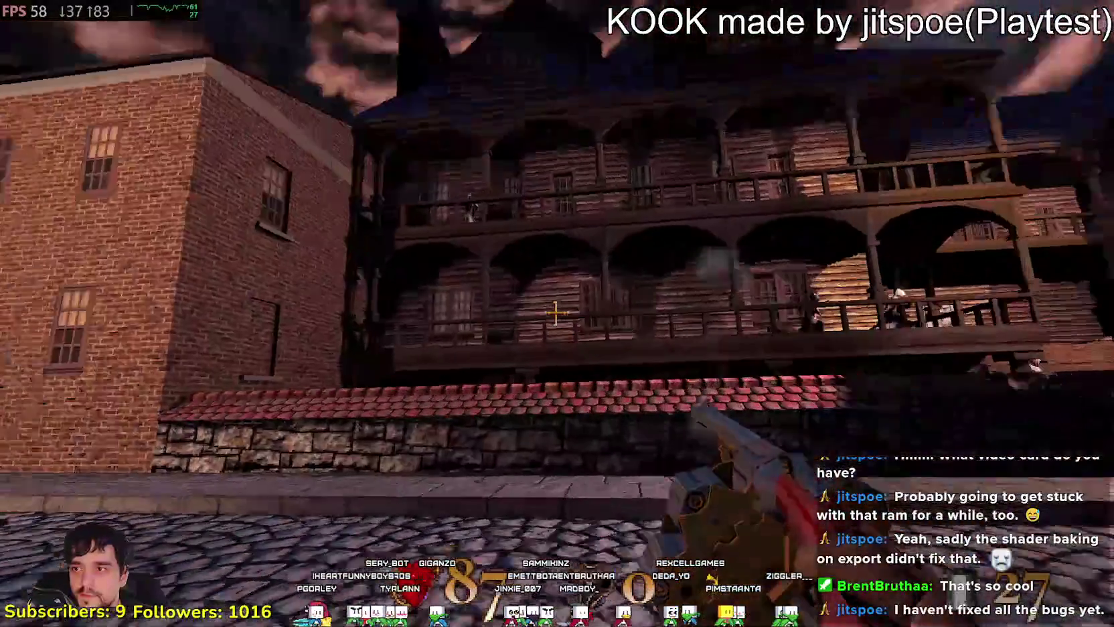
click(555, 313)
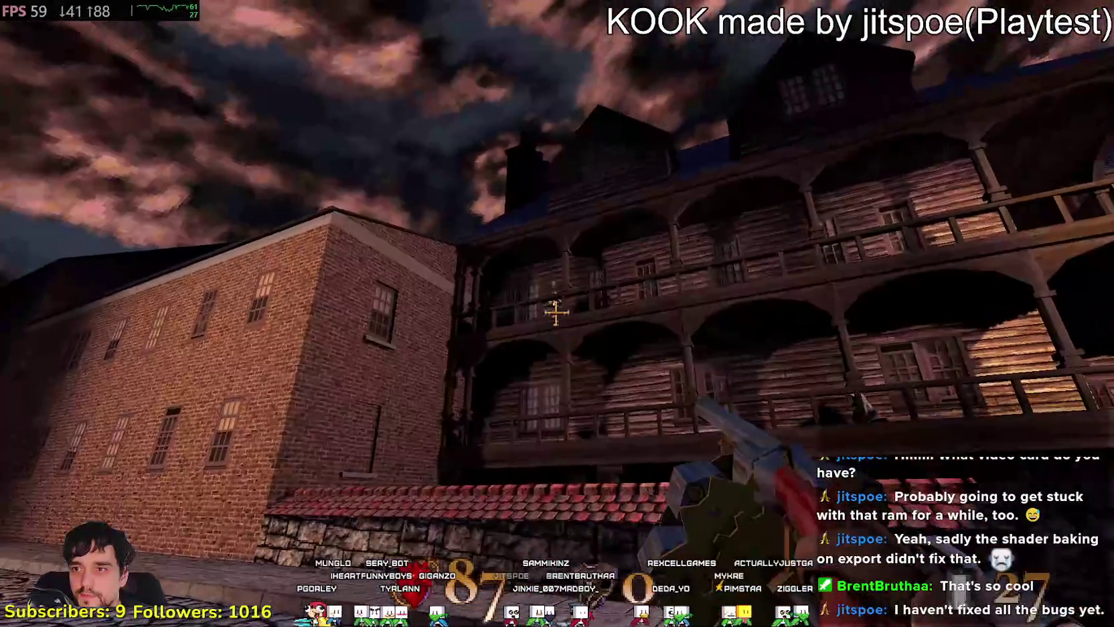
click(555, 313)
click(556, 313)
click(556, 313)
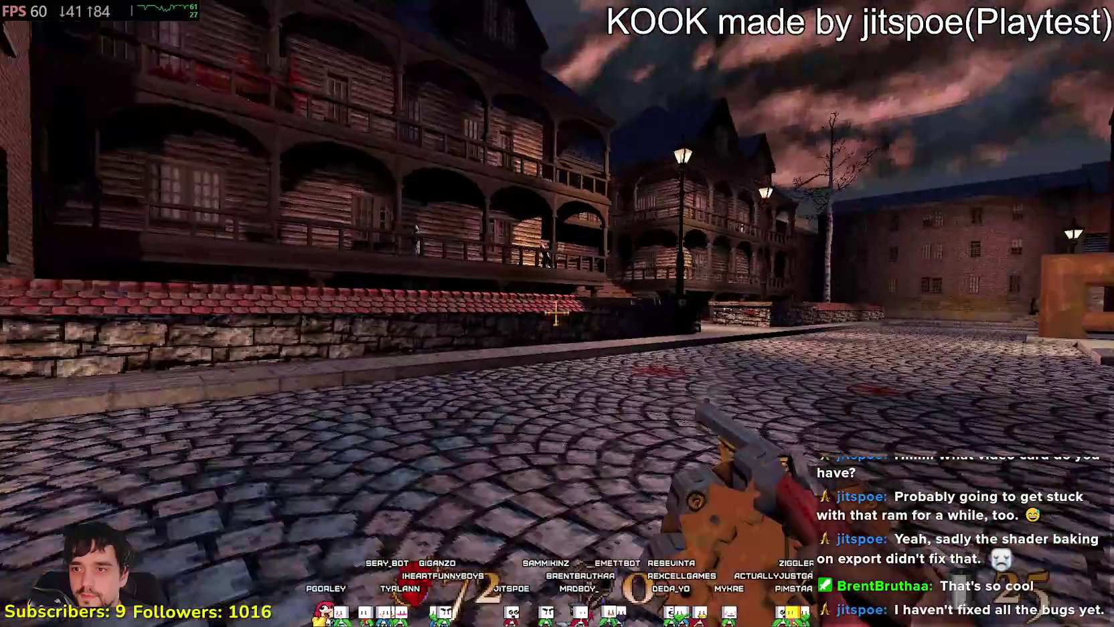
click(556, 312)
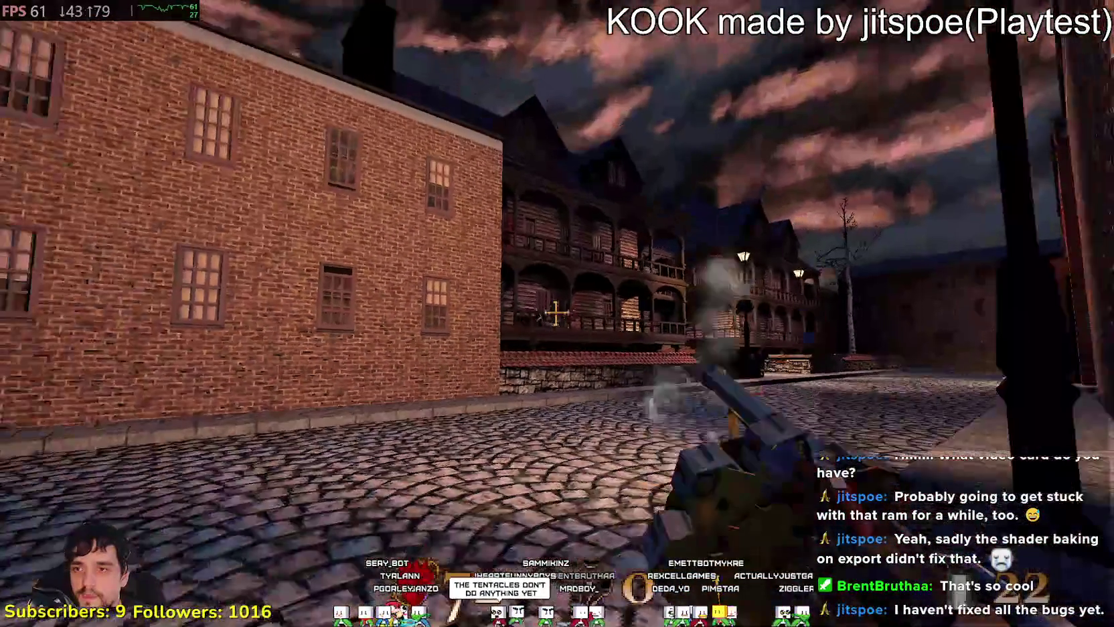
click(556, 313)
click(555, 313)
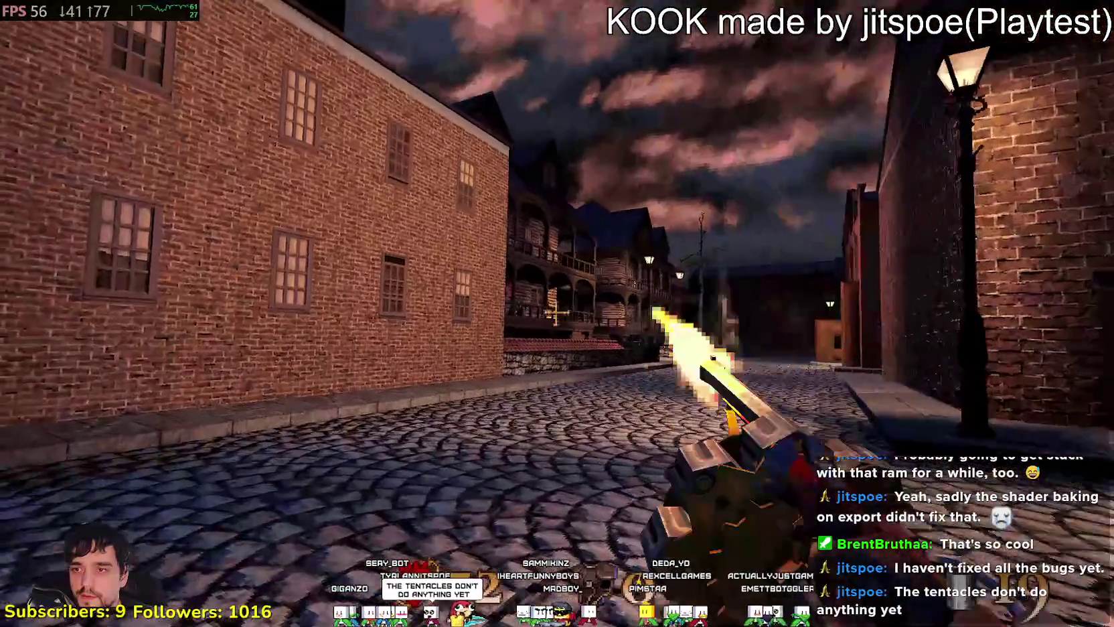
click(556, 312)
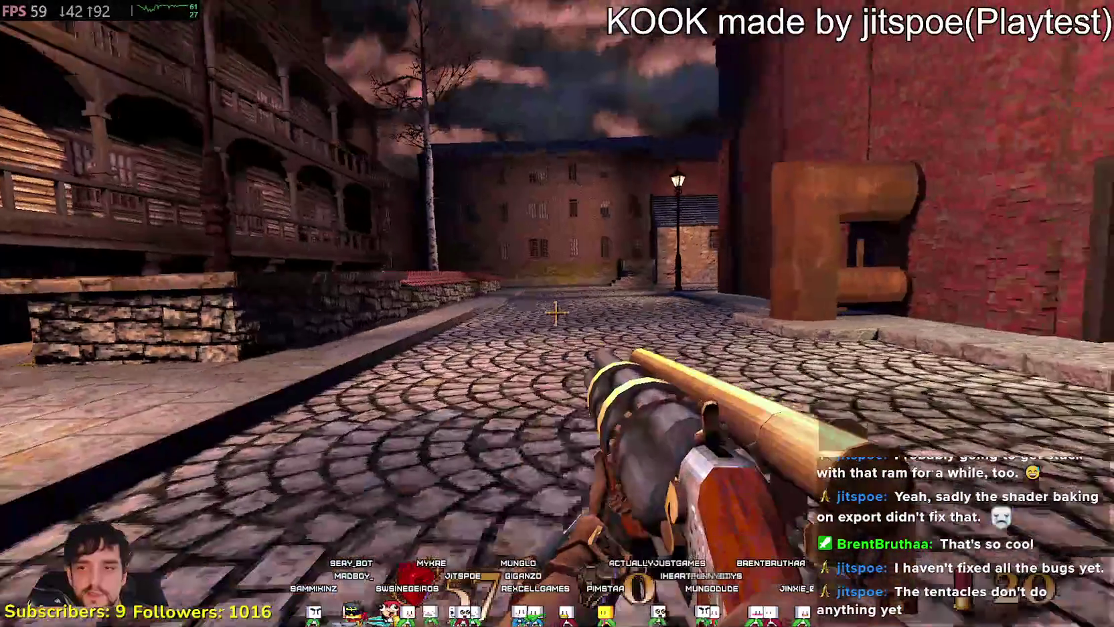
- Fire Super Shotgun blasts at the balconied buildings
click(556, 313)
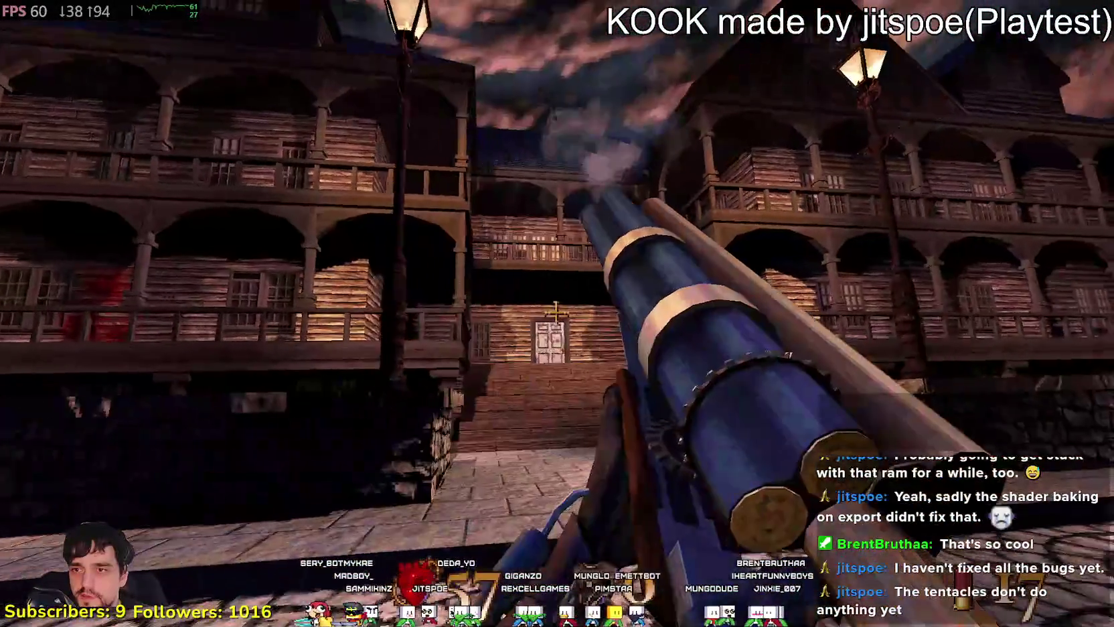
click(556, 312)
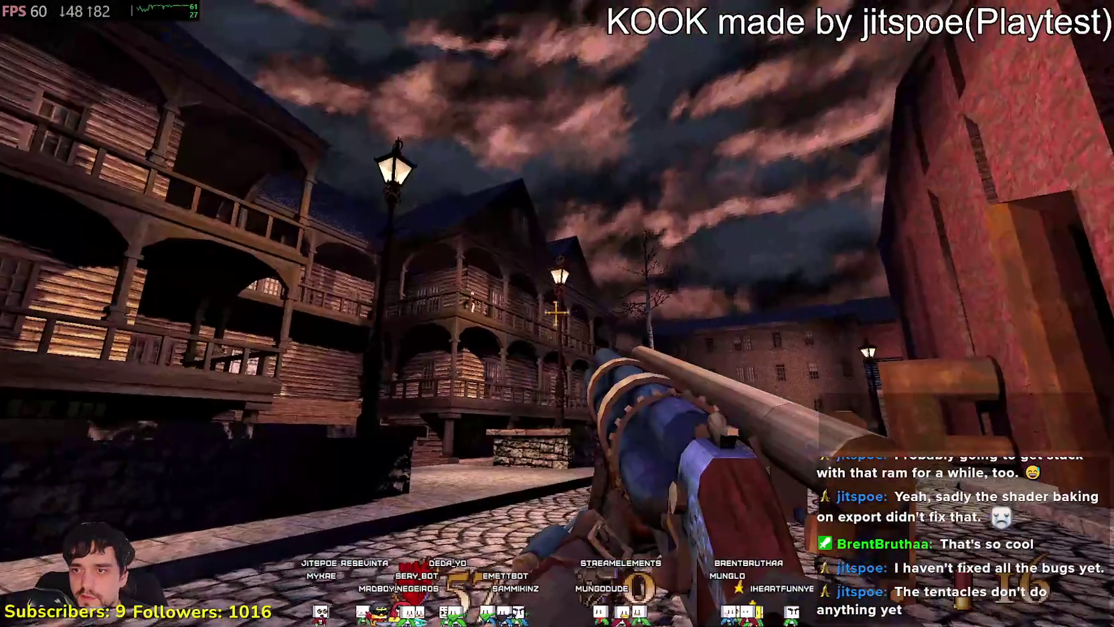
click(555, 312)
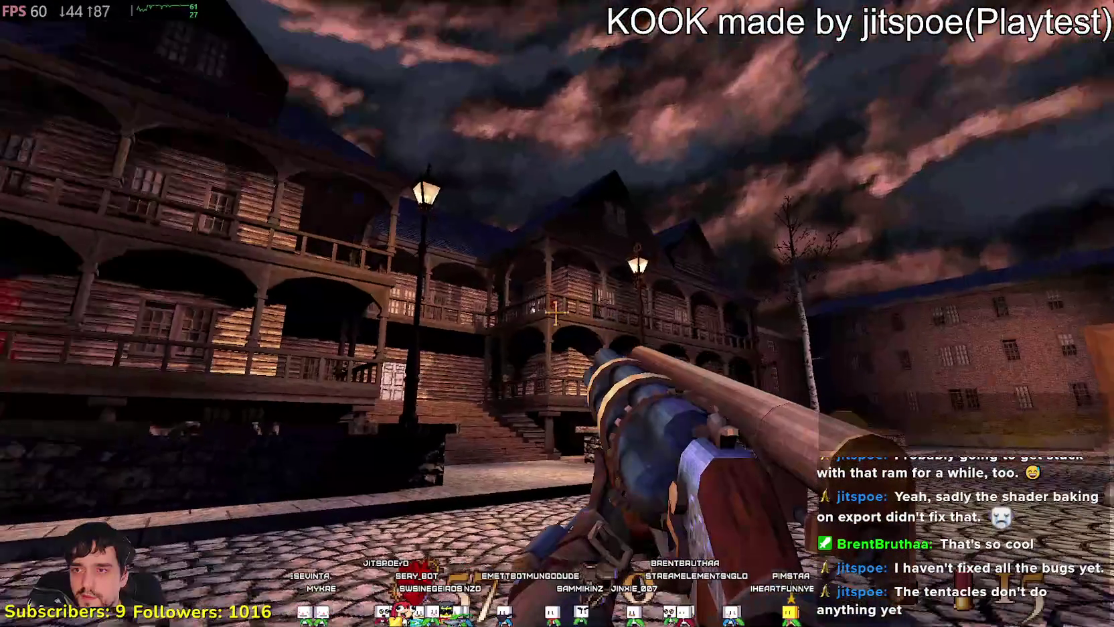
click(554, 312)
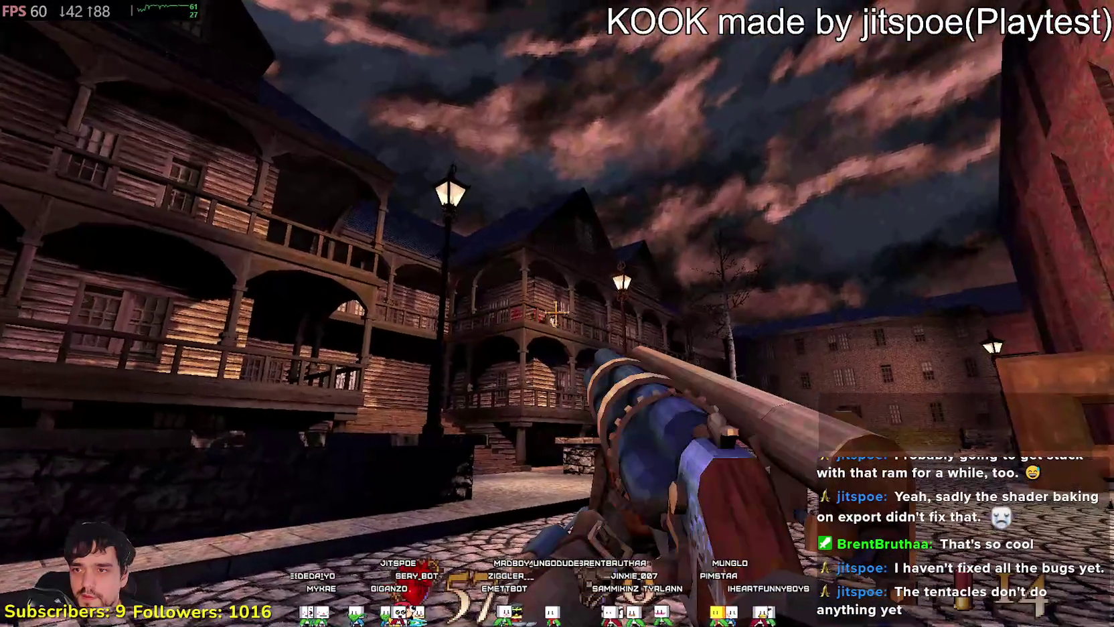
- Cross the street, climb the wooden stairs and shoot the enemy on the balcony
key(w)
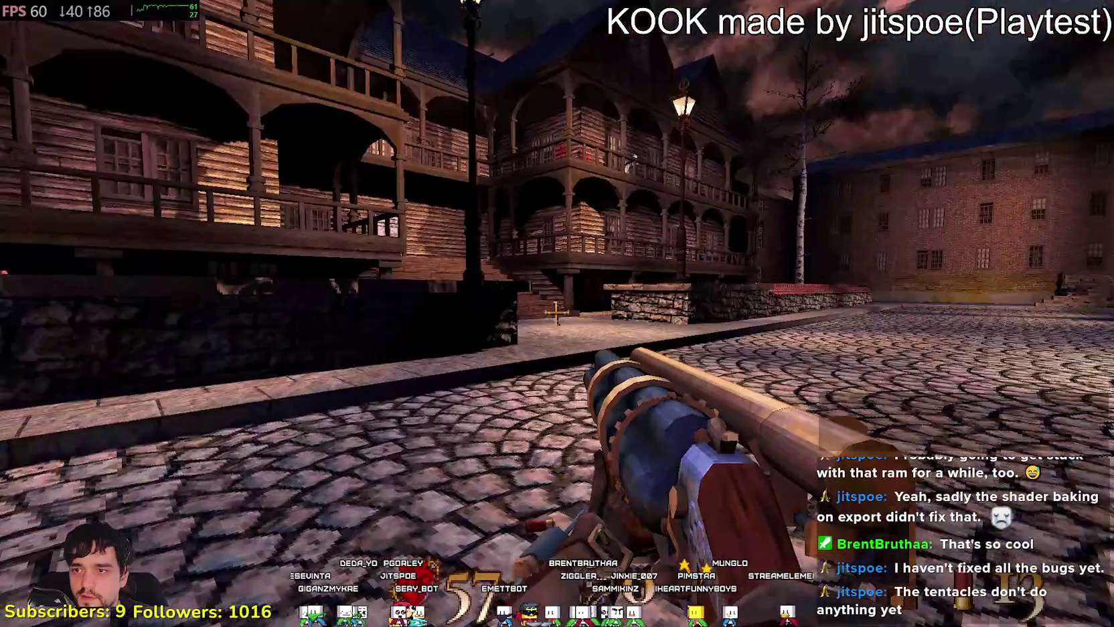
key(w)
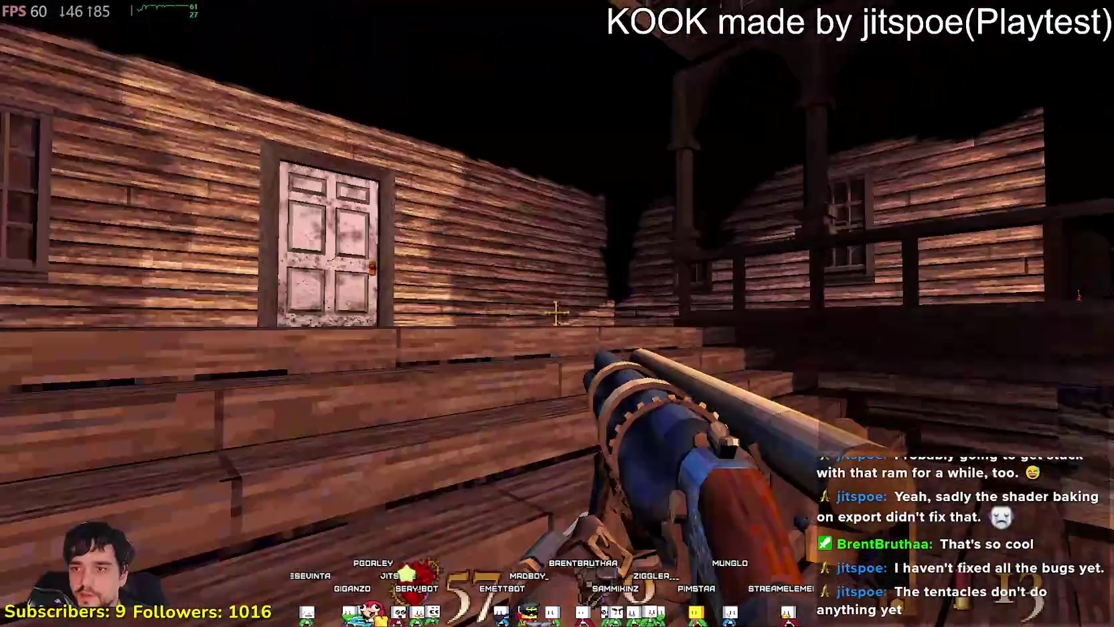
key(w)
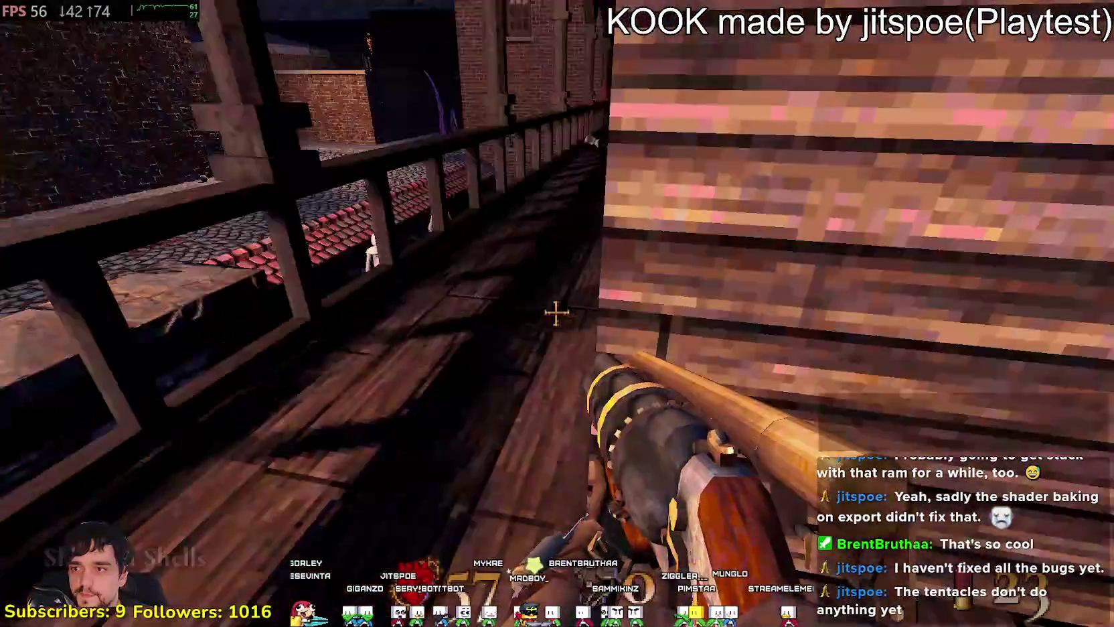
click(555, 312)
- Walk along the balcony collecting the shotgun shells and health syringe, then pause
key(w)
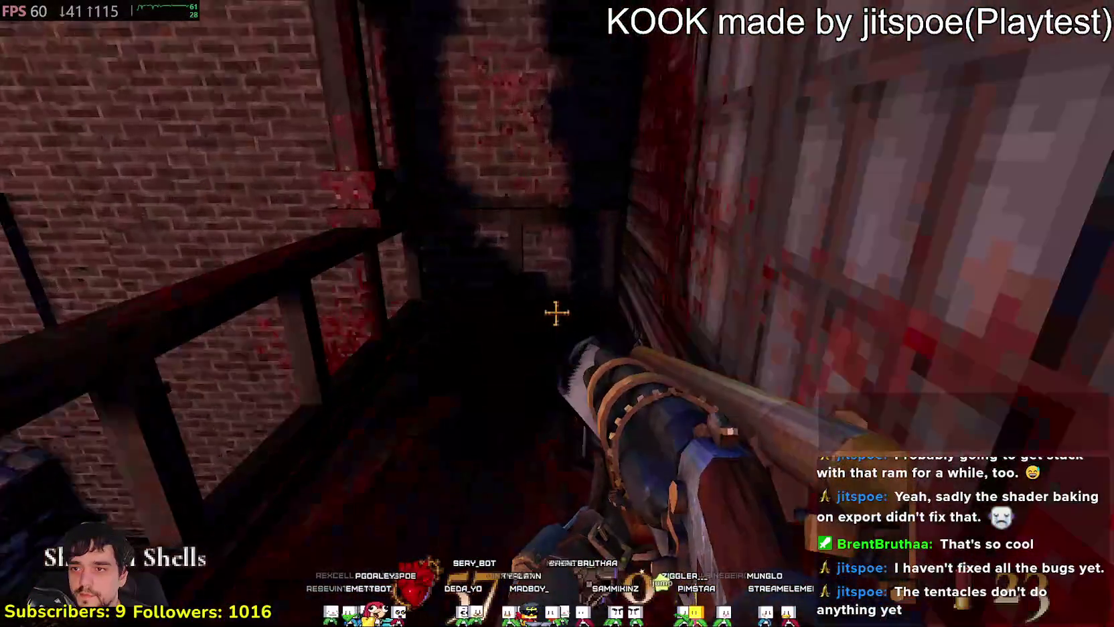
key(w)
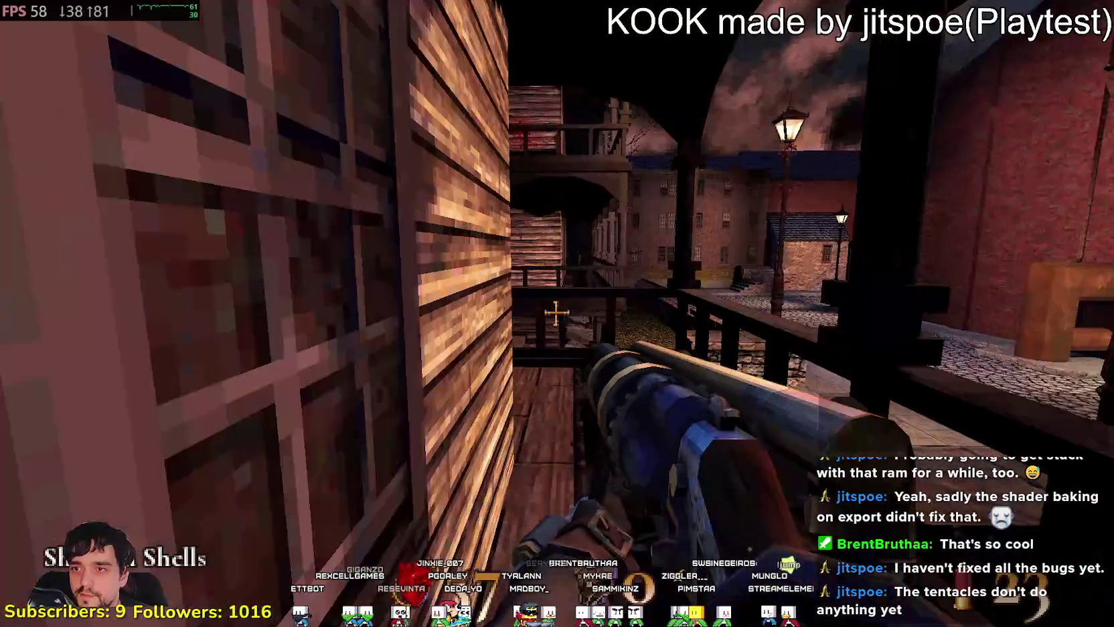
key(w)
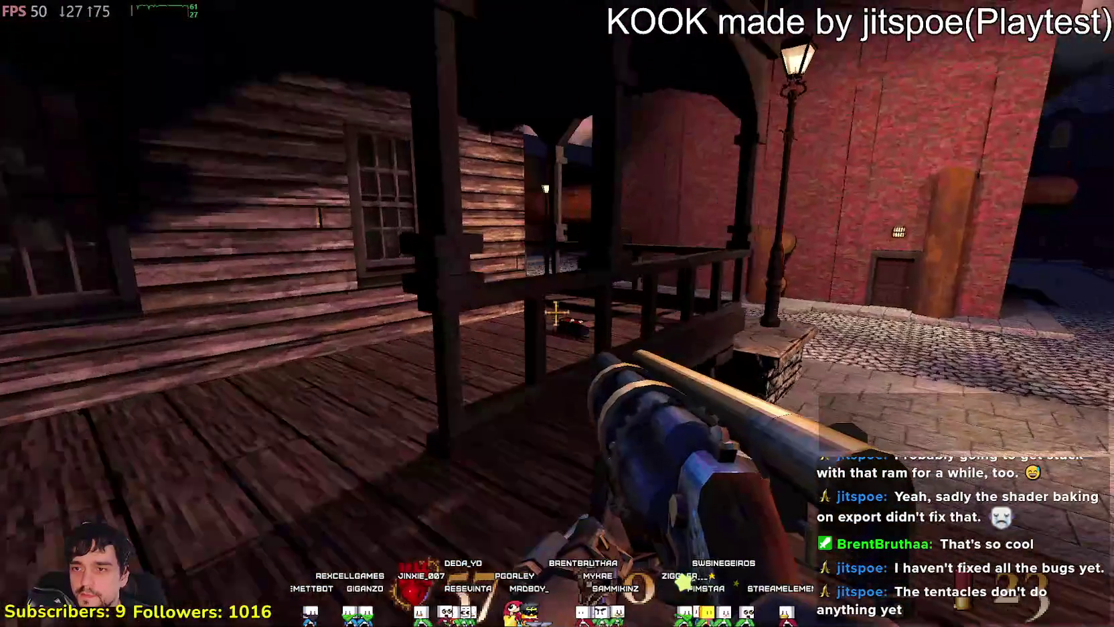
key(w)
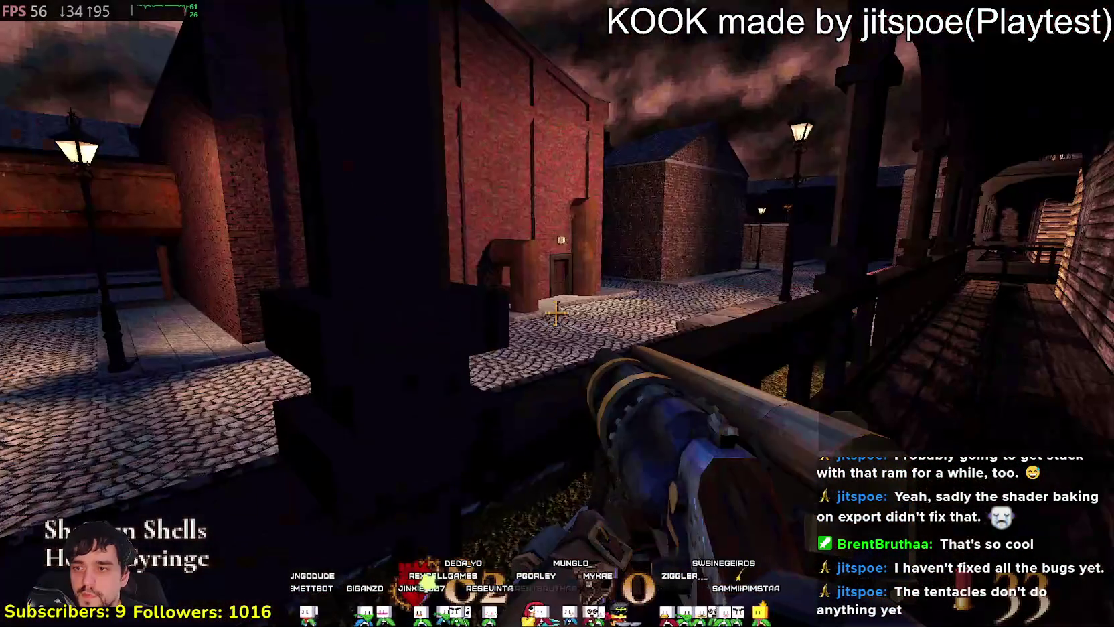
key(Escape)
- In Settings > UI Settings, cycle through the crosshair styles back to the gold cross
click(582, 378)
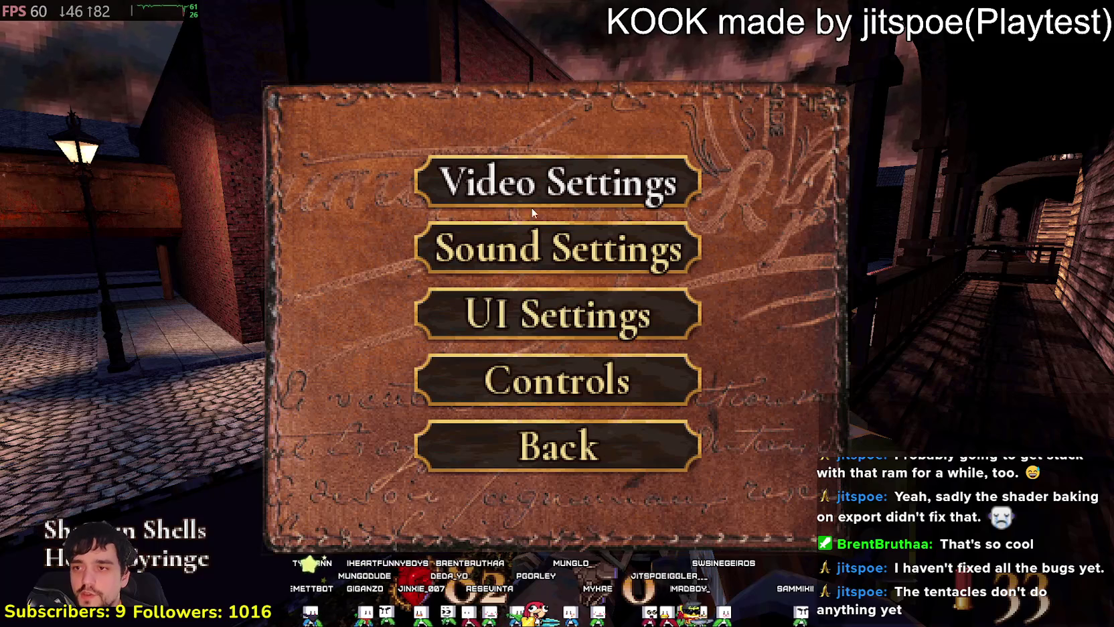
click(586, 320)
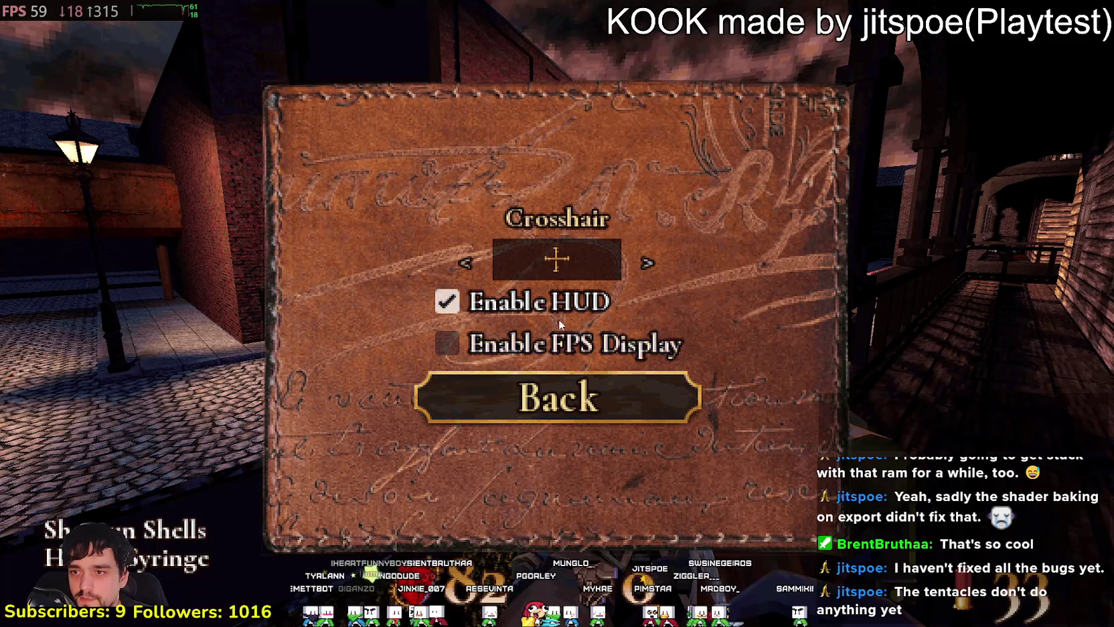
click(470, 265)
click(472, 265)
click(472, 263)
click(636, 264)
click(636, 264)
click(637, 264)
click(637, 264)
click(637, 264)
click(637, 264)
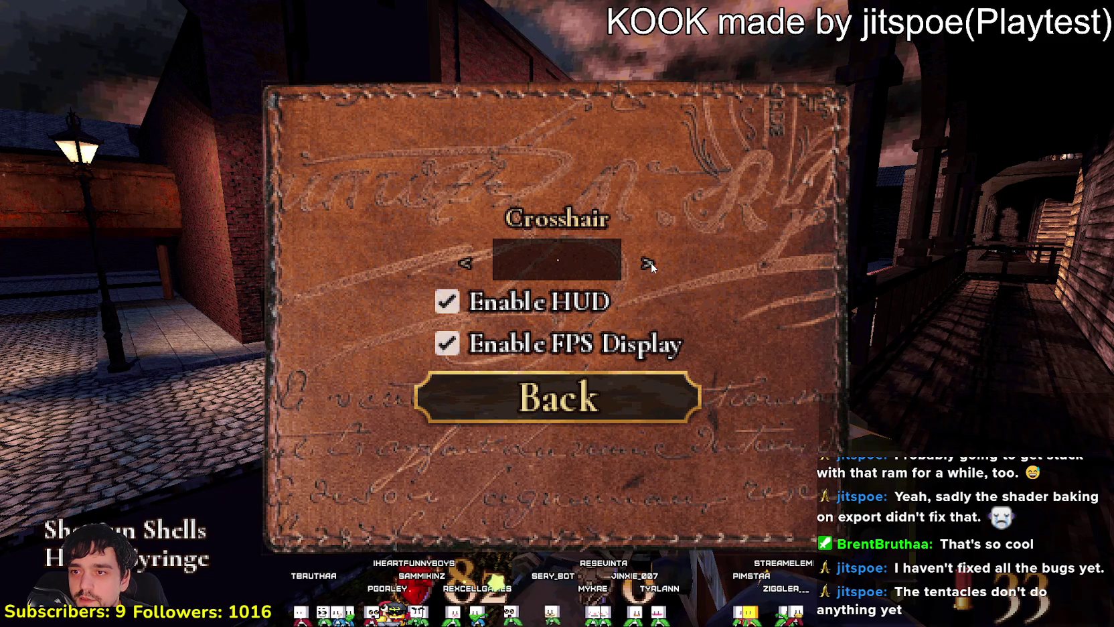
- Settle the crosshair on the small dot, then leave settings and resume playing
click(651, 262)
click(467, 263)
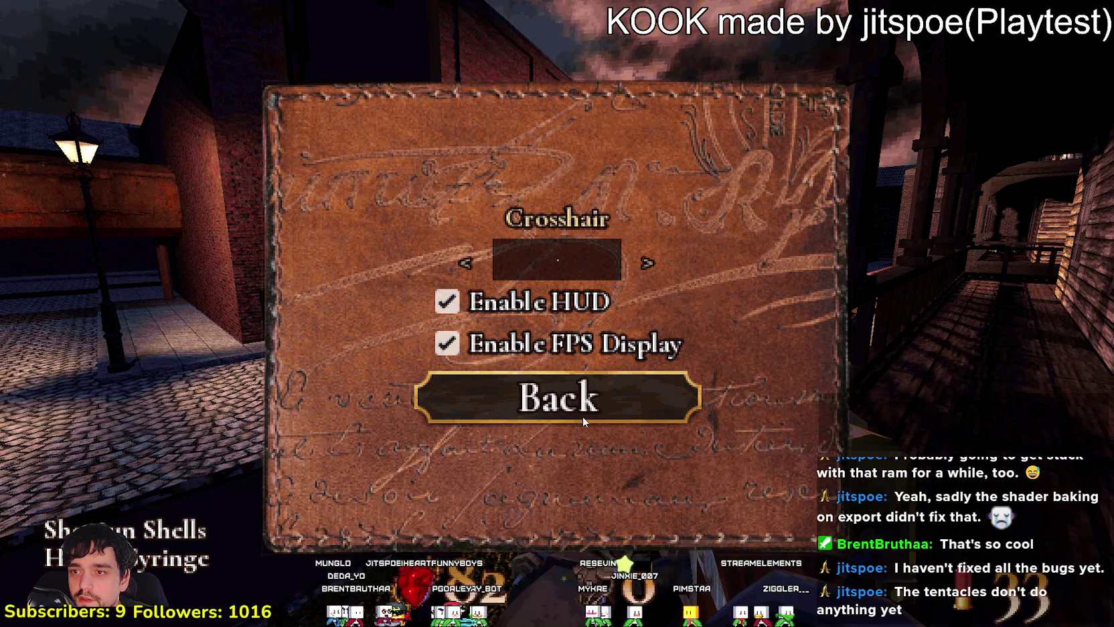
click(582, 417)
key(Escape)
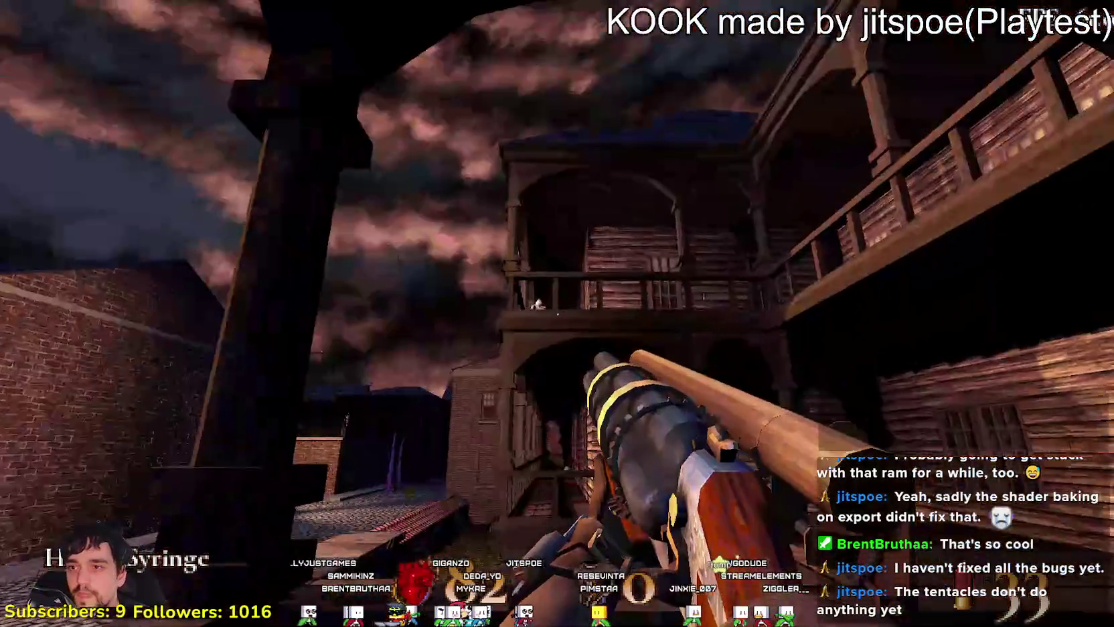
- Shoot enemies in the wooden room and by the building, pushing into the grassy courtyard
click(557, 314)
key(w)
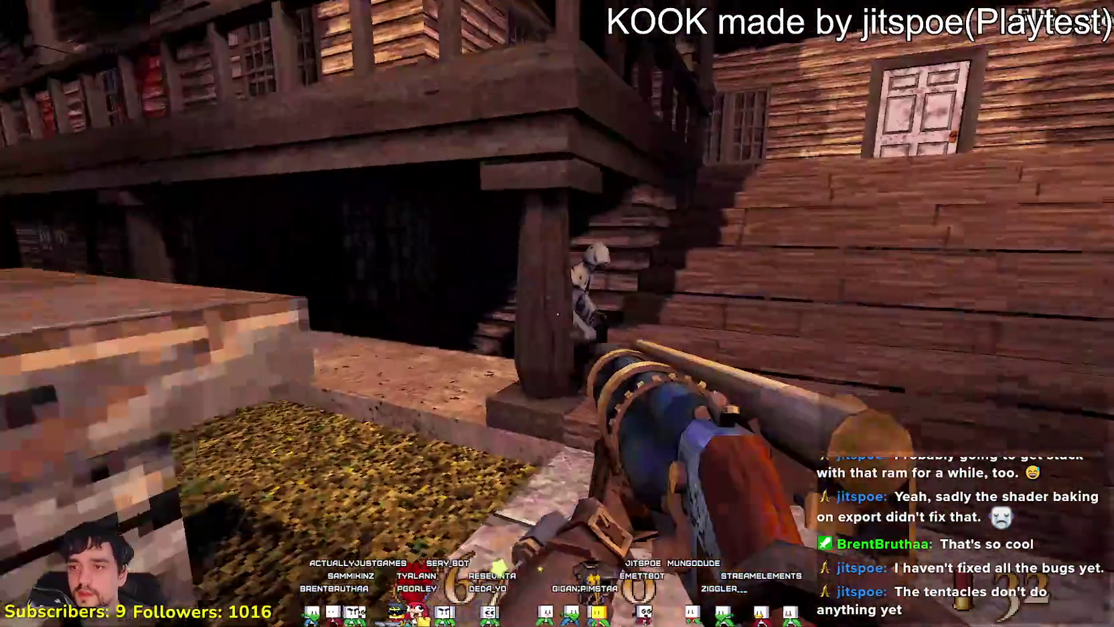
click(557, 313)
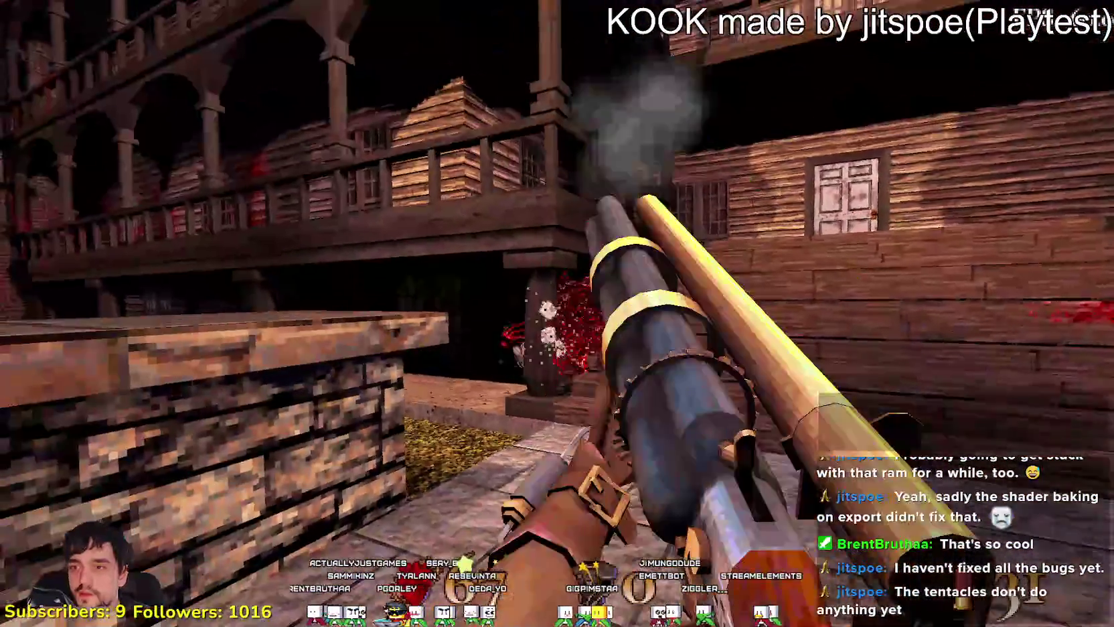
key(w)
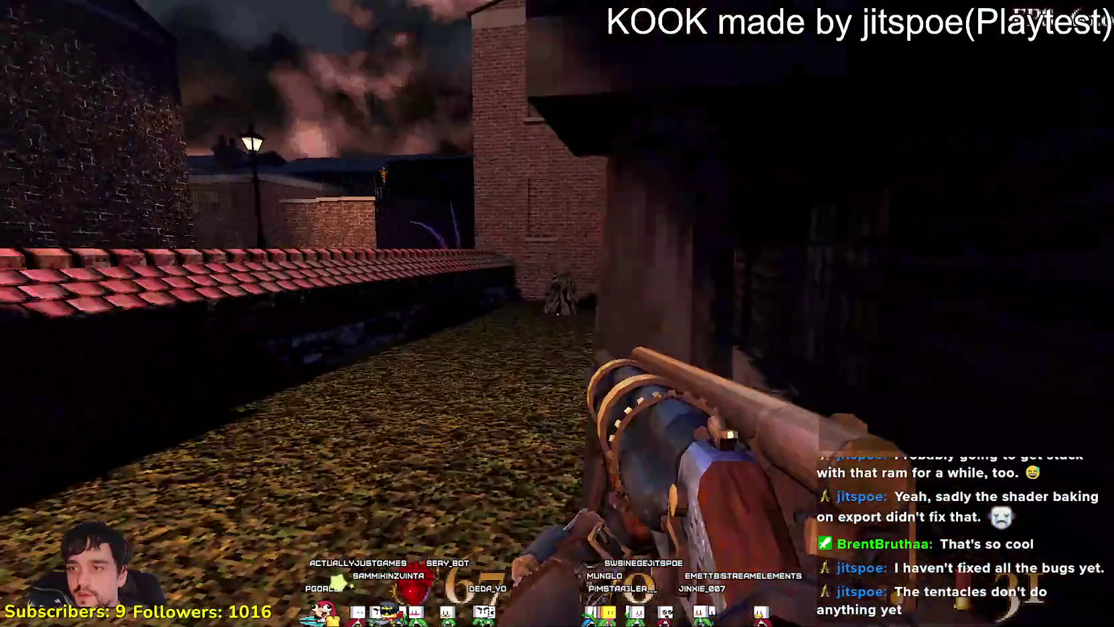
key(w)
key(w)
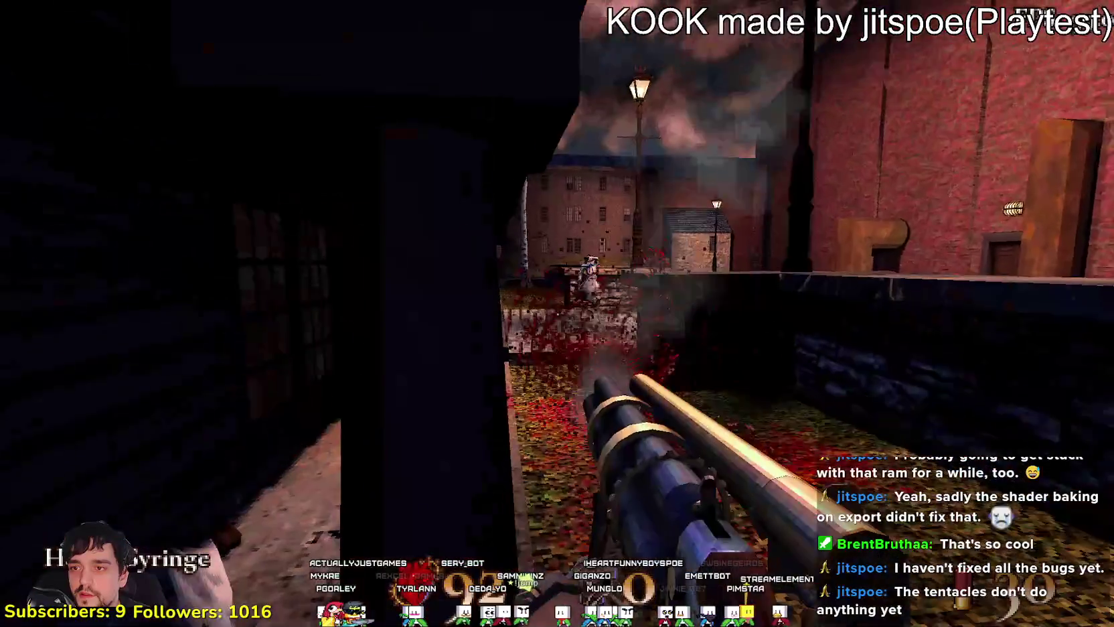
- Switch to the revolver and head down the street to the balconied building's front door
key(w)
key(w)
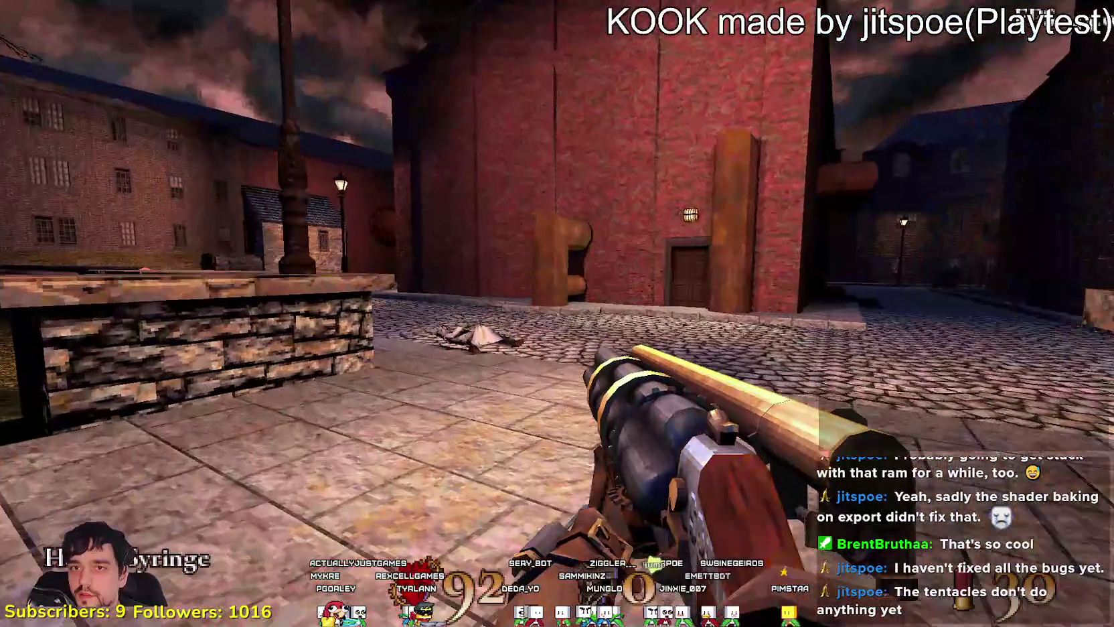
key(w)
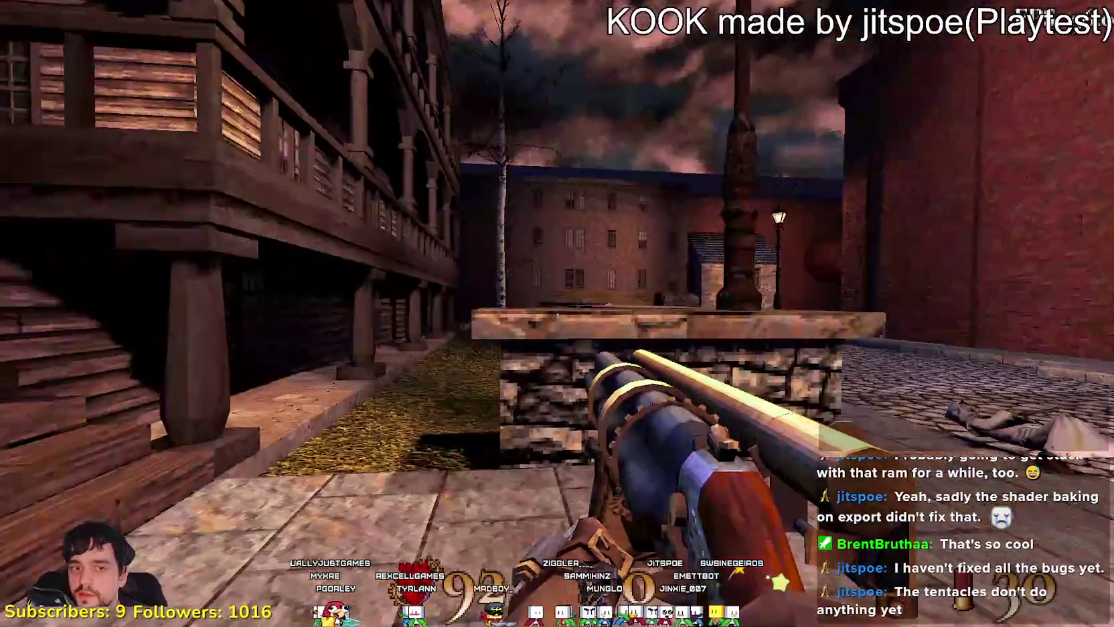
key(w)
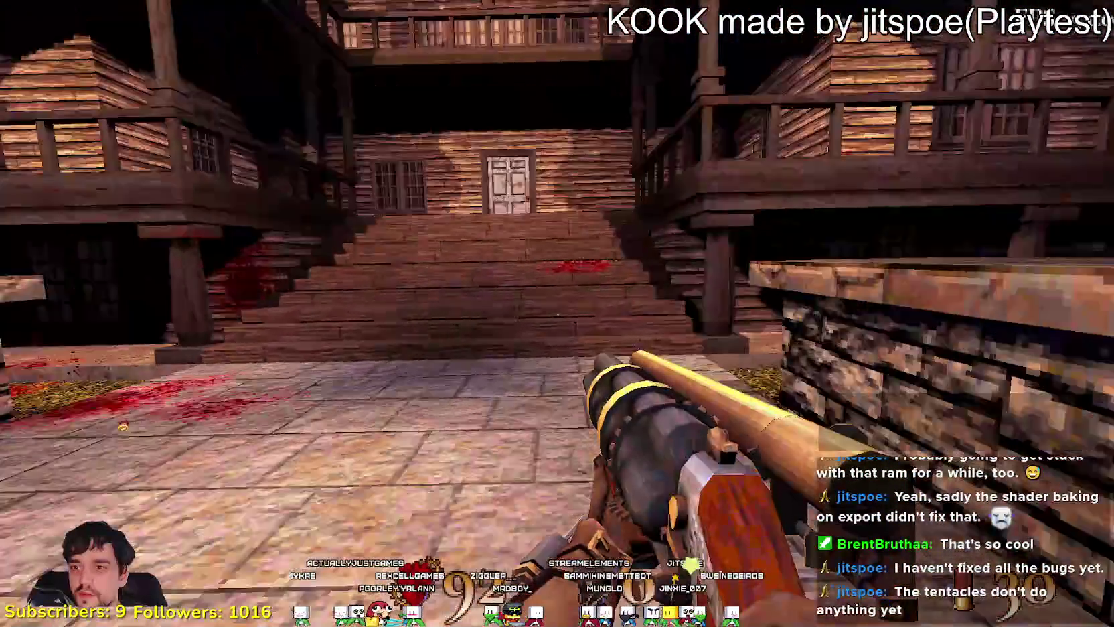
key(w)
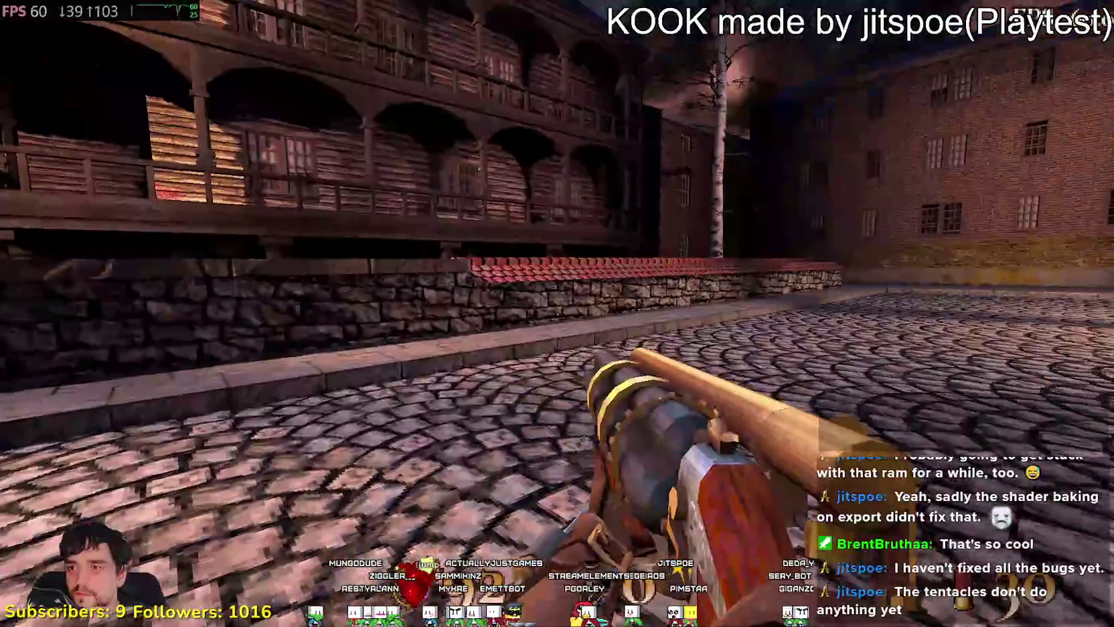
key(w)
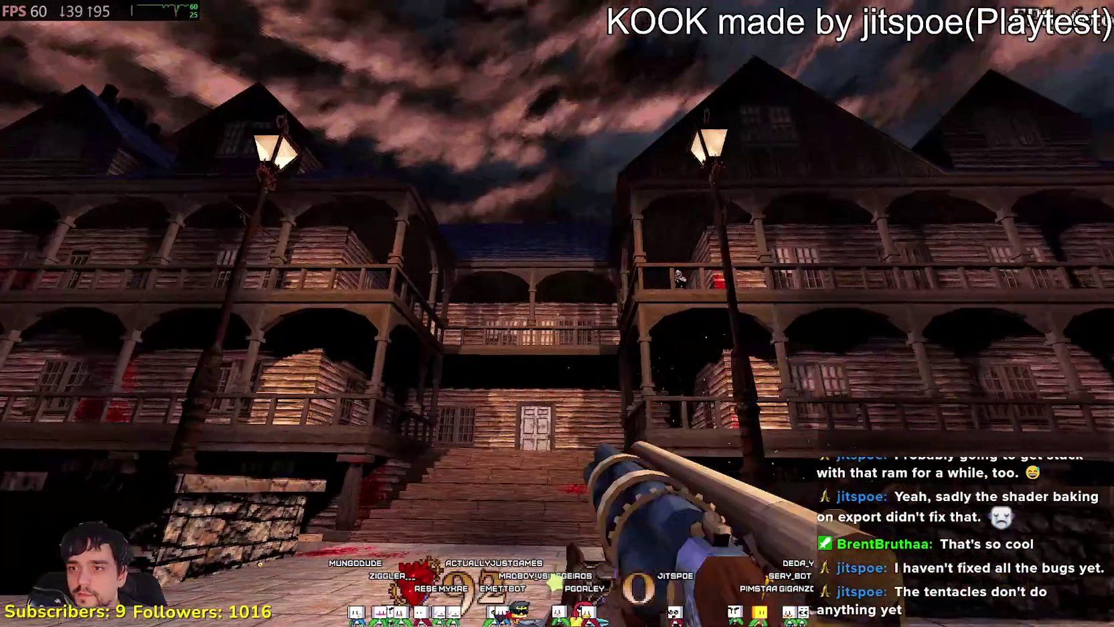
key(w)
key(w)
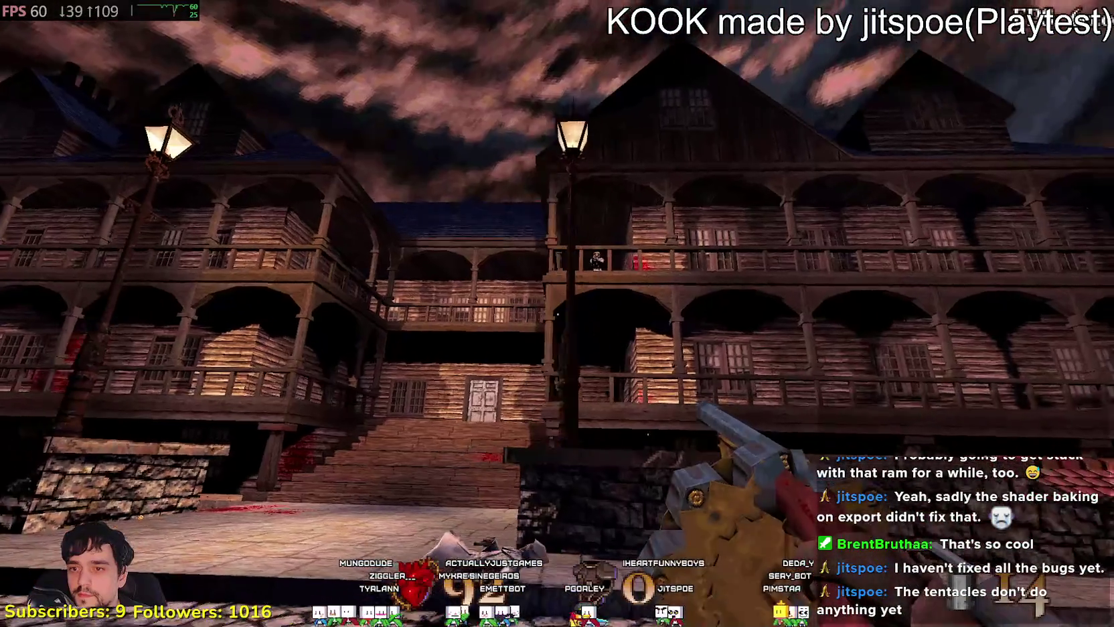
key(w)
- Kick the porch door that needs a silver key, then head toward the stairs and cobbled street
key(e)
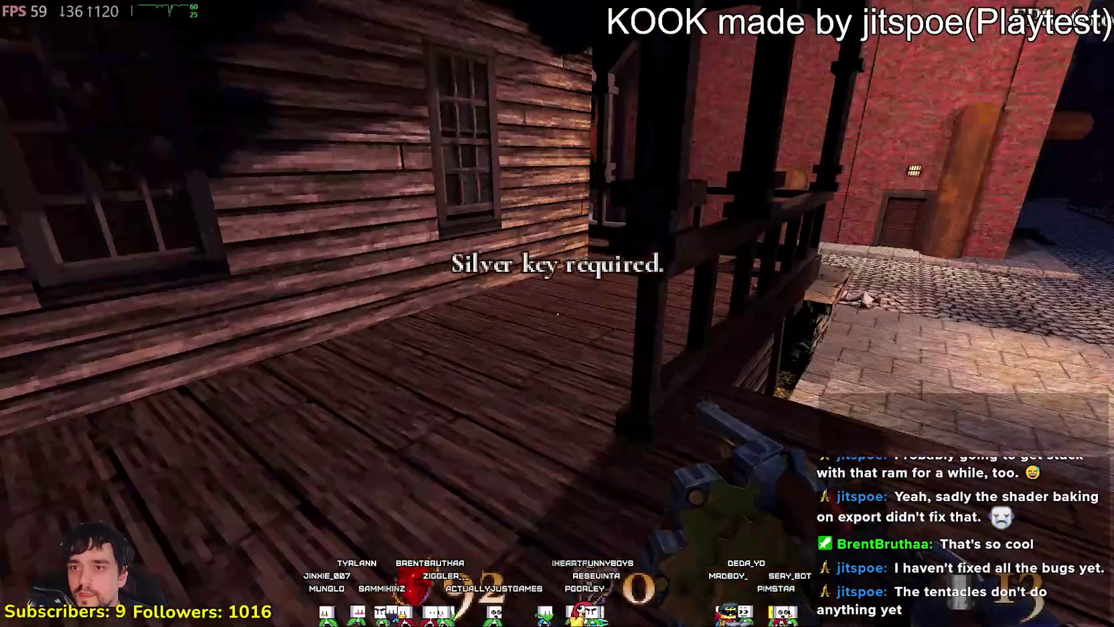
key(w)
key(w)
key(w)
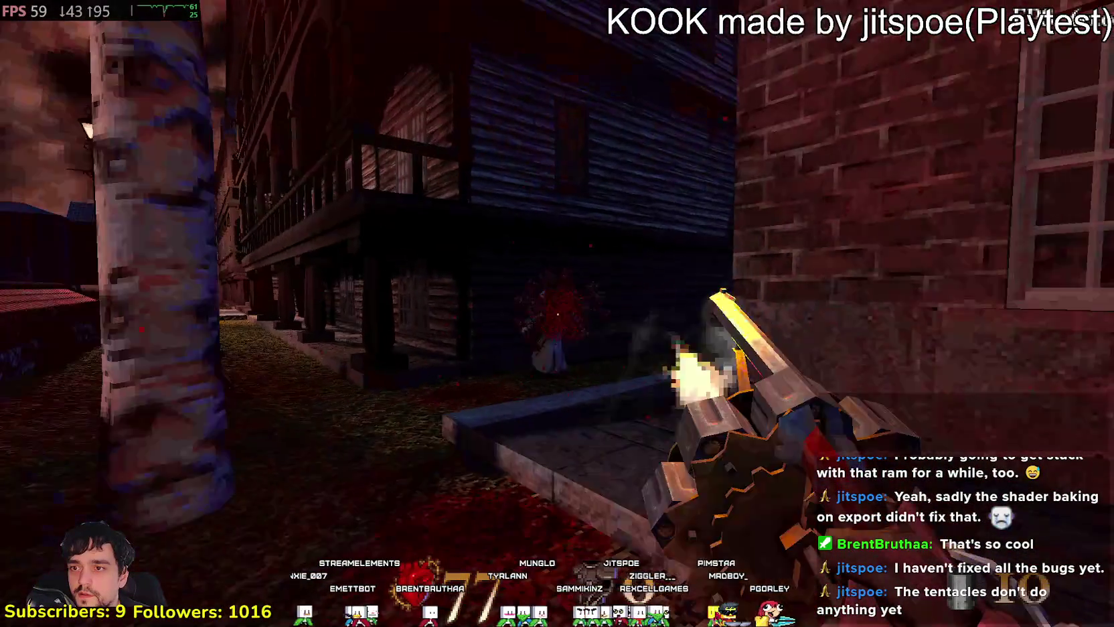
key(w)
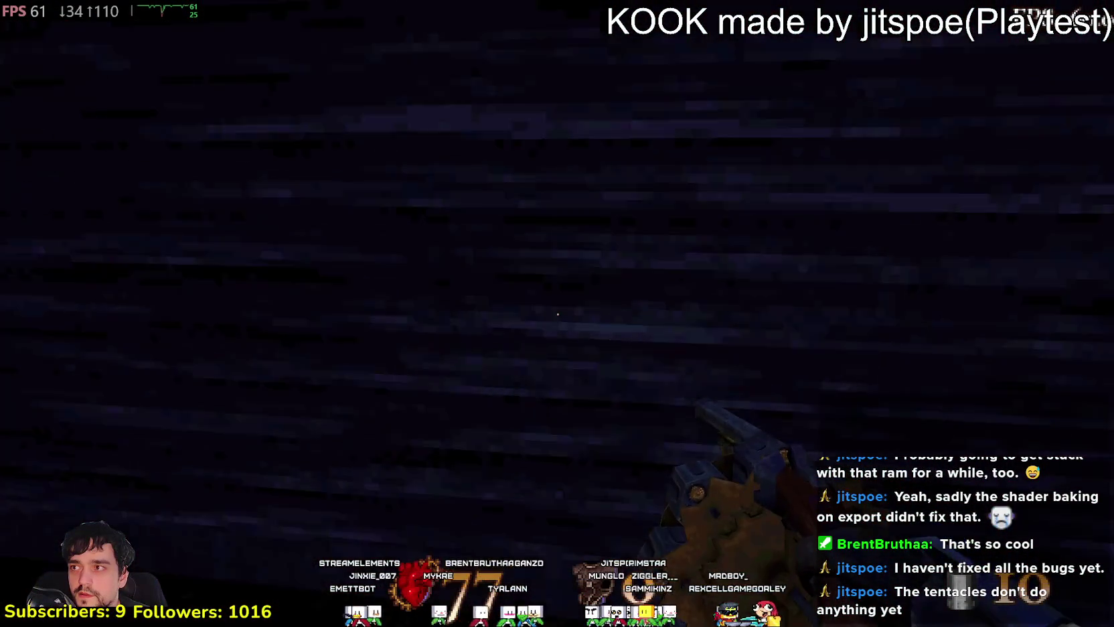
key(w)
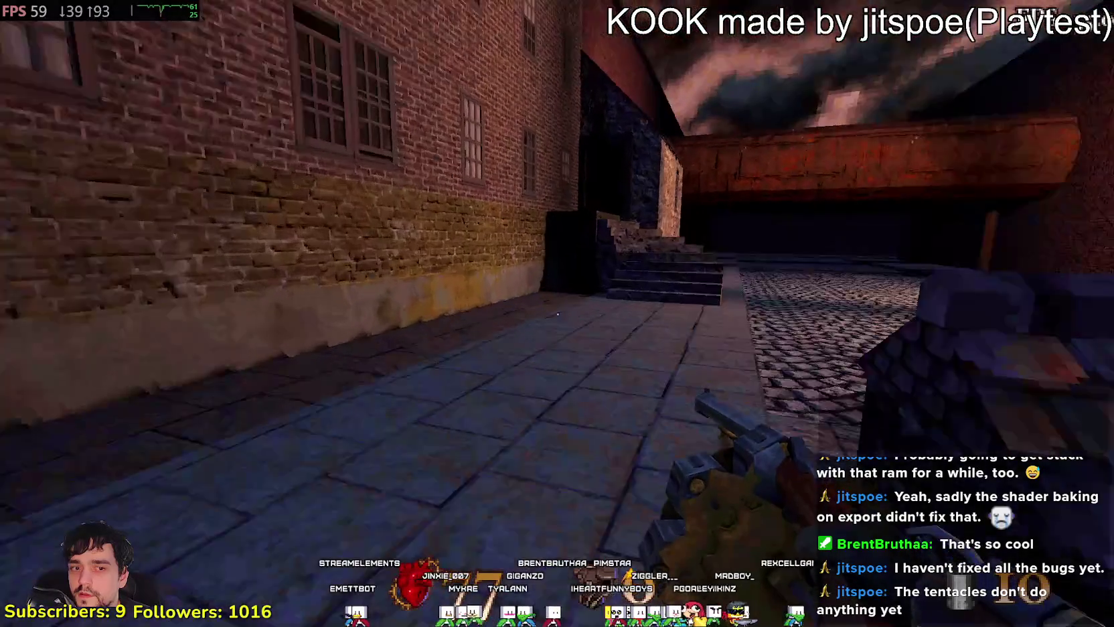
key(w)
key(w)
key(w)
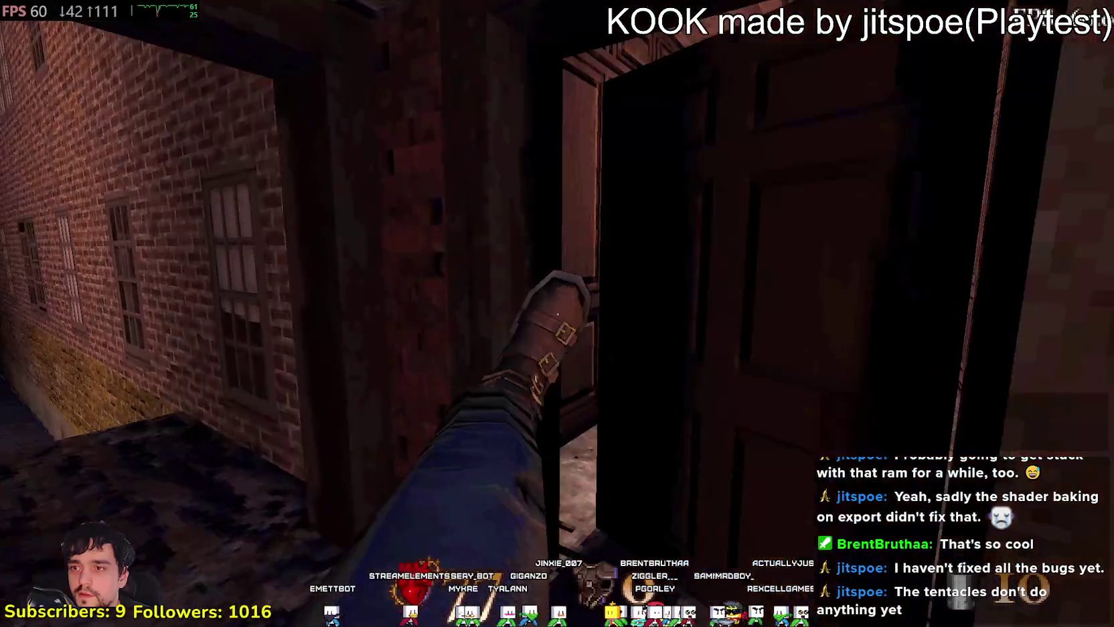
- Head across the walled courtyard toward the arched stone passage holding the body armour
key(w)
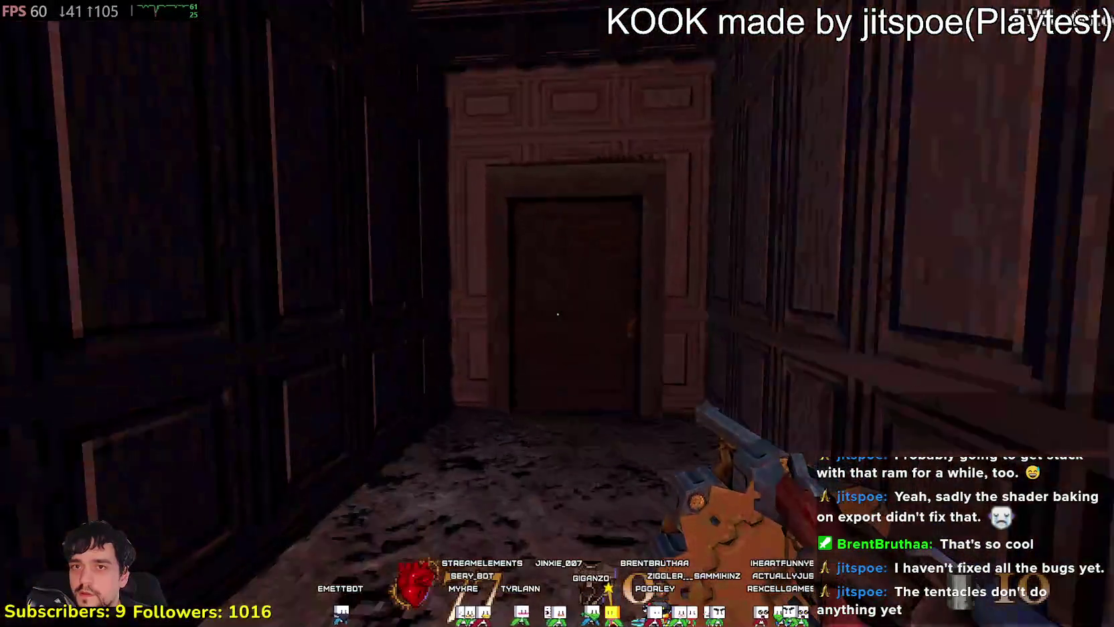
- Cross the grassy courtyard, passing through the football goal, to the arches
key(w)
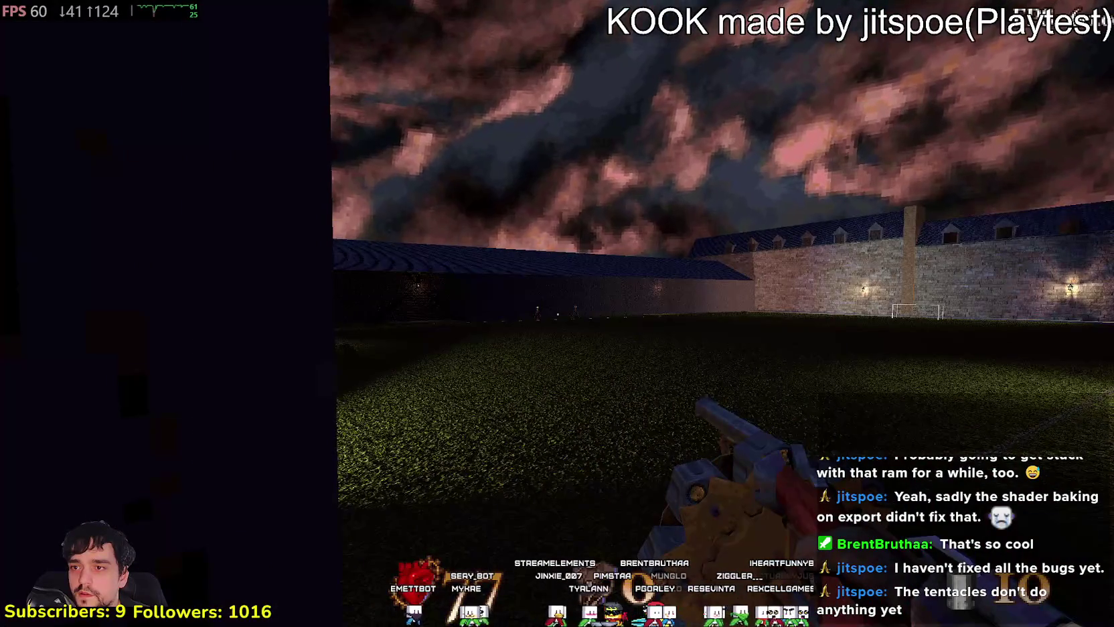
key(w)
key(w)
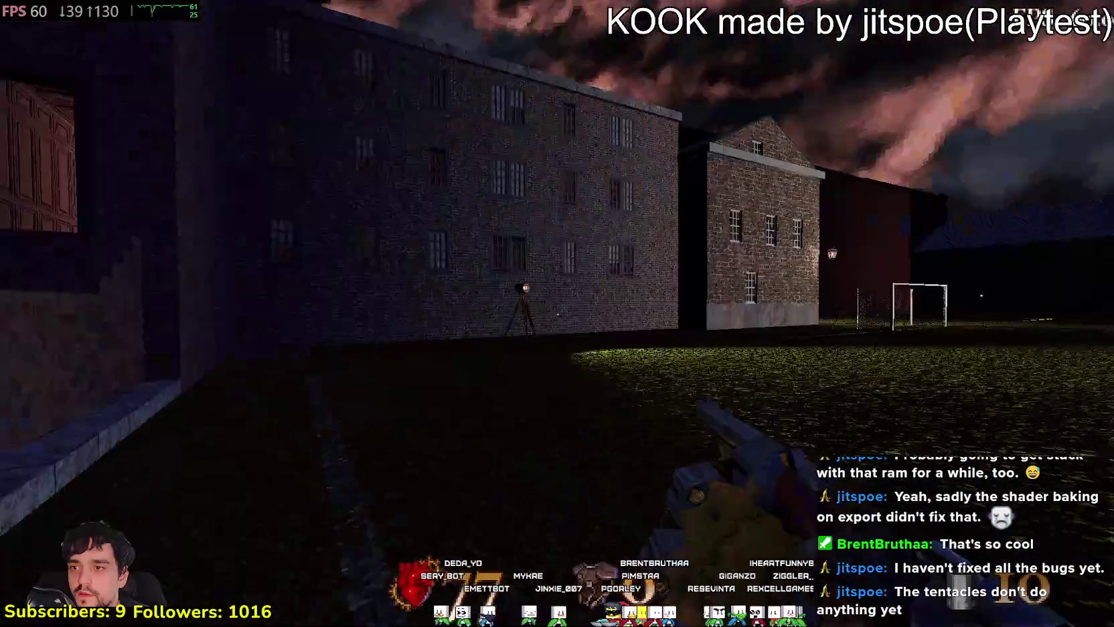
key(w)
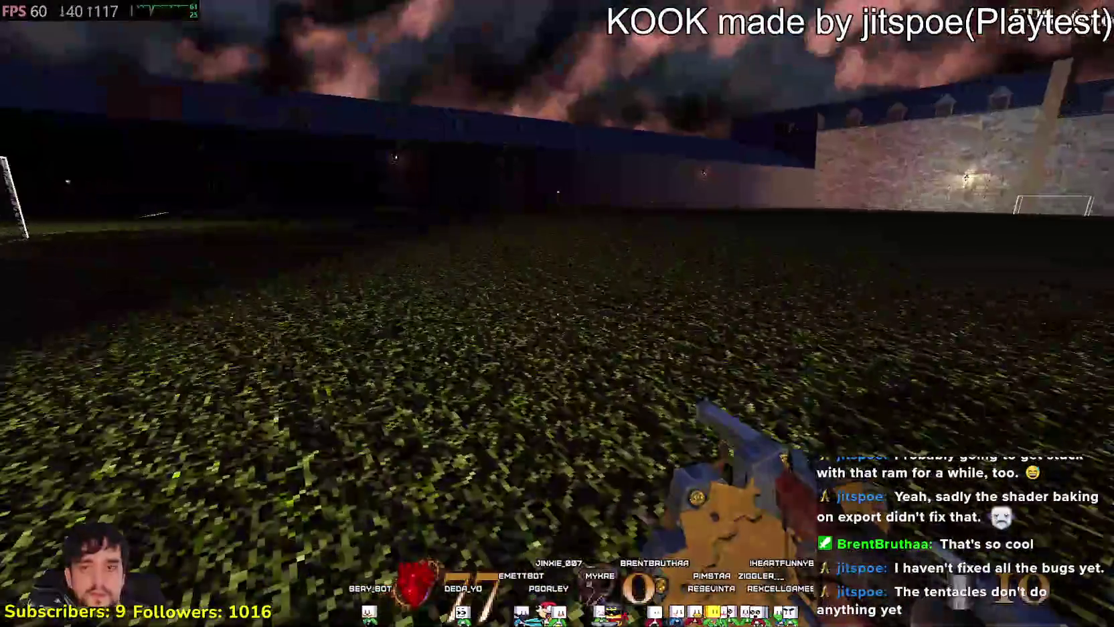
key(w)
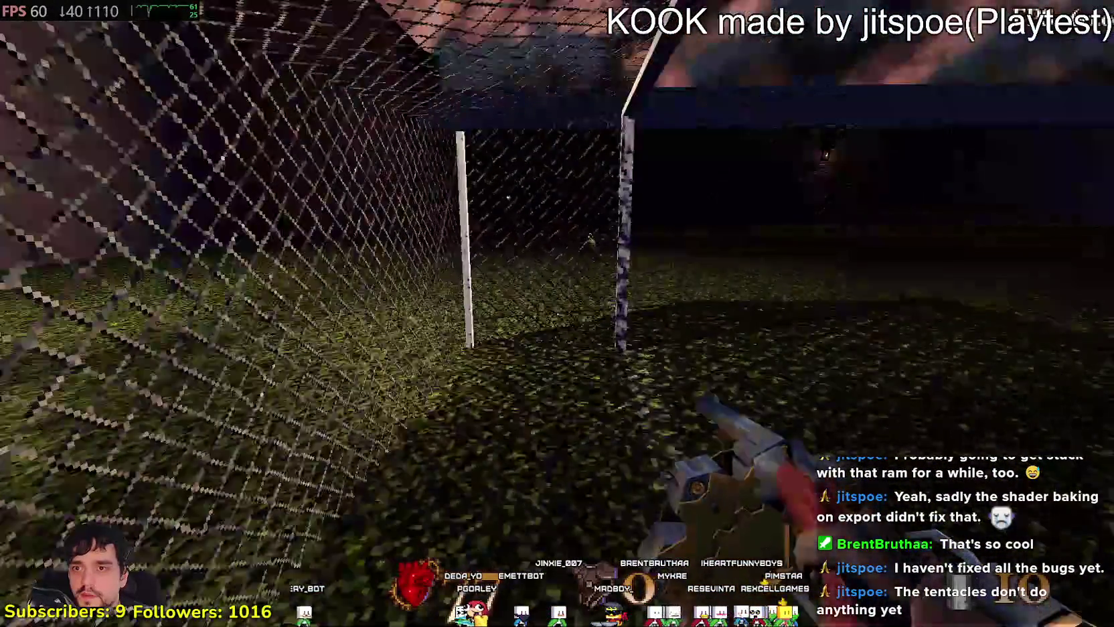
key(w)
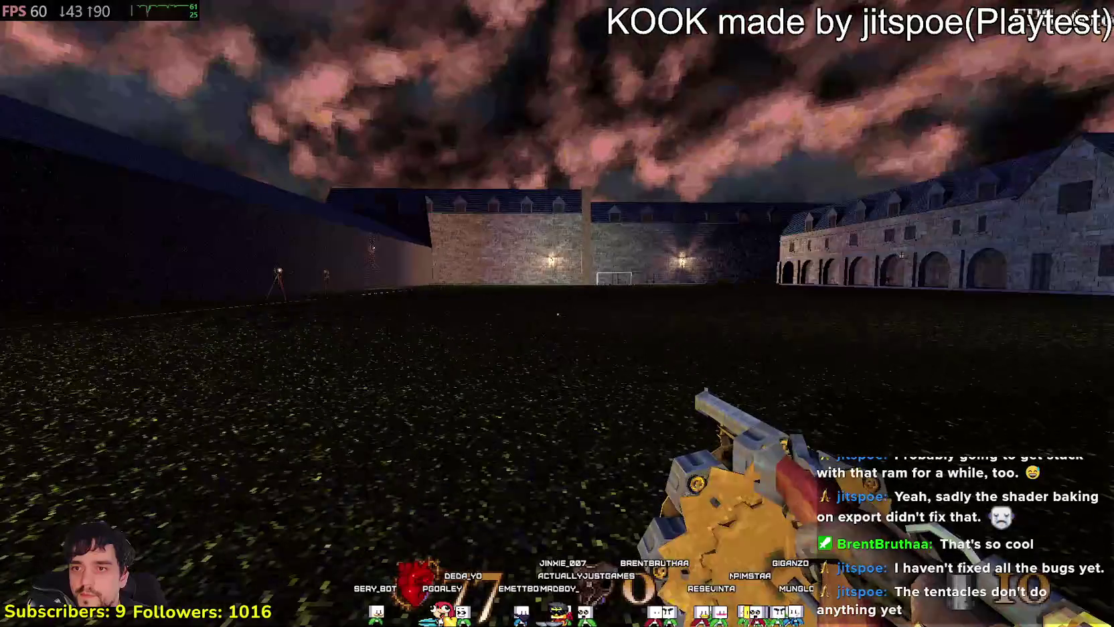
key(w)
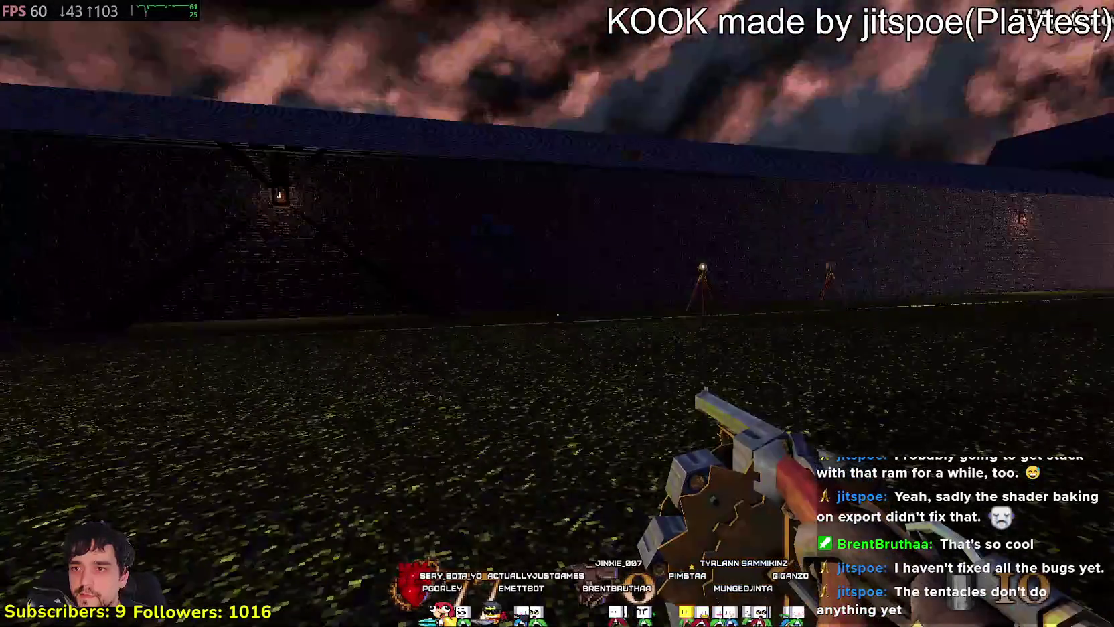
key(w)
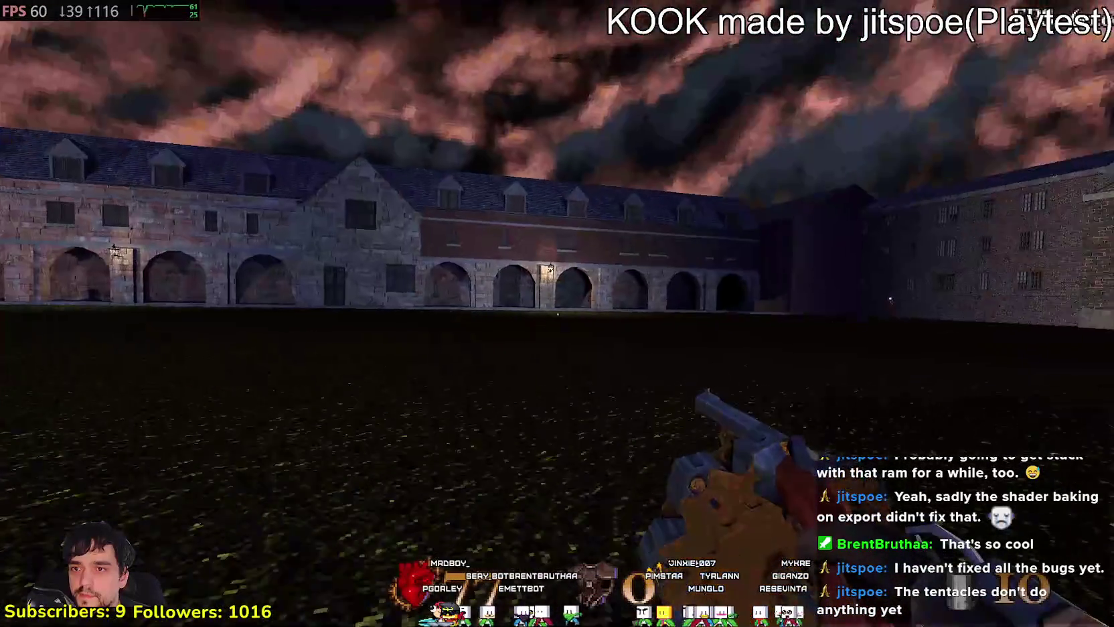
key(w)
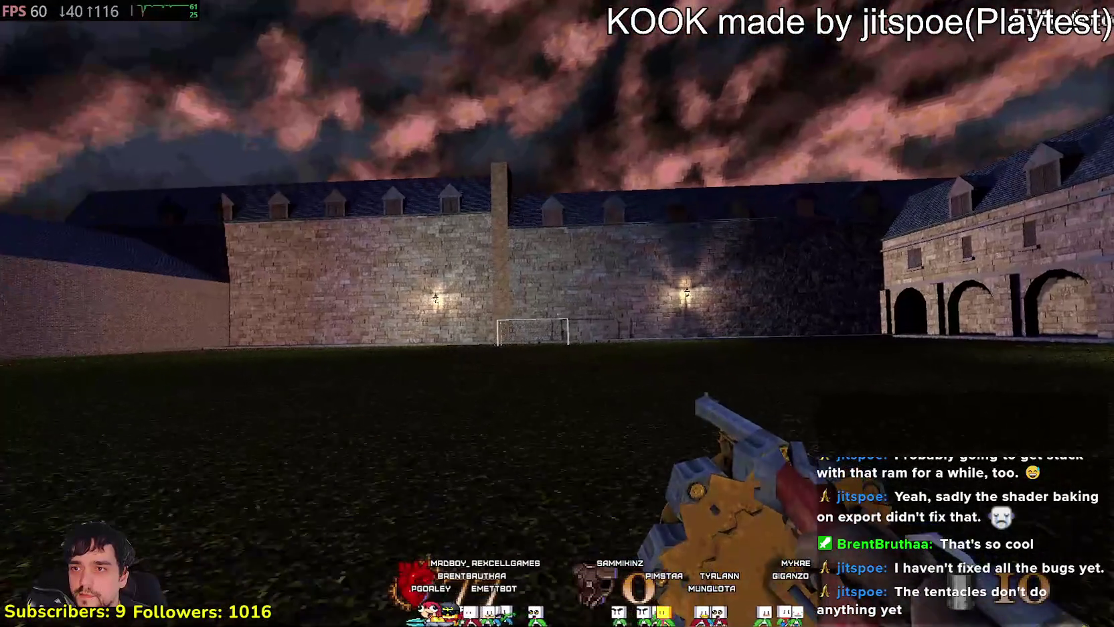
key(w)
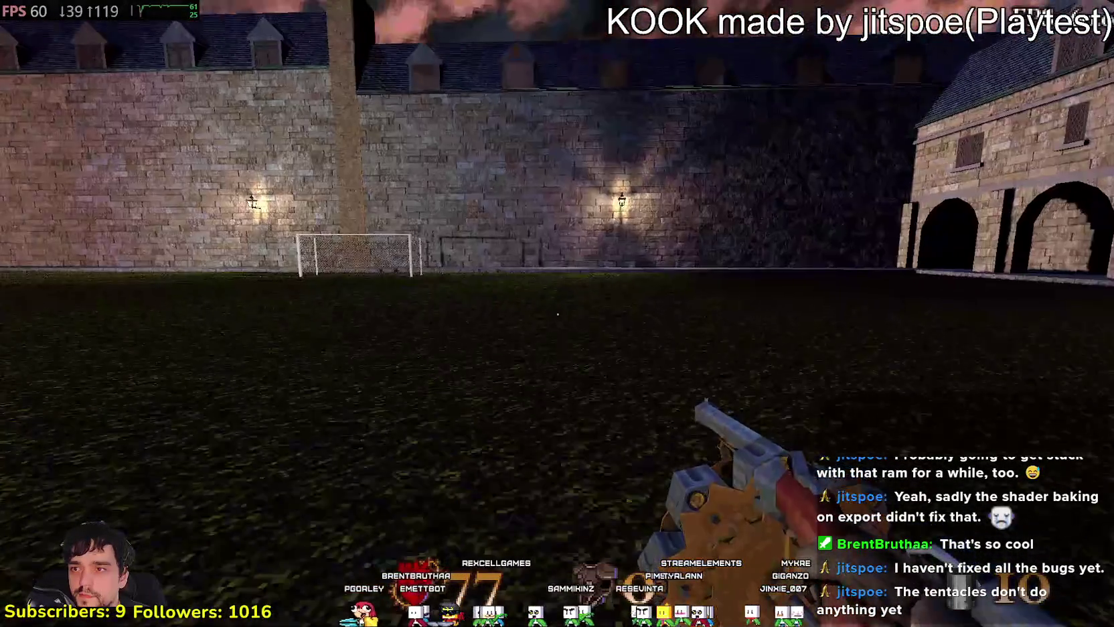
key(w)
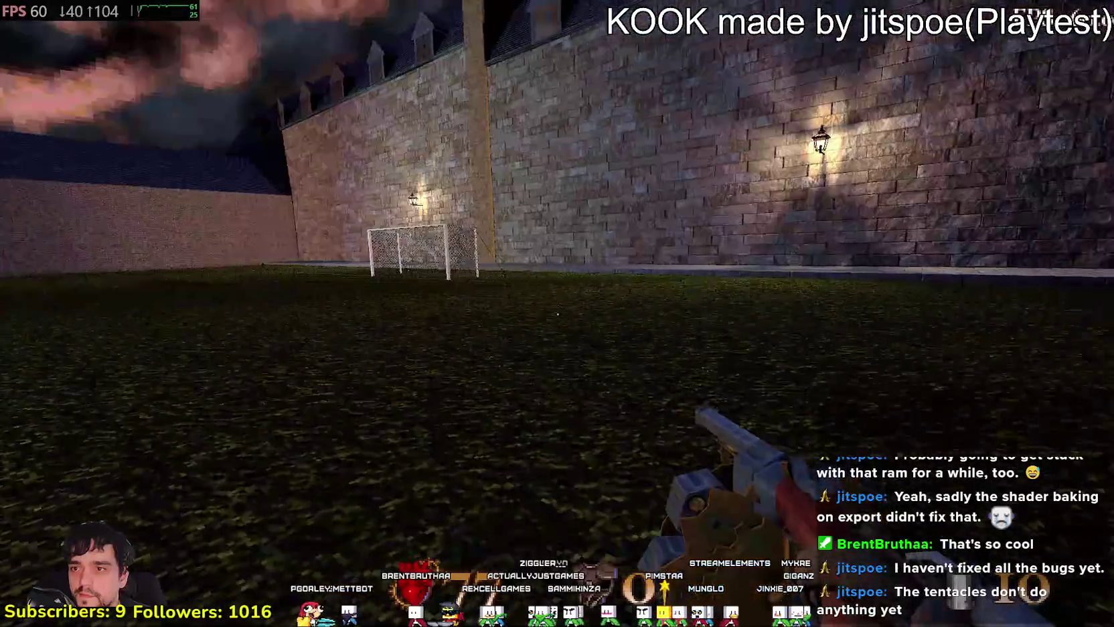
- Pick up the medium armour and health syringe, then follow the arcade along
key(w)
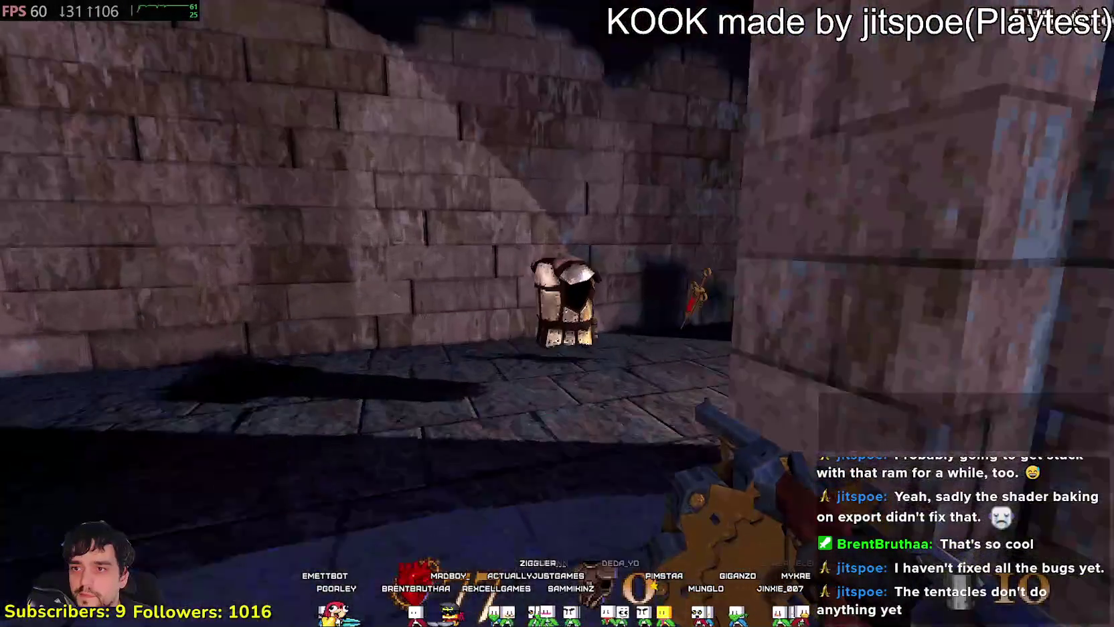
key(w)
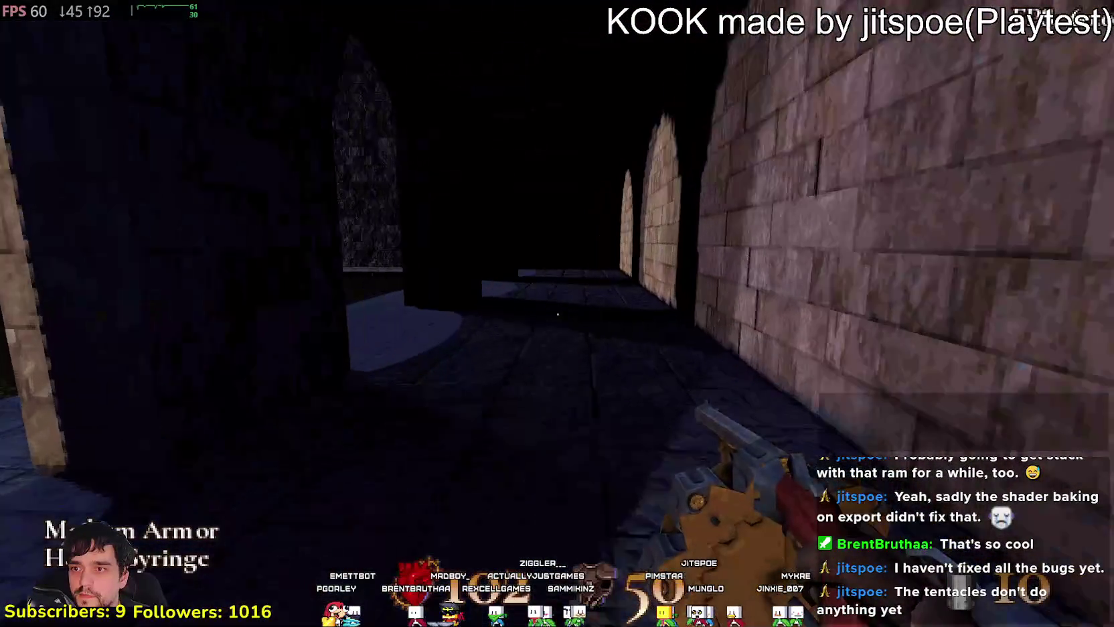
key(w)
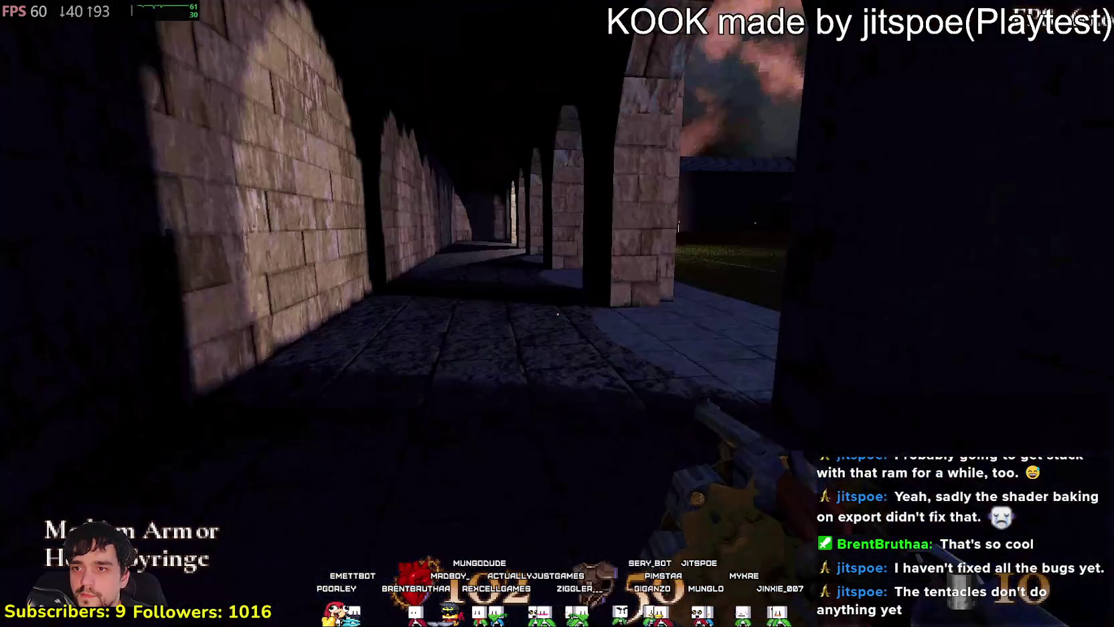
key(w)
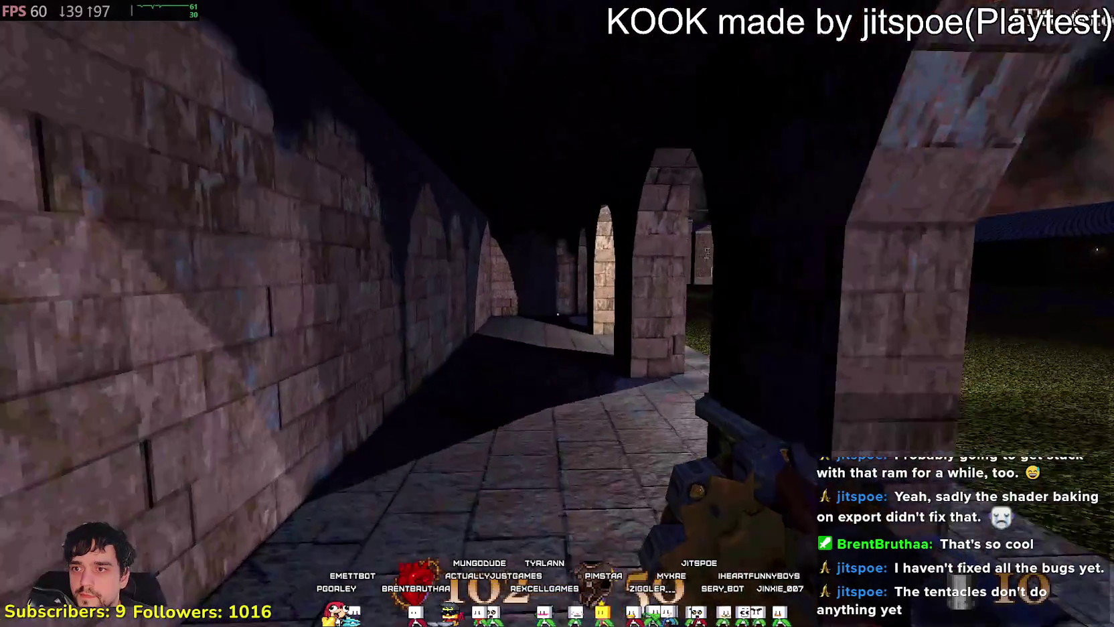
key(w)
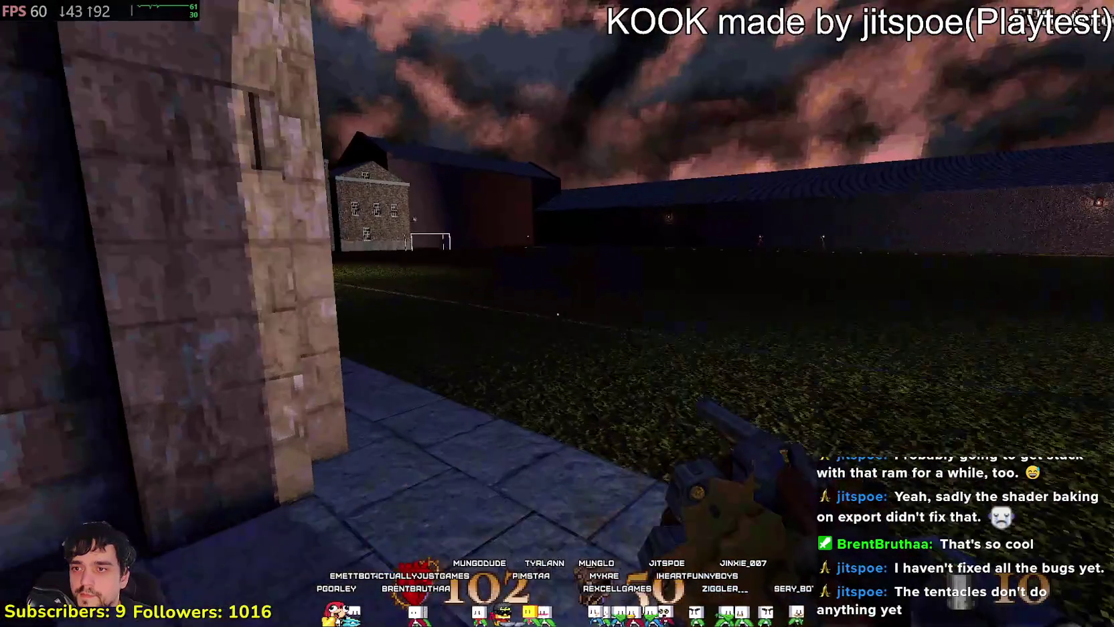
key(w)
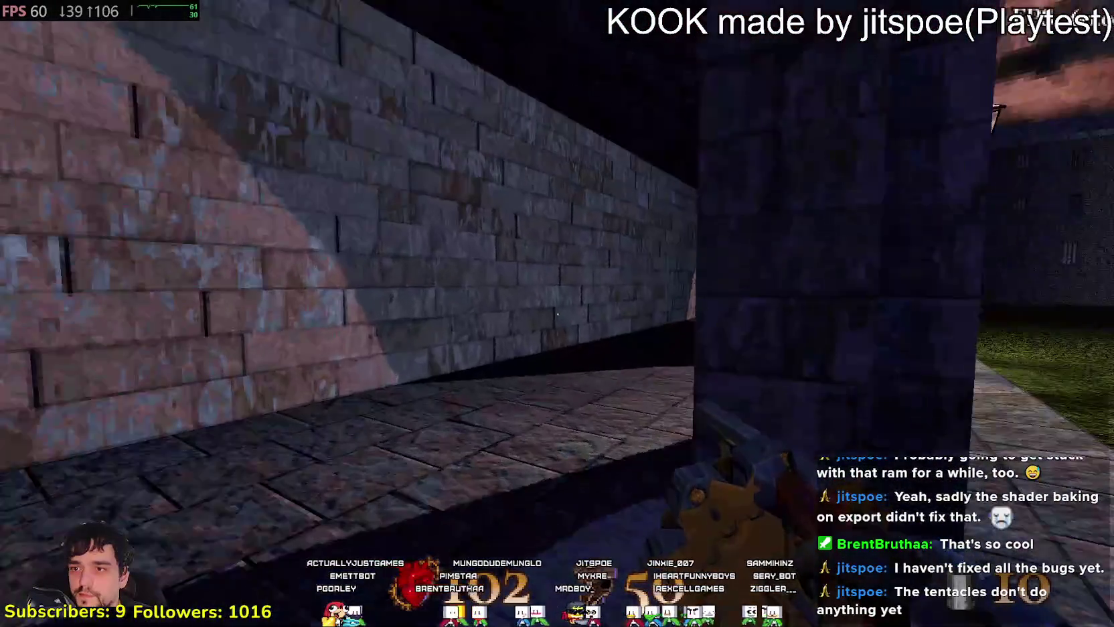
key(w)
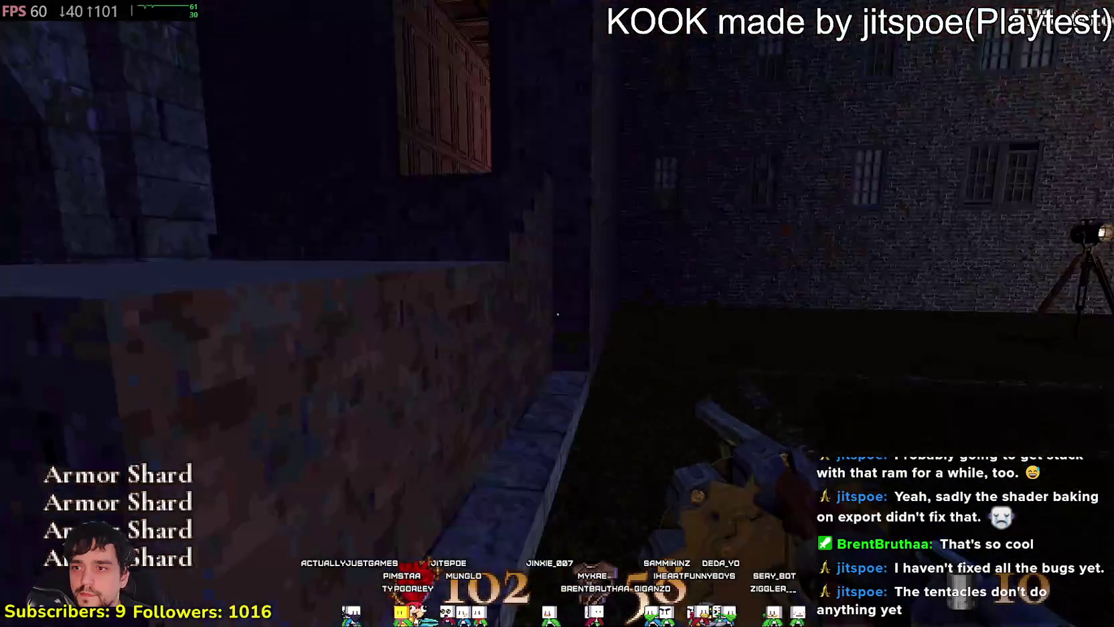
- Go through the wood-panelled corridor out to the cobbled street and kick the iron gate
key(w)
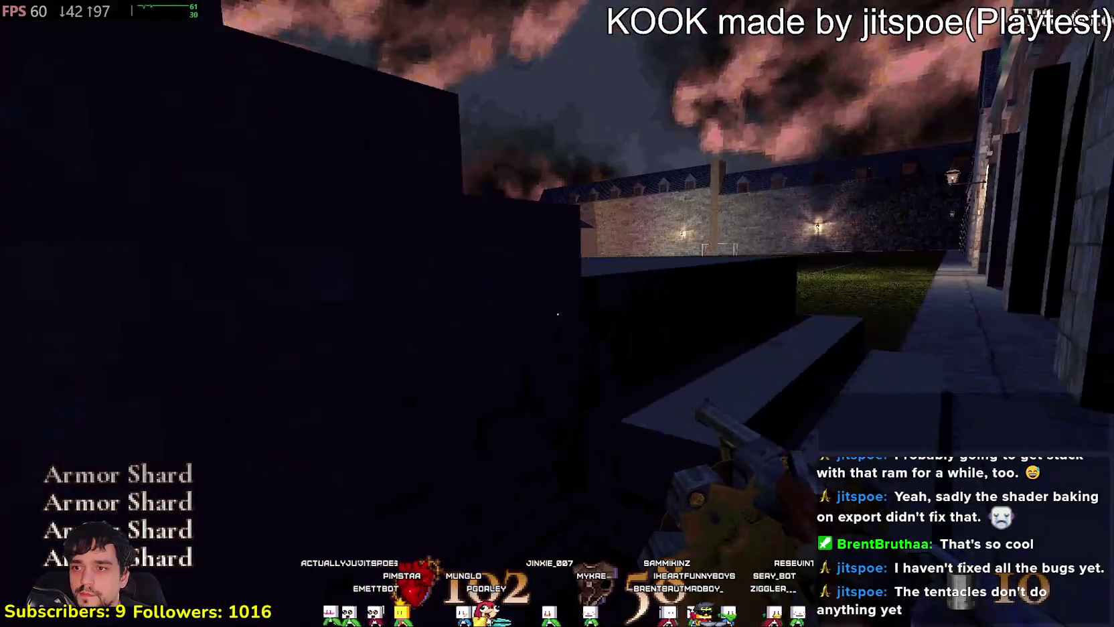
key(w)
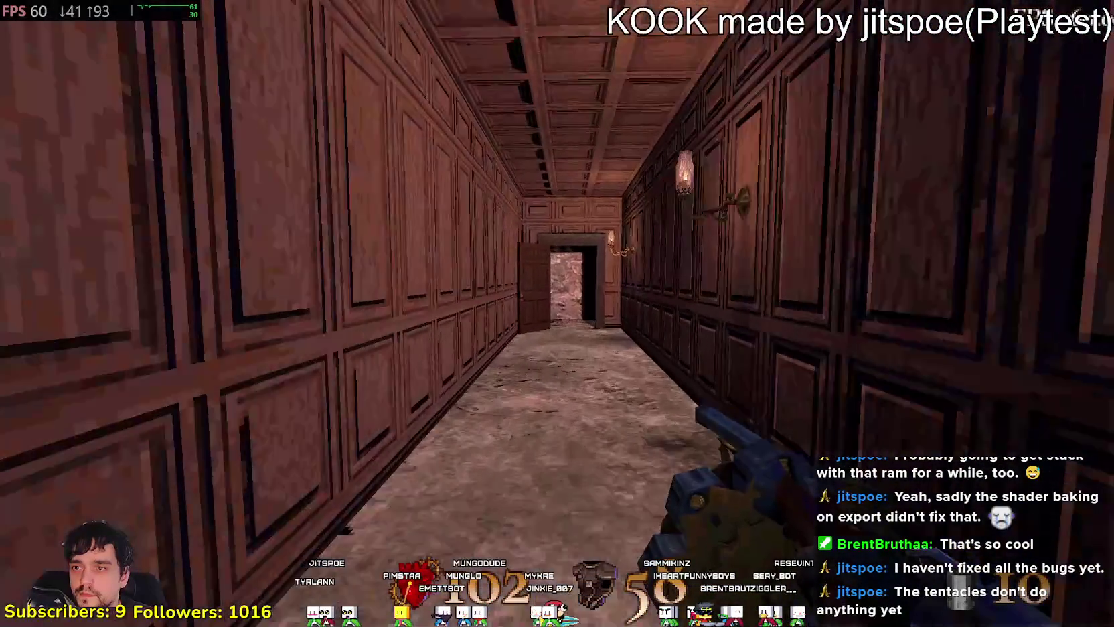
key(w)
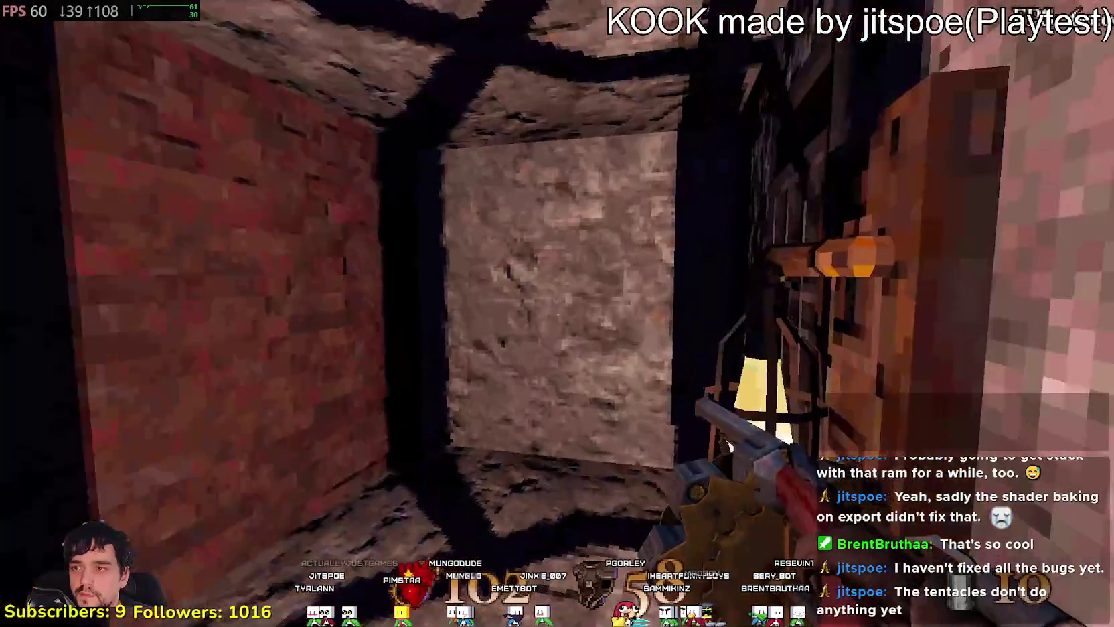
key(w)
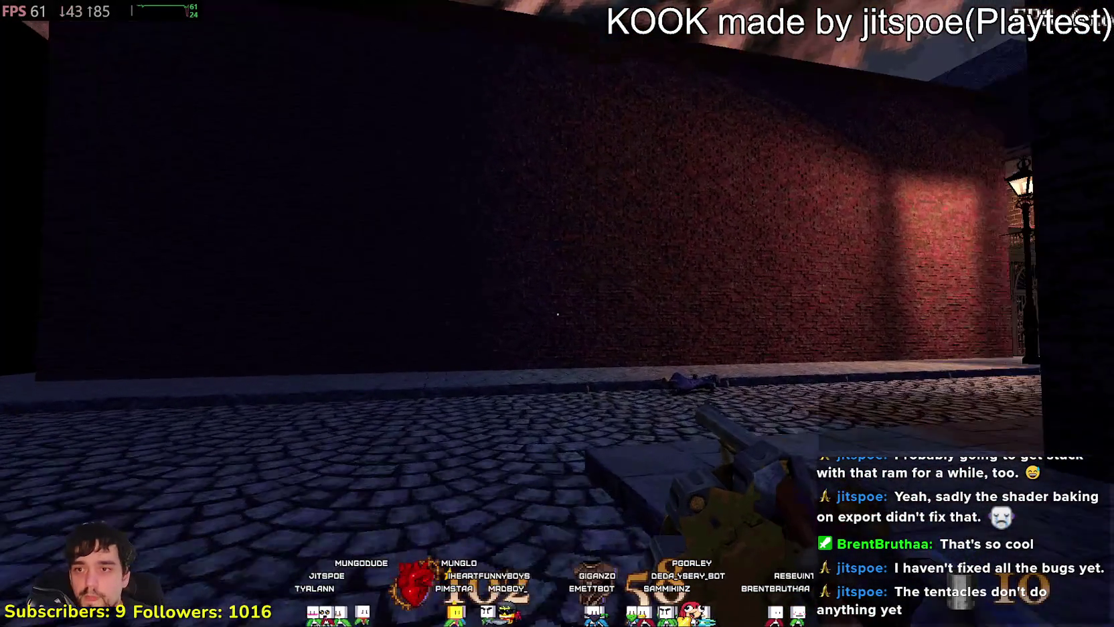
key(w)
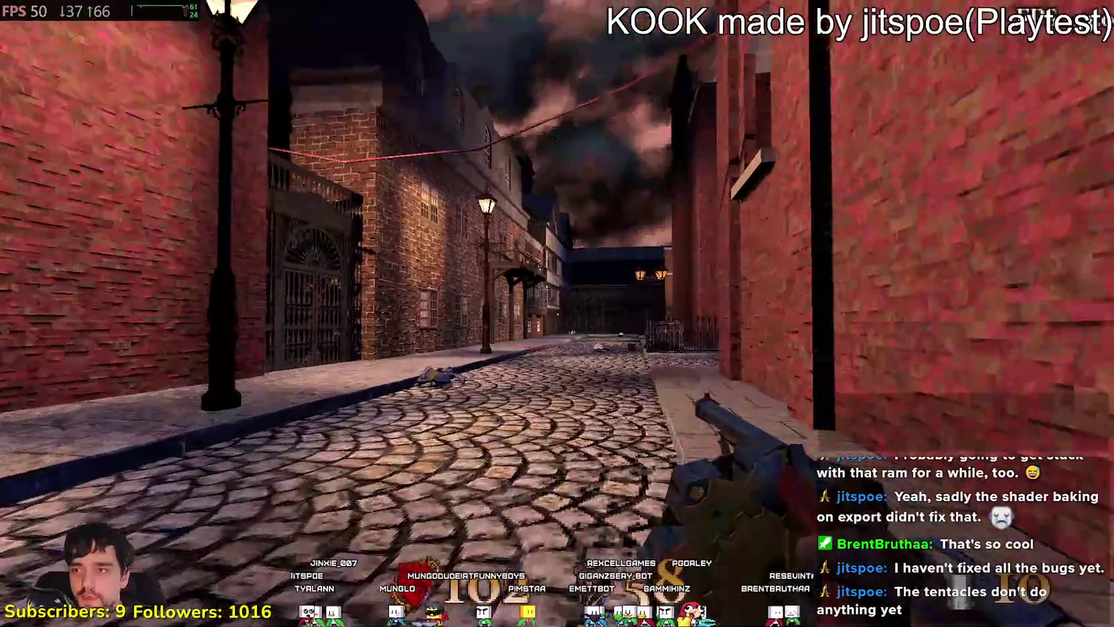
key(w)
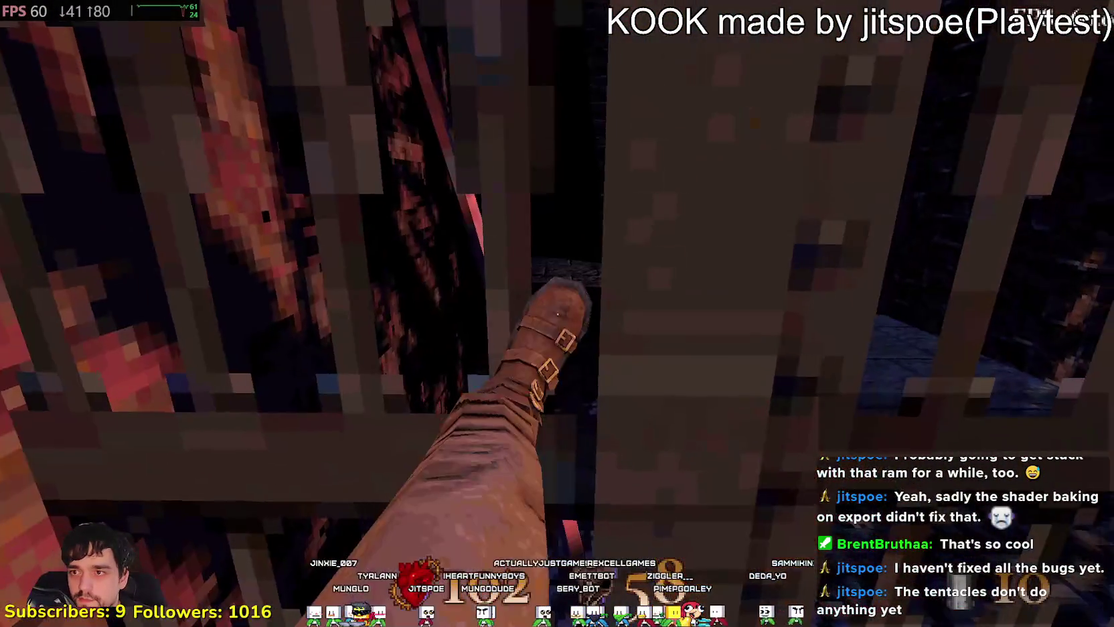
key(s)
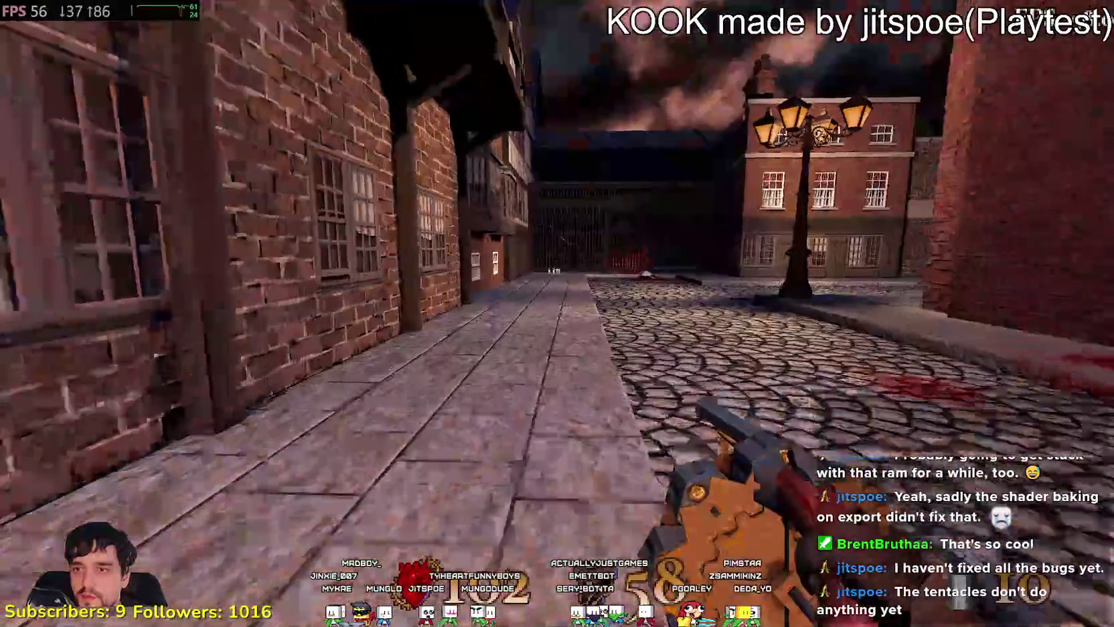
- Check the level statistics (kills 13/41, secrets 1/4), then pause the game
key(Tab)
key(Tab)
mouse_move(557, 313)
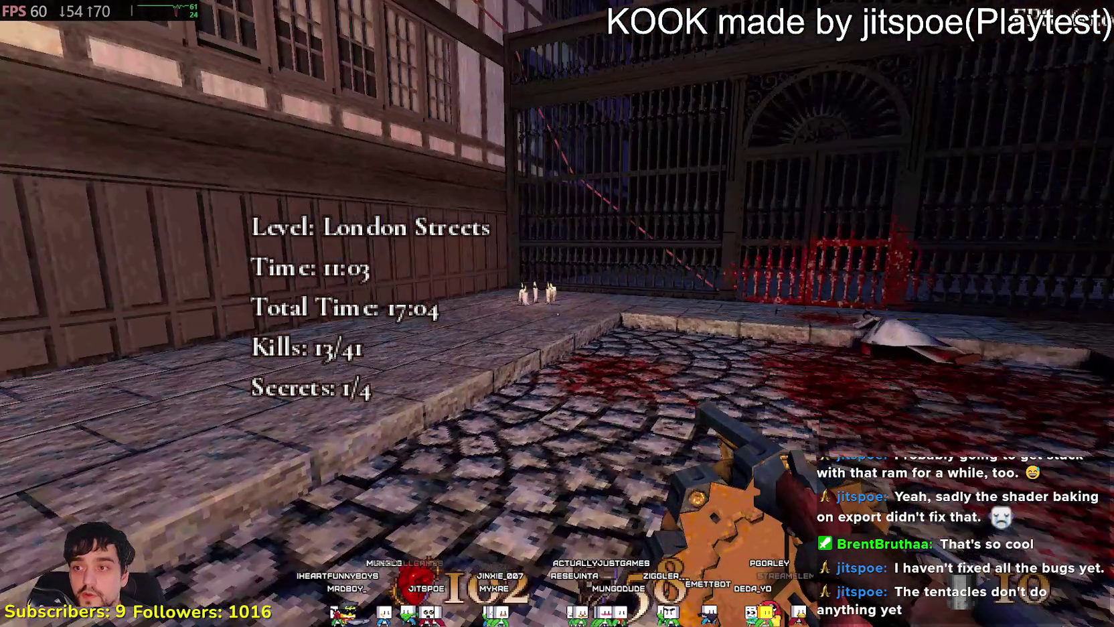
key(Tab)
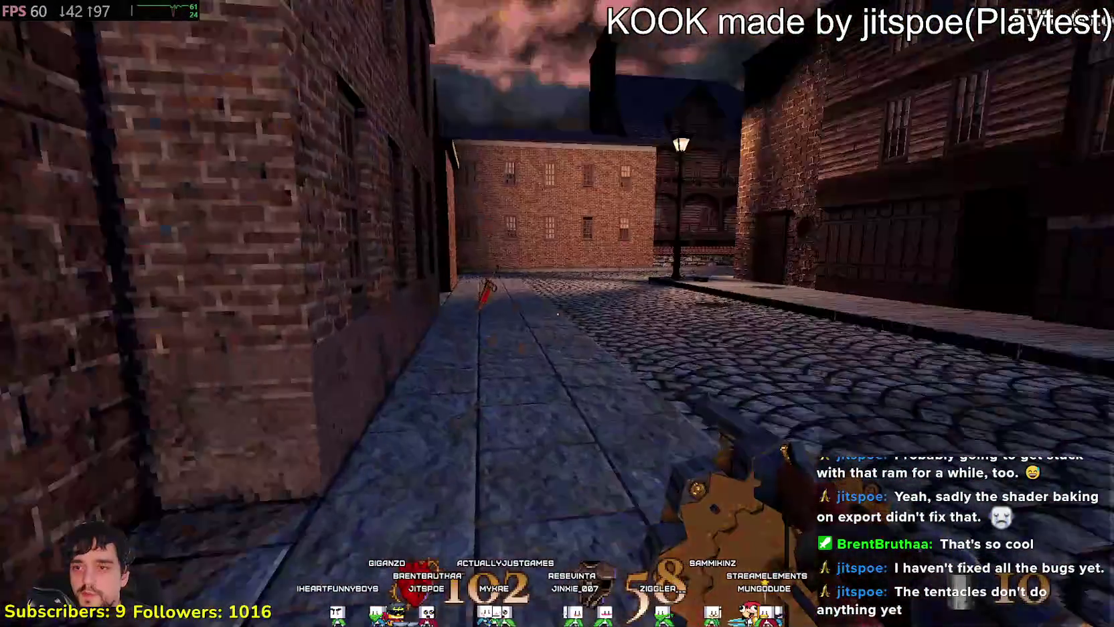
key(Escape)
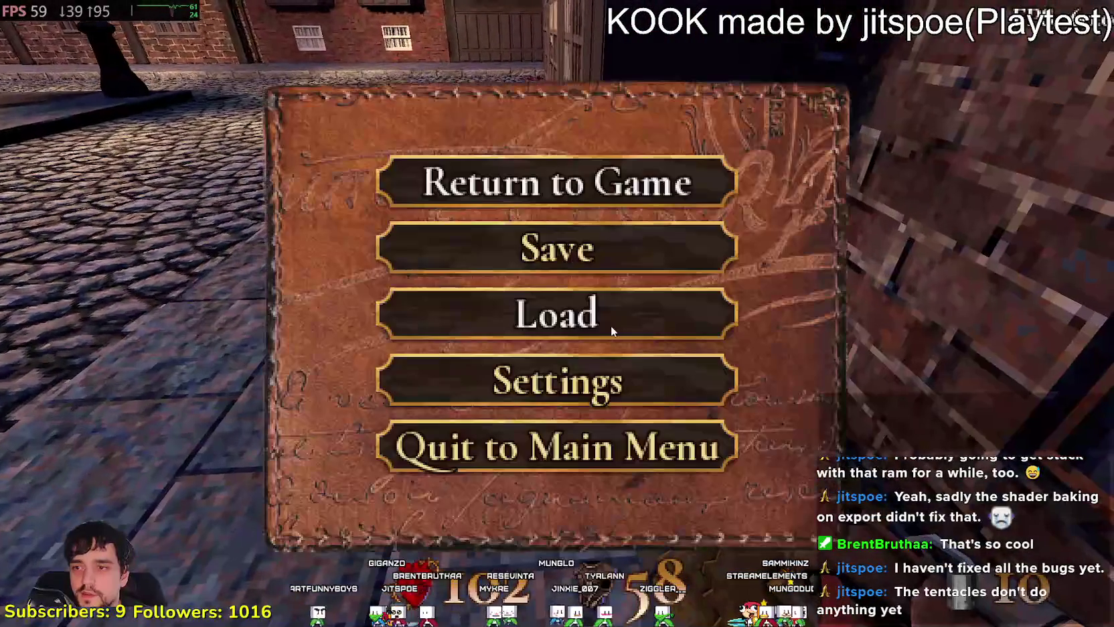
- View the UI settings, then scroll the Controls key-binding list to the screenshot entry and resume
click(544, 302)
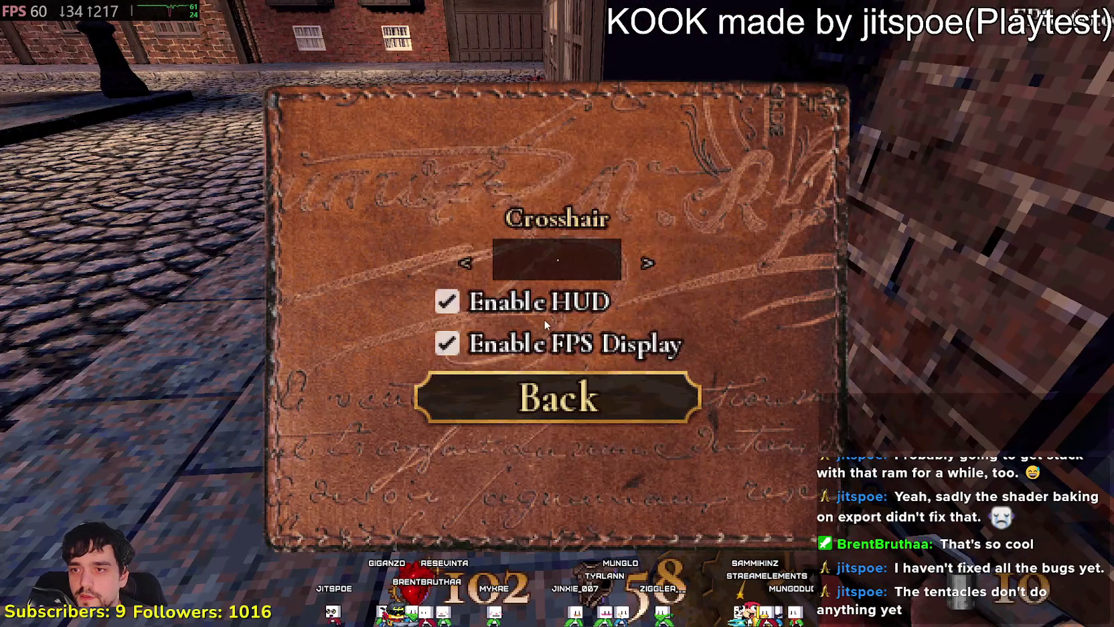
click(544, 408)
click(543, 379)
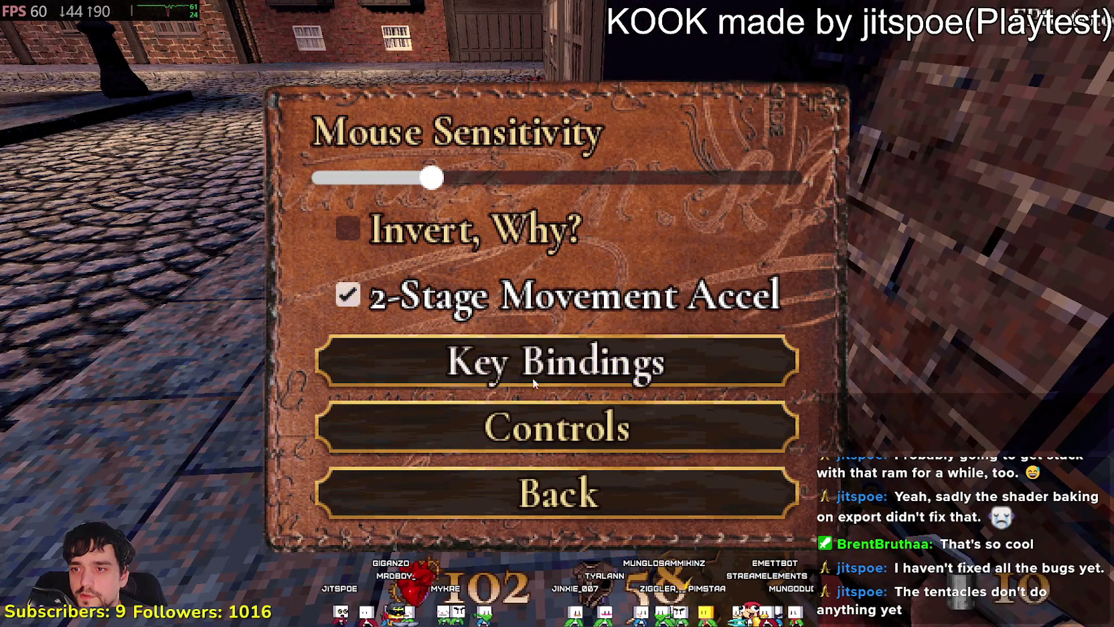
click(533, 385)
drag(722, 139, 681, 363)
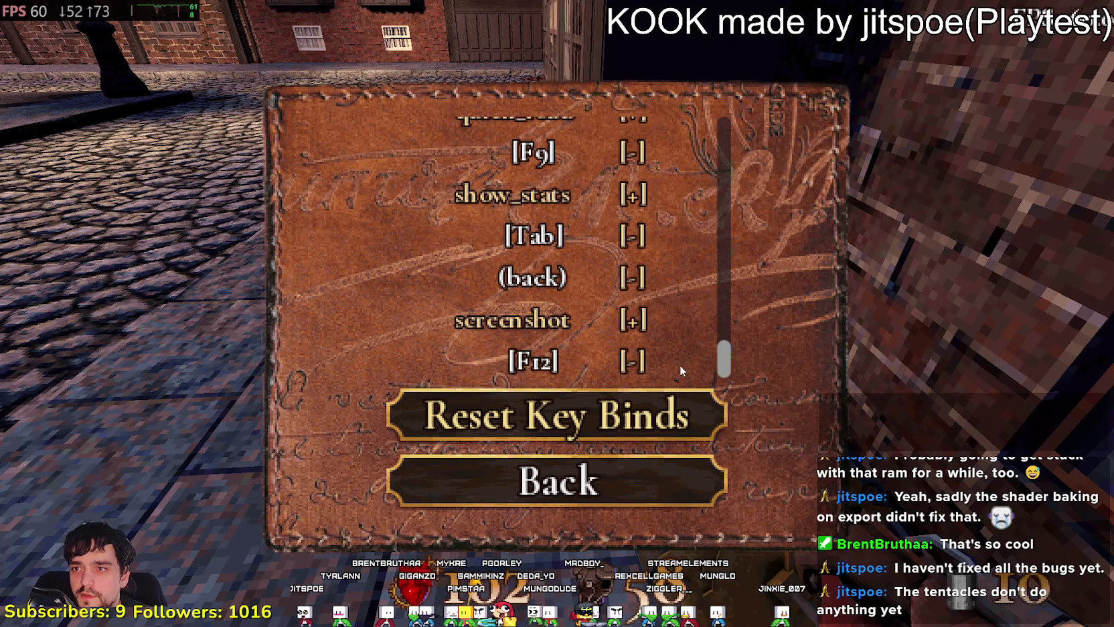
key(Escape)
key(Escape)
key(Escape)
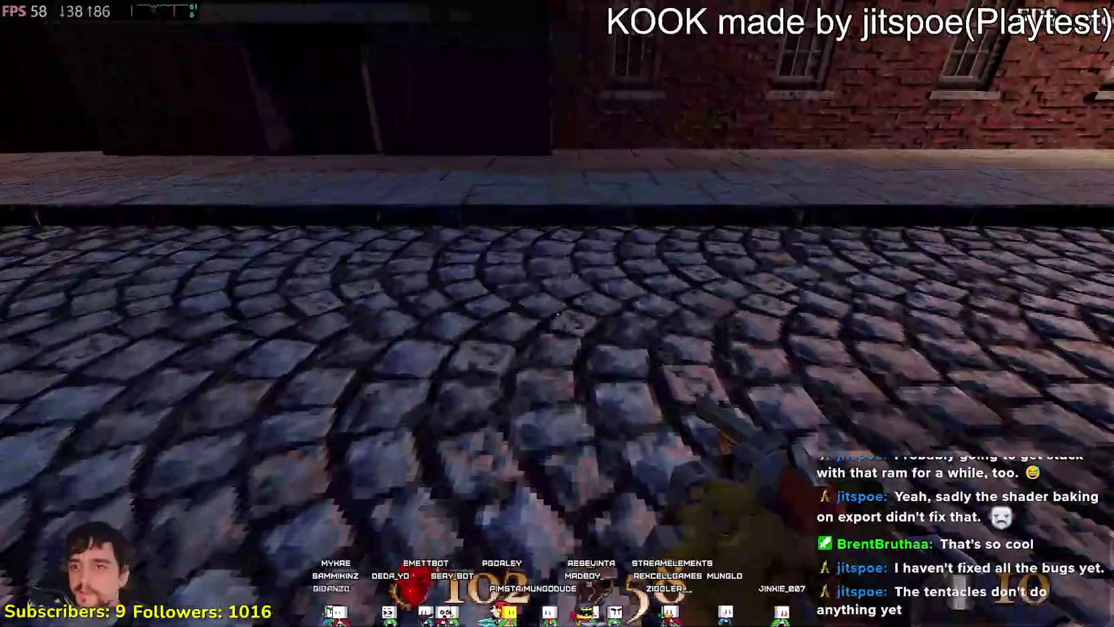
- Kick the wooden alley door, pick up the ball, and ram the inner door open
key(Tab)
key(w)
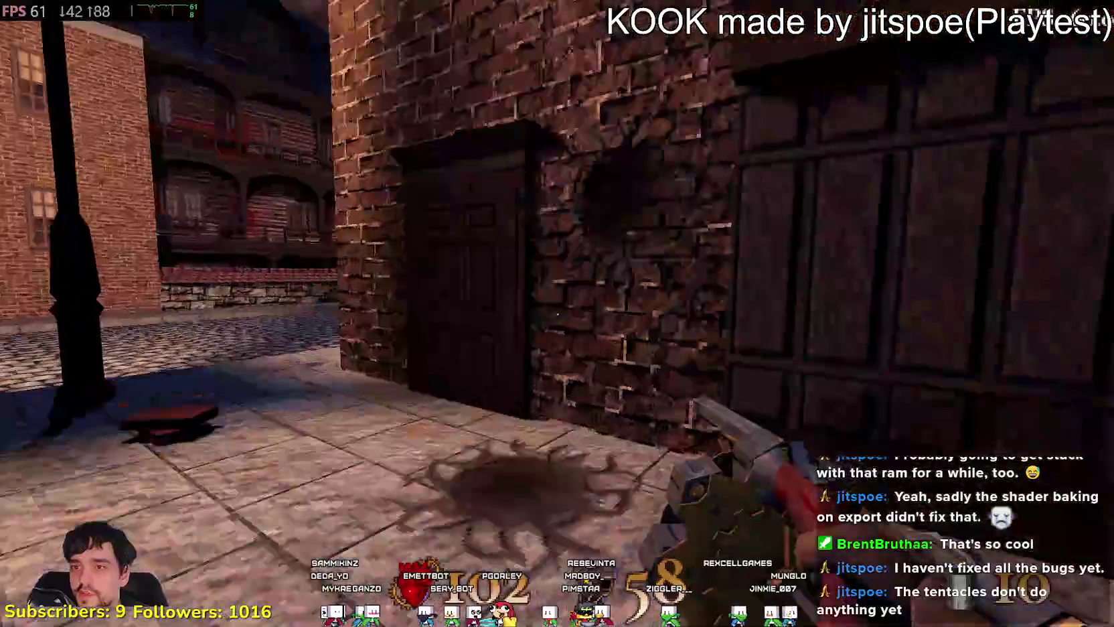
key(e)
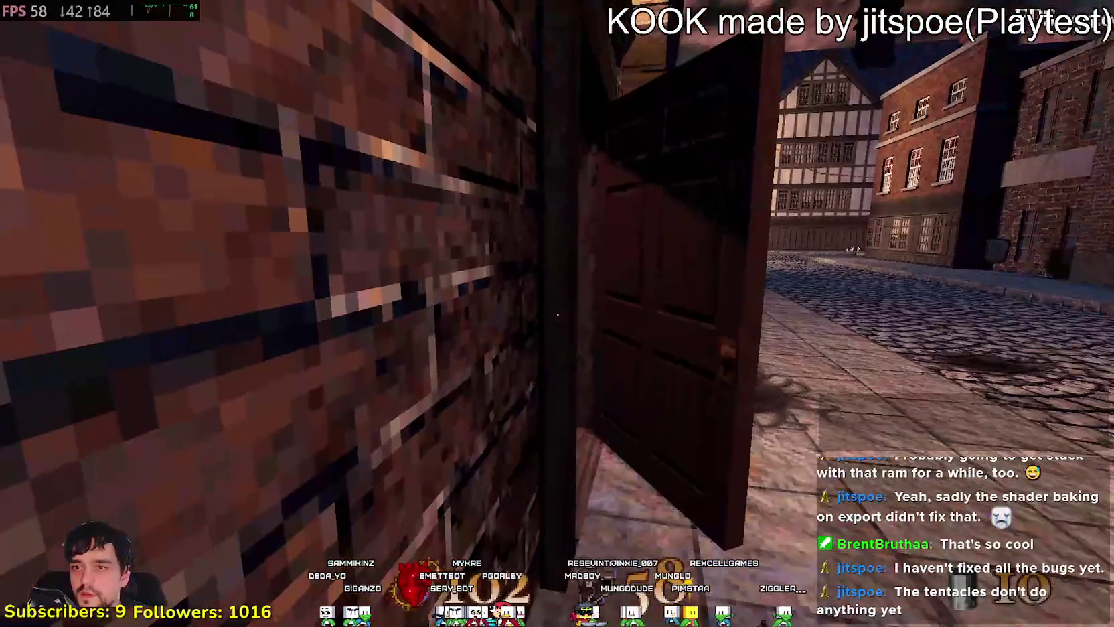
key(e)
key(w)
key(2)
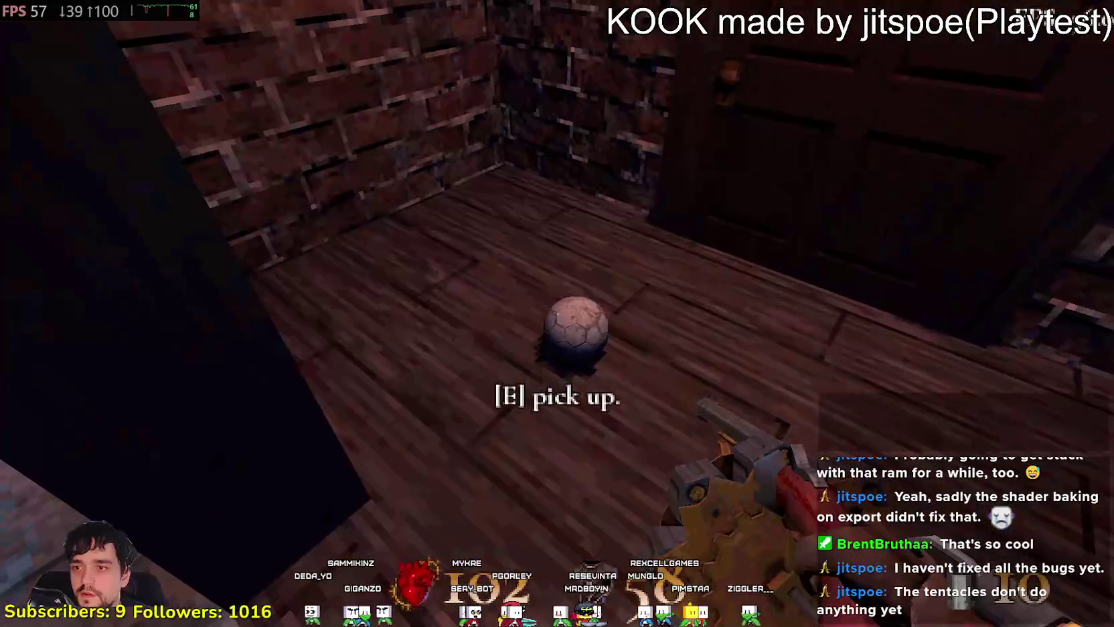
key(e)
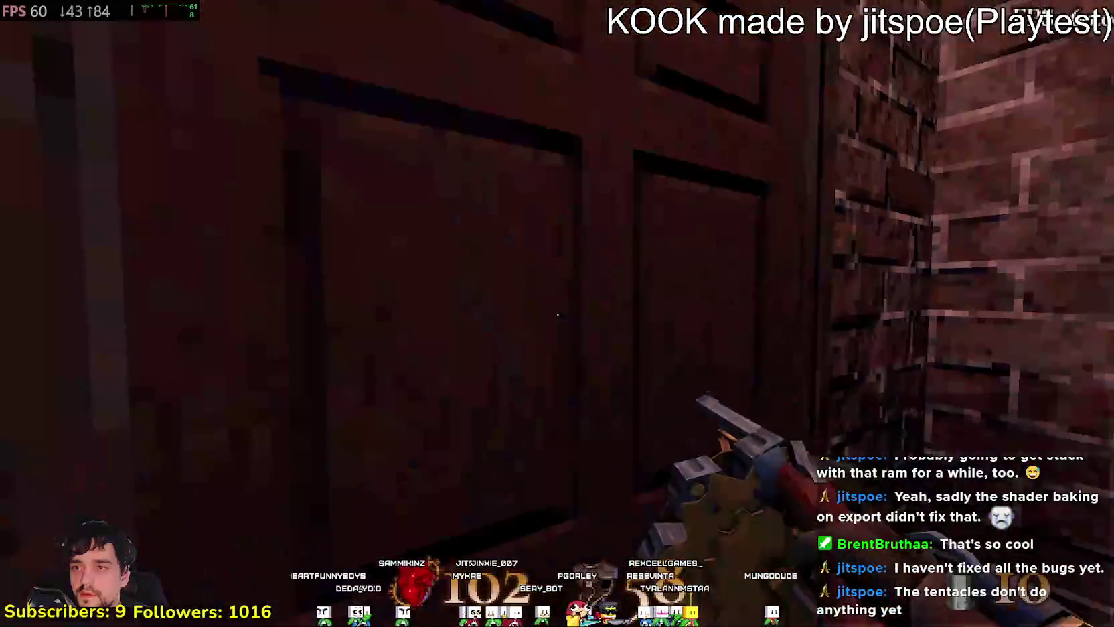
click(557, 313)
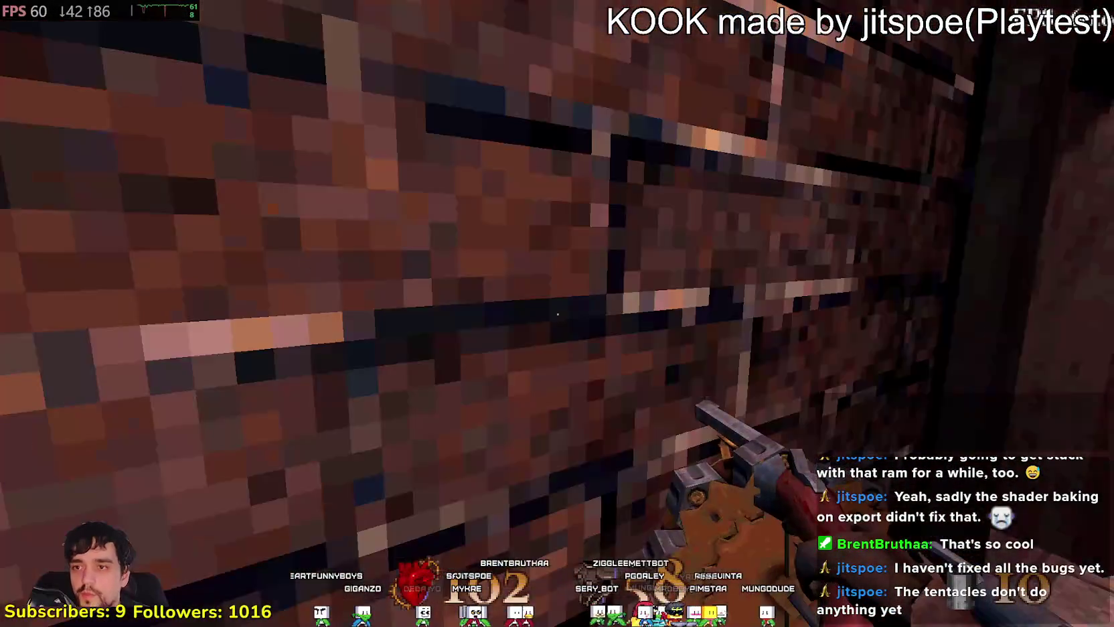
- Climb the stairwell to the blood-spattered room and come back down to the street
key(w)
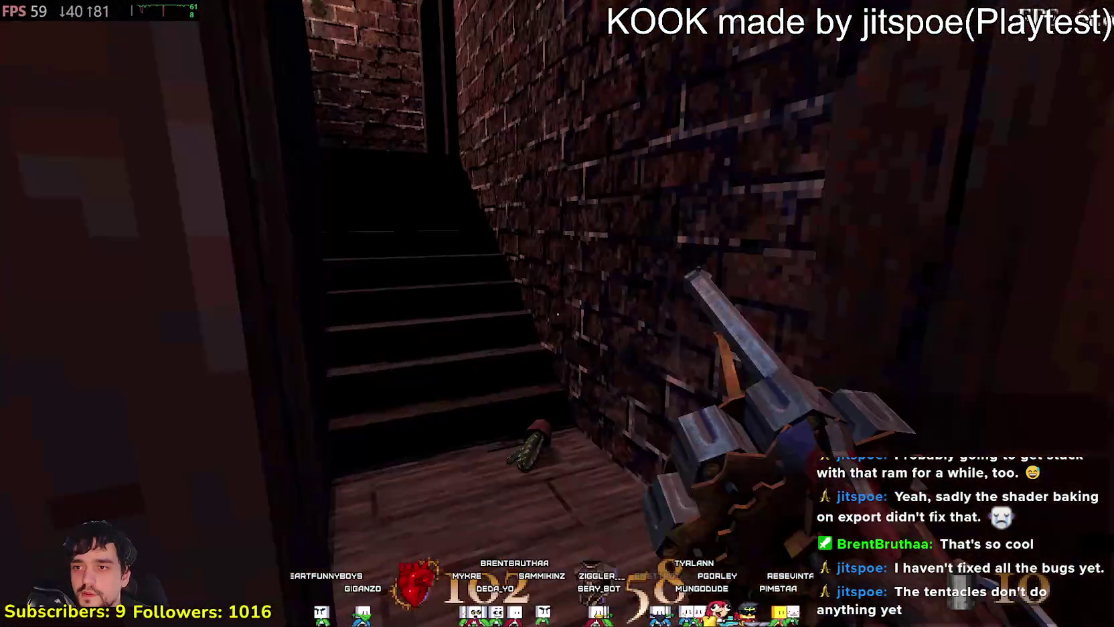
key(w)
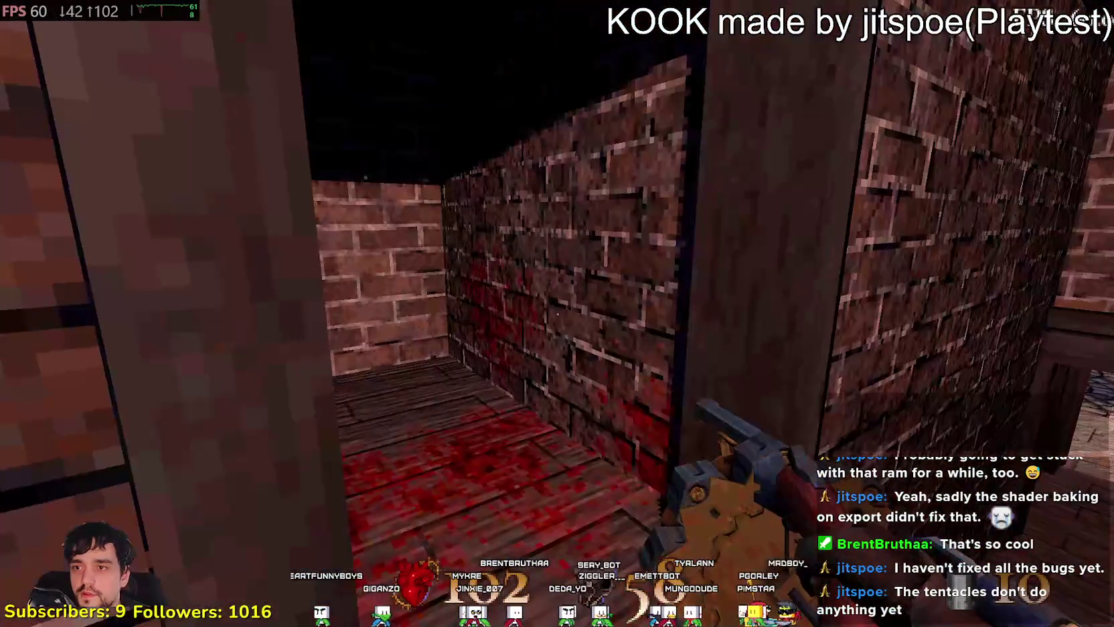
key(w)
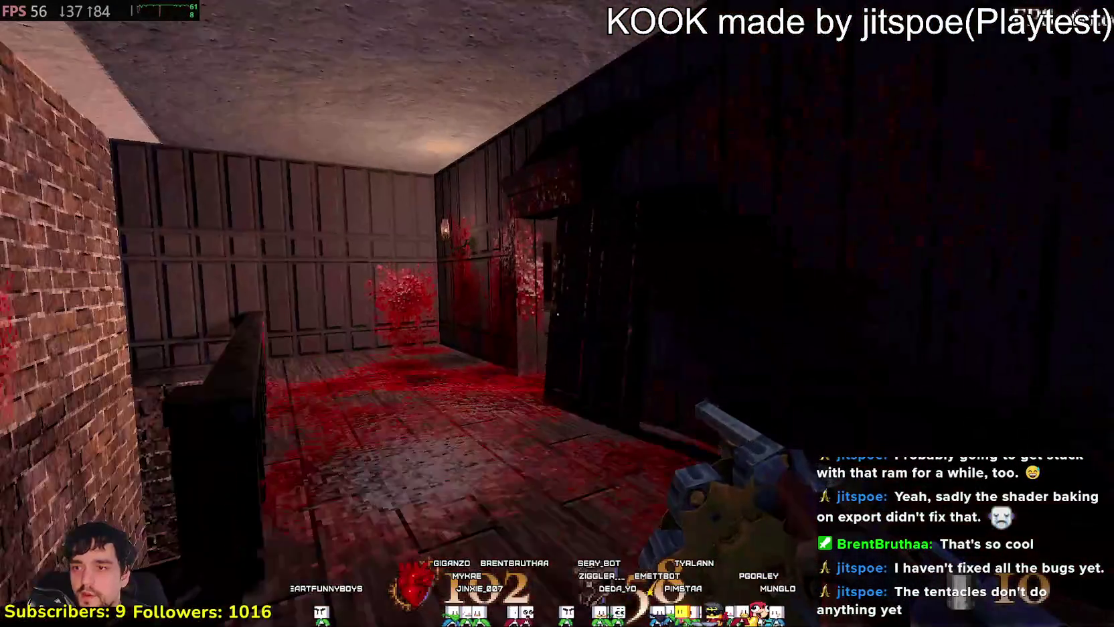
key(w)
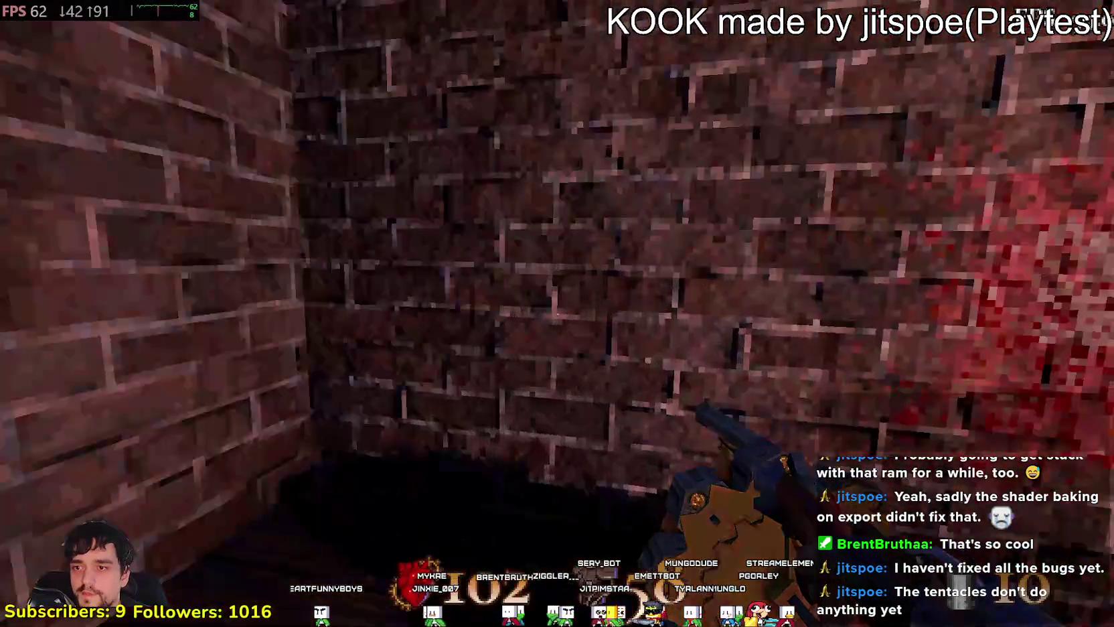
key(w)
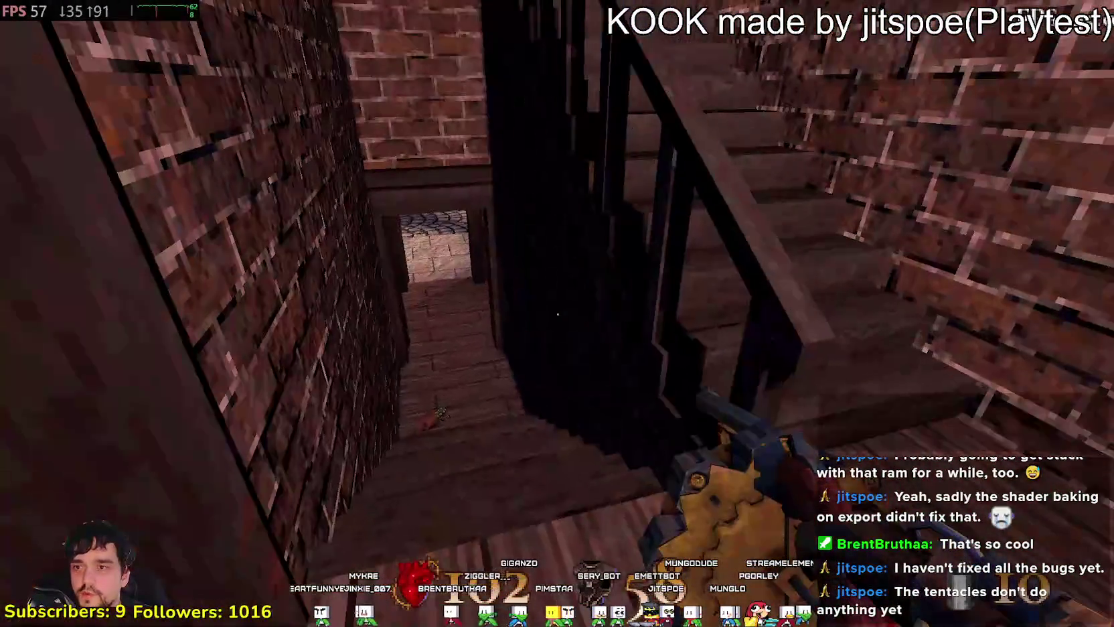
key(w)
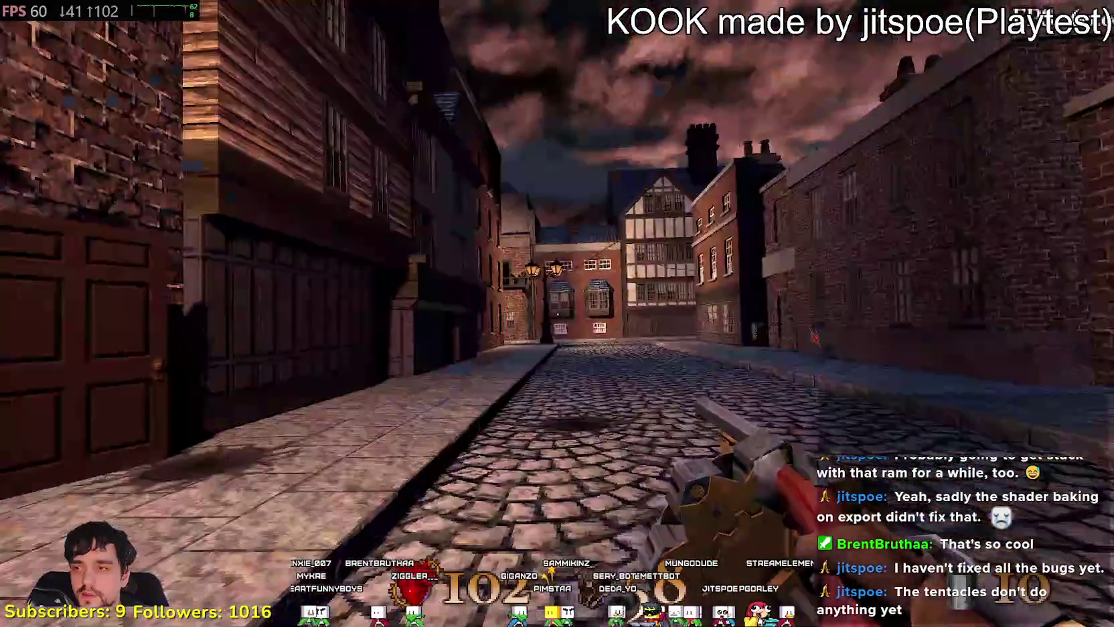
- Walk the street past the purple tentacle creature to the dark square
key(w)
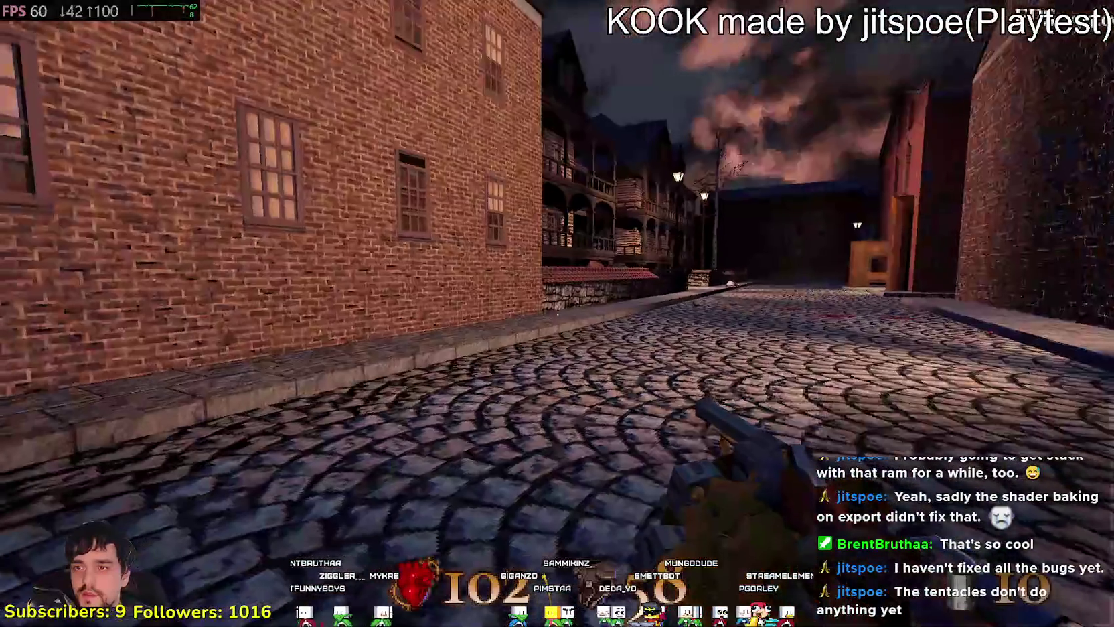
key(w)
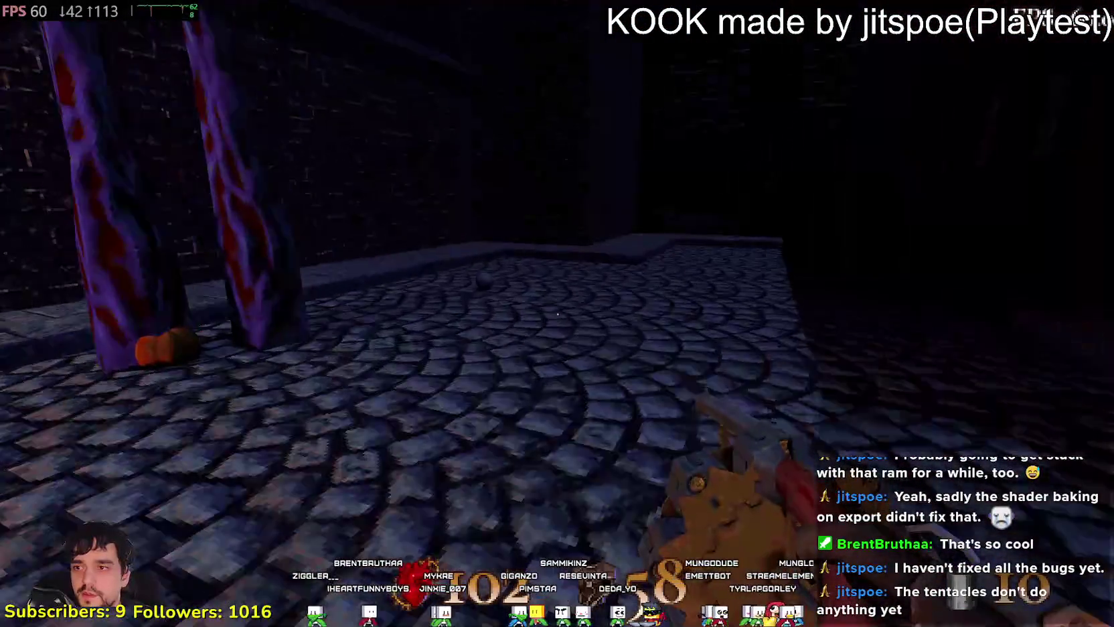
key(w)
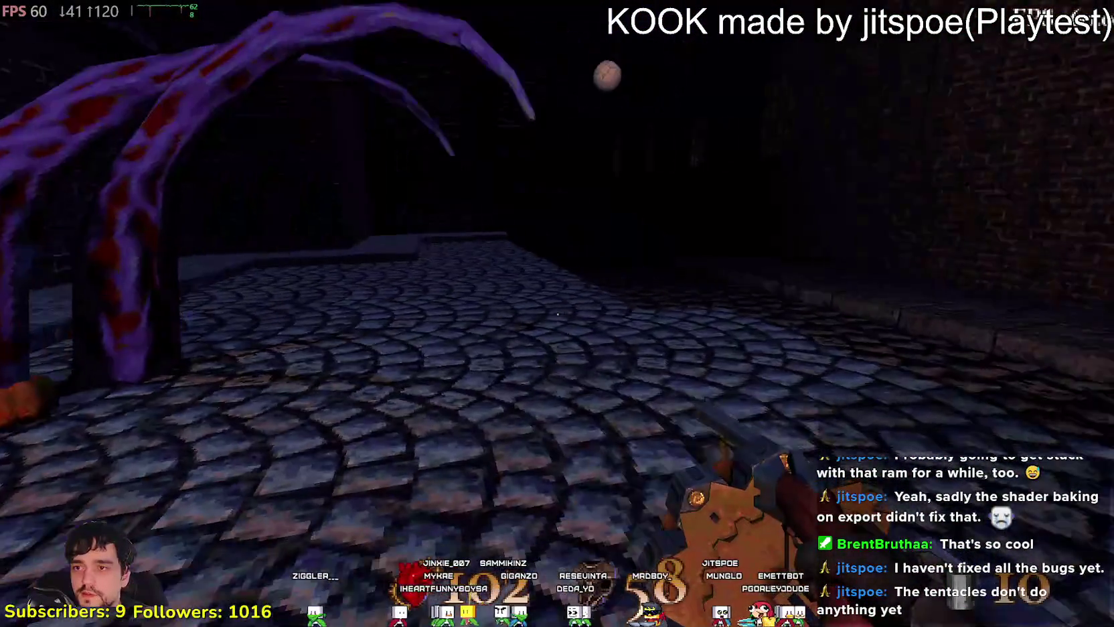
key(w)
key(w)
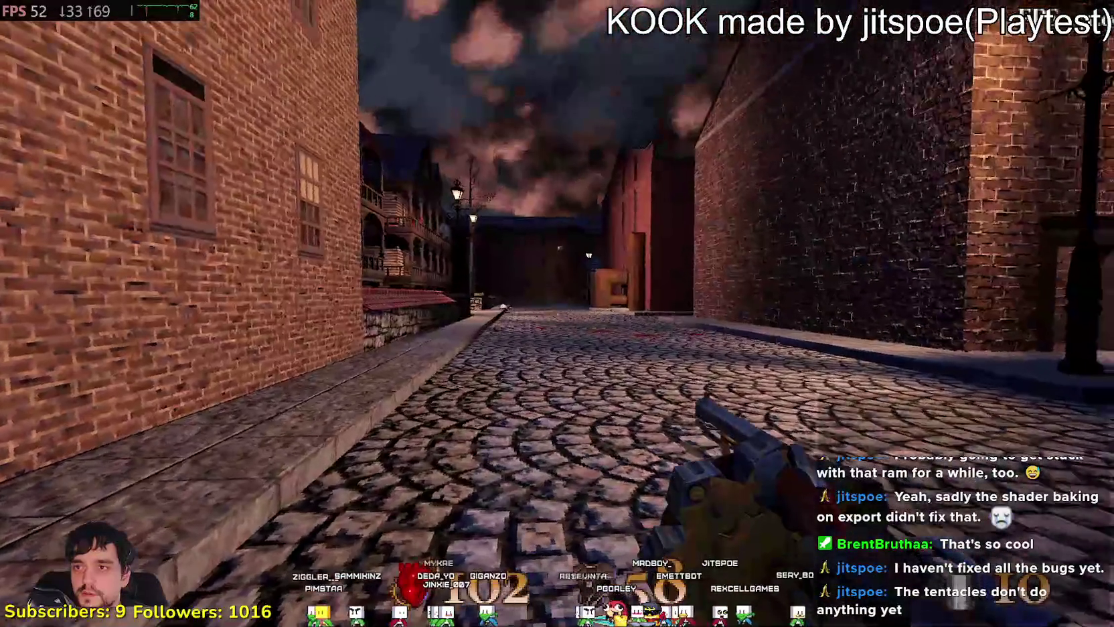
key(w)
key(w)
- Head down the cobbled street, kick the ball along, and enter the dark railed lane
key(w)
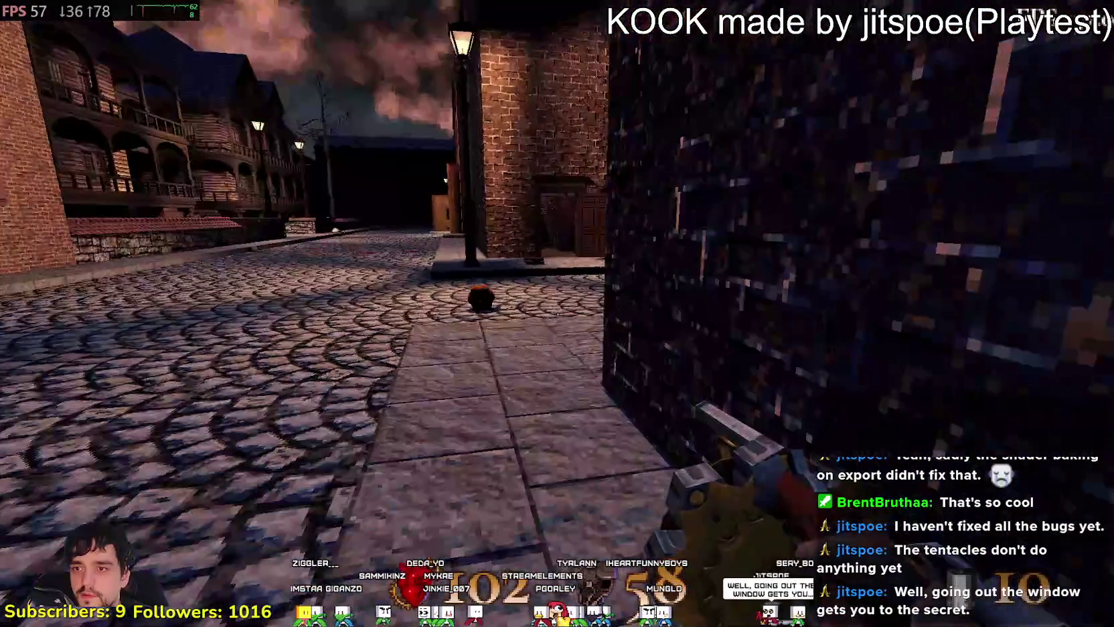
key(w)
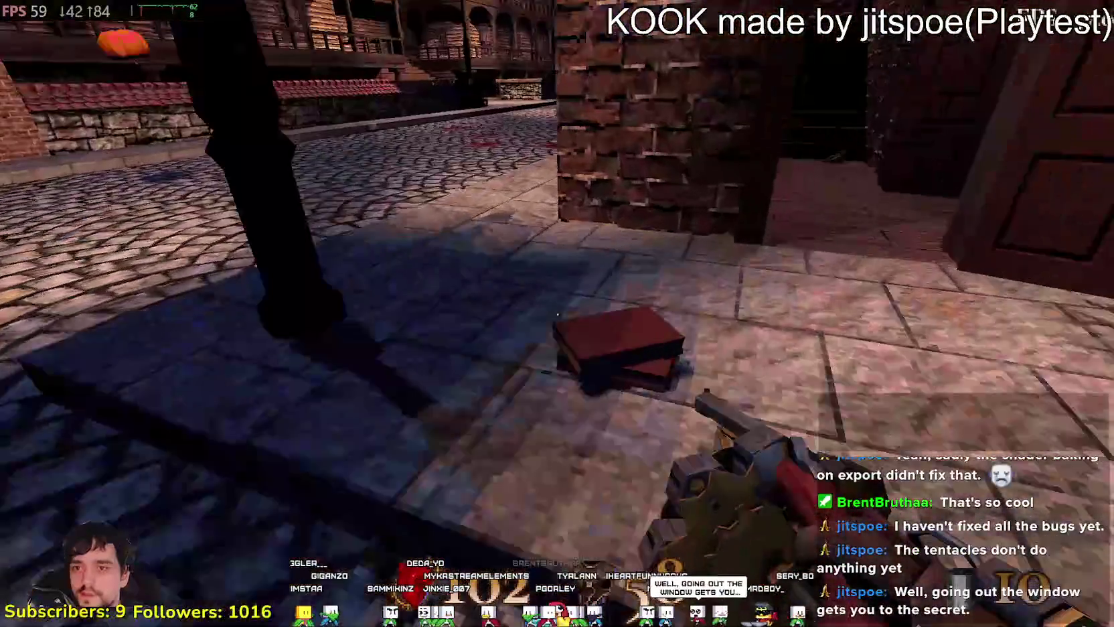
key(w)
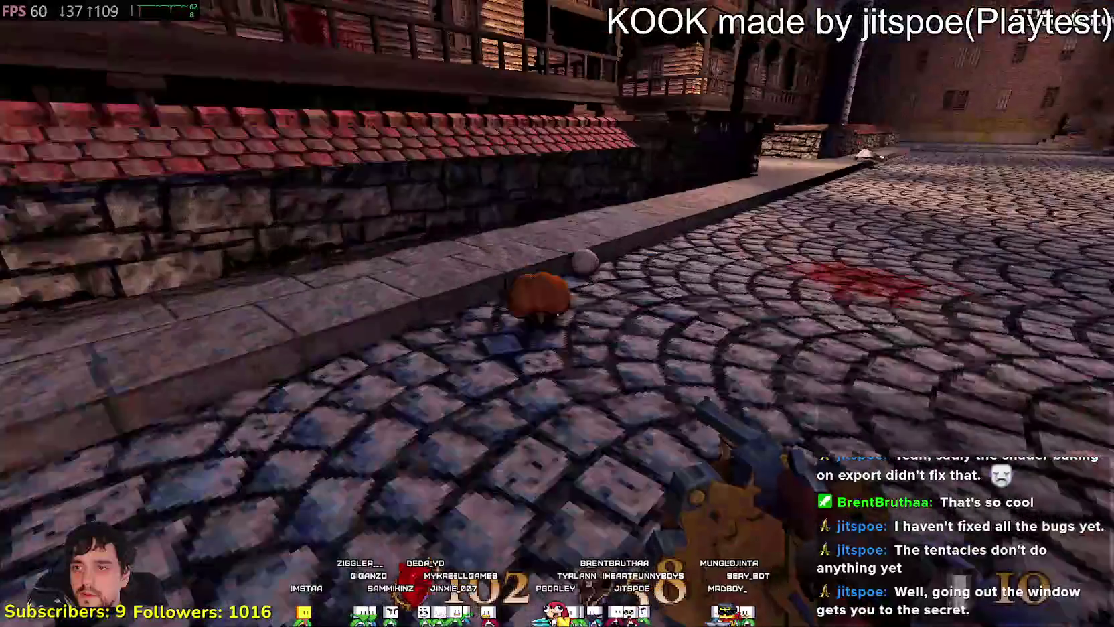
key(w)
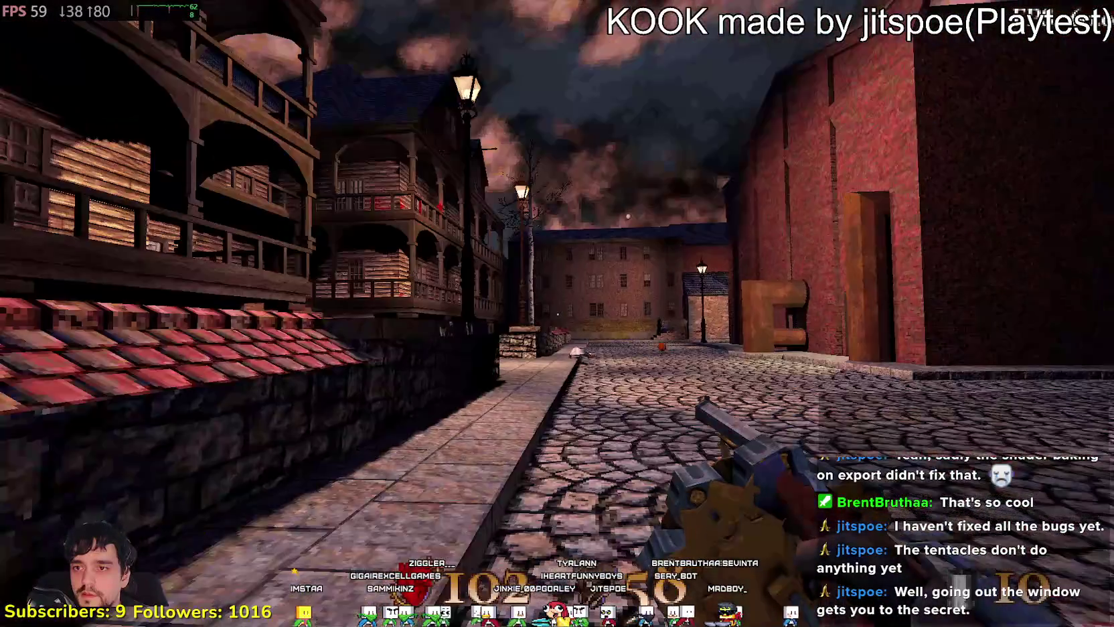
key(w)
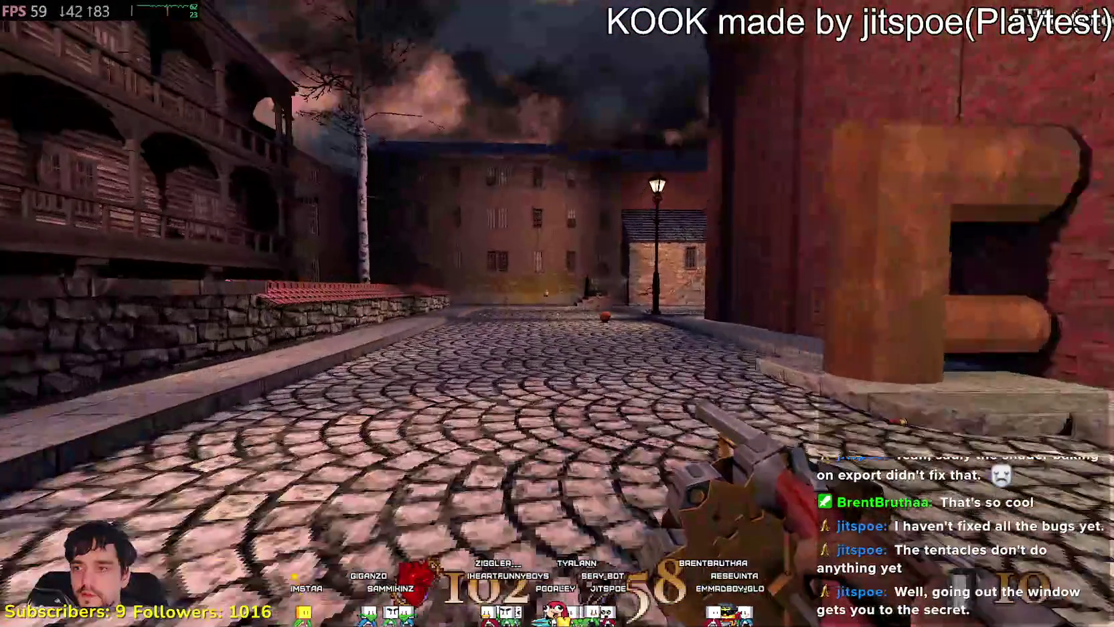
key(w)
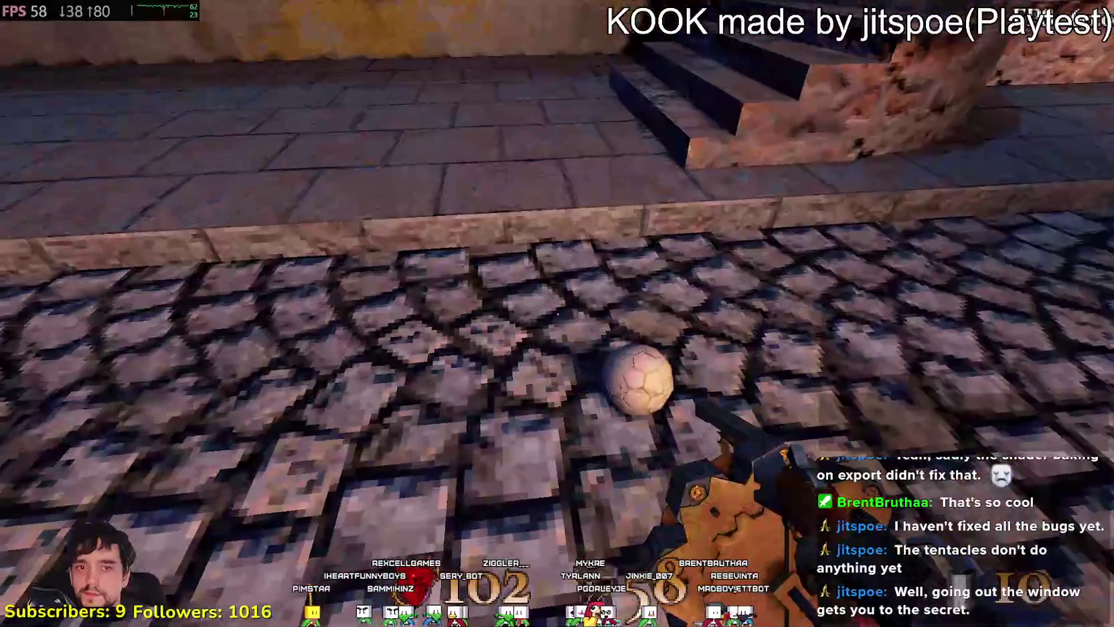
key(f)
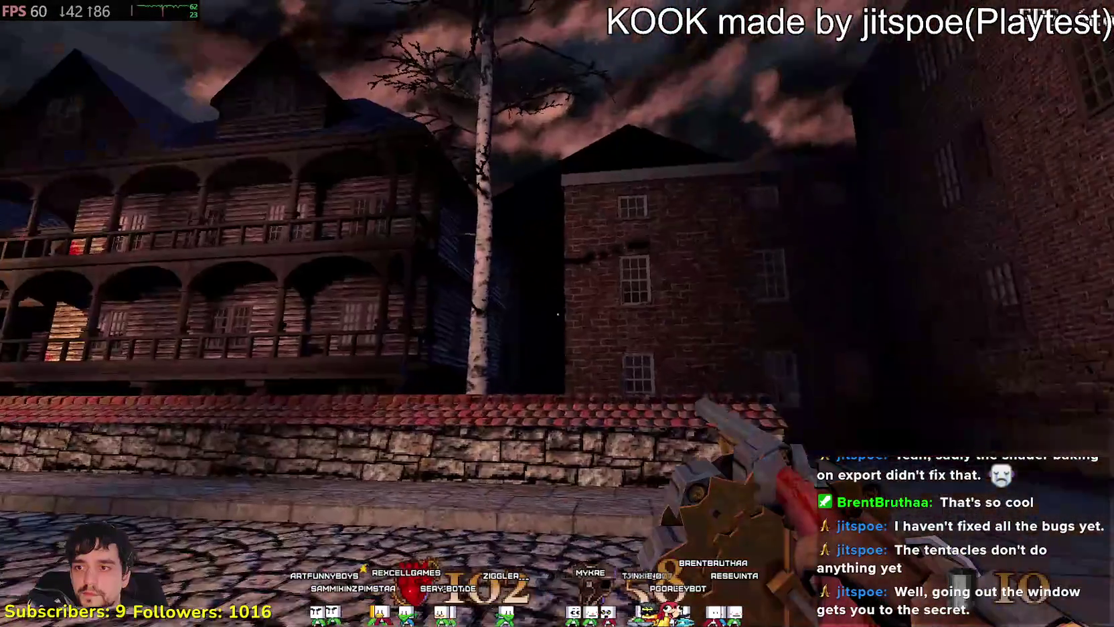
key(w)
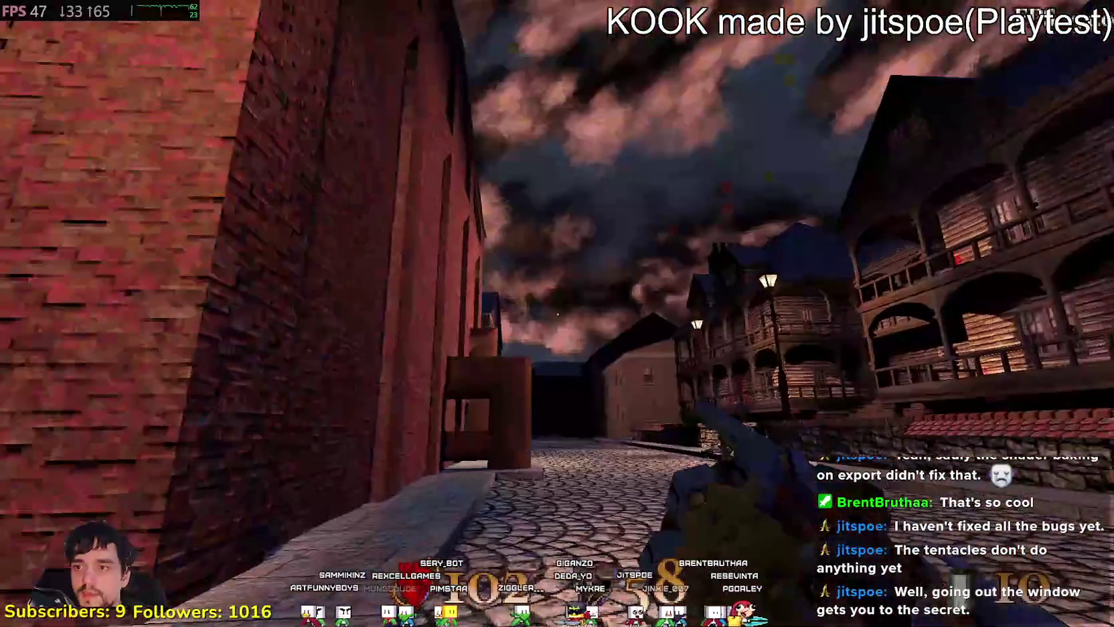
key(w)
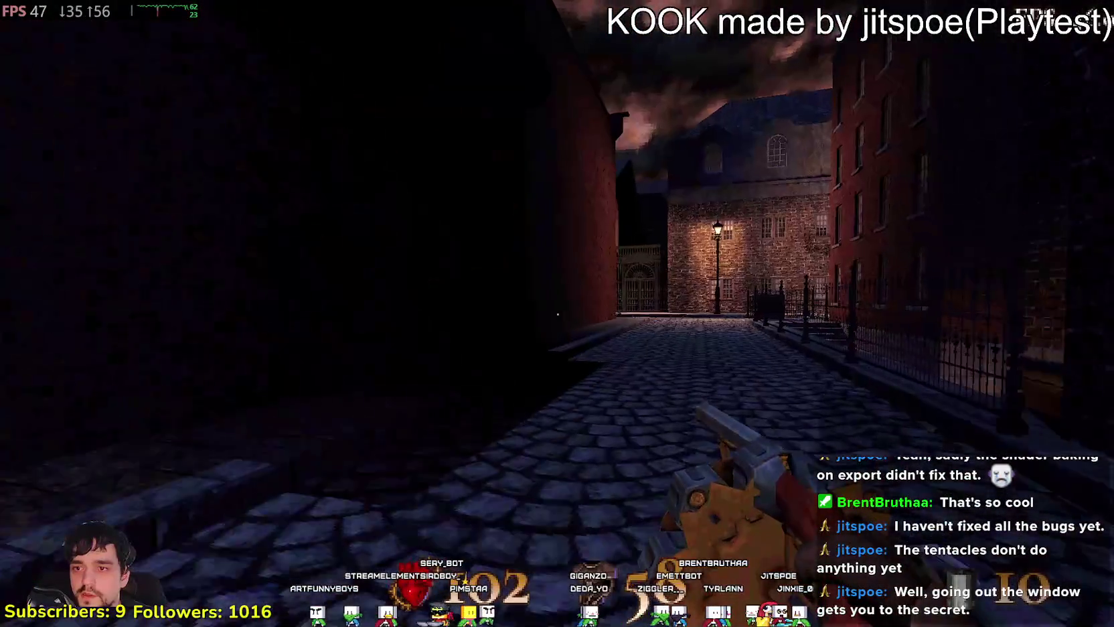
key(w)
key(w)
key(w)
key(w)
key(w)
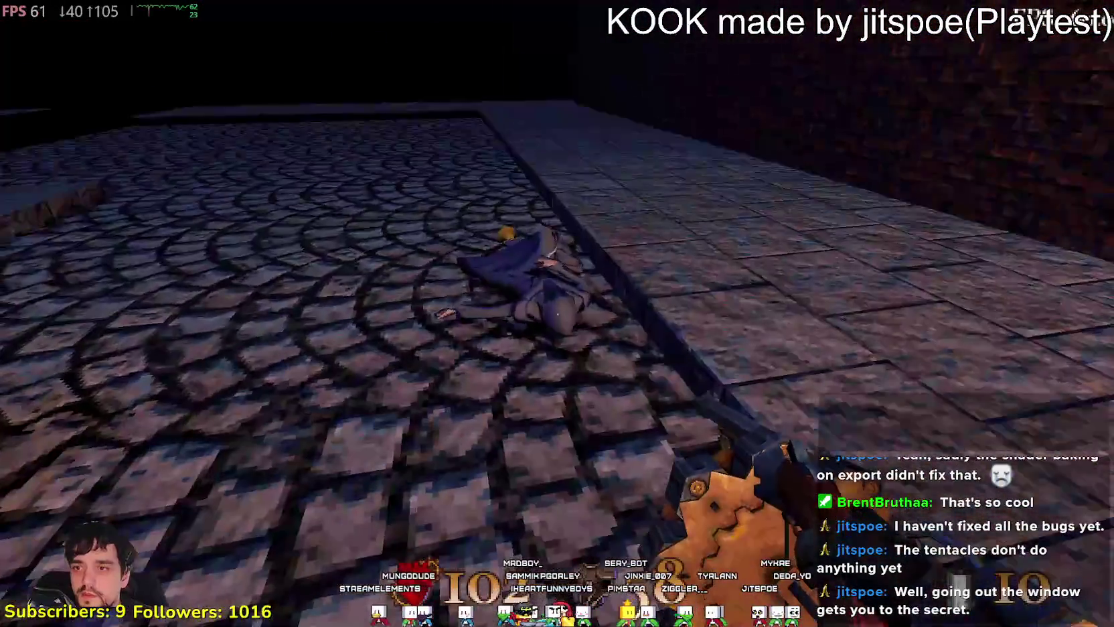
- After dying by the iron railings, reload level_start_1.save with Load Last Save
key(w)
key(w)
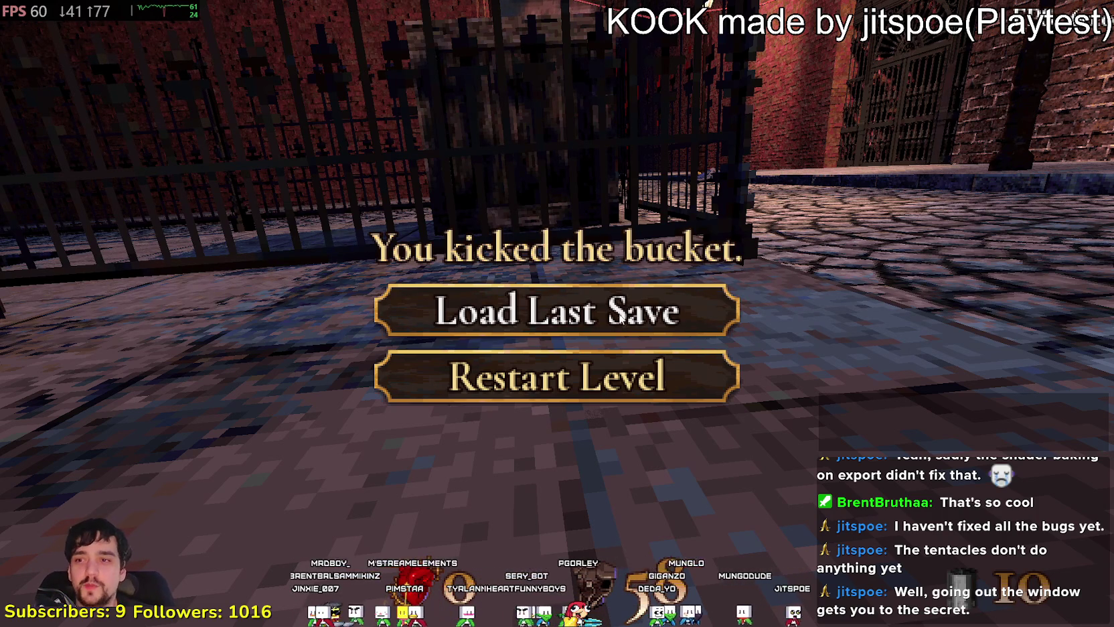
key(Return)
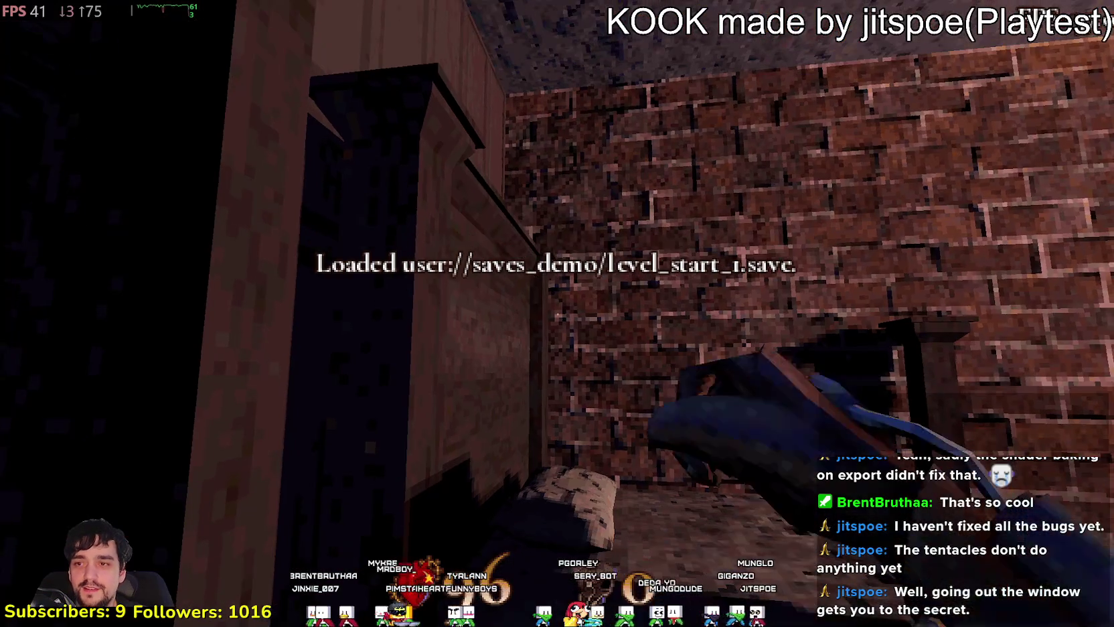
- Look over the upstairs railing, kick toward the window, and shoot the wall-clinging creature
mouse_move(557, 313)
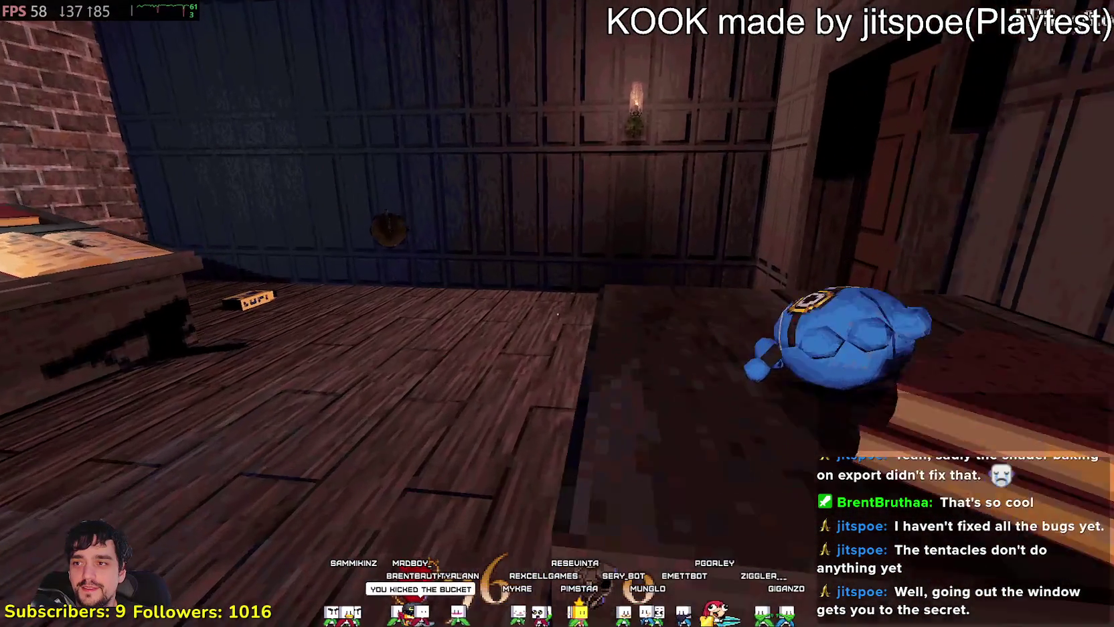
key(f)
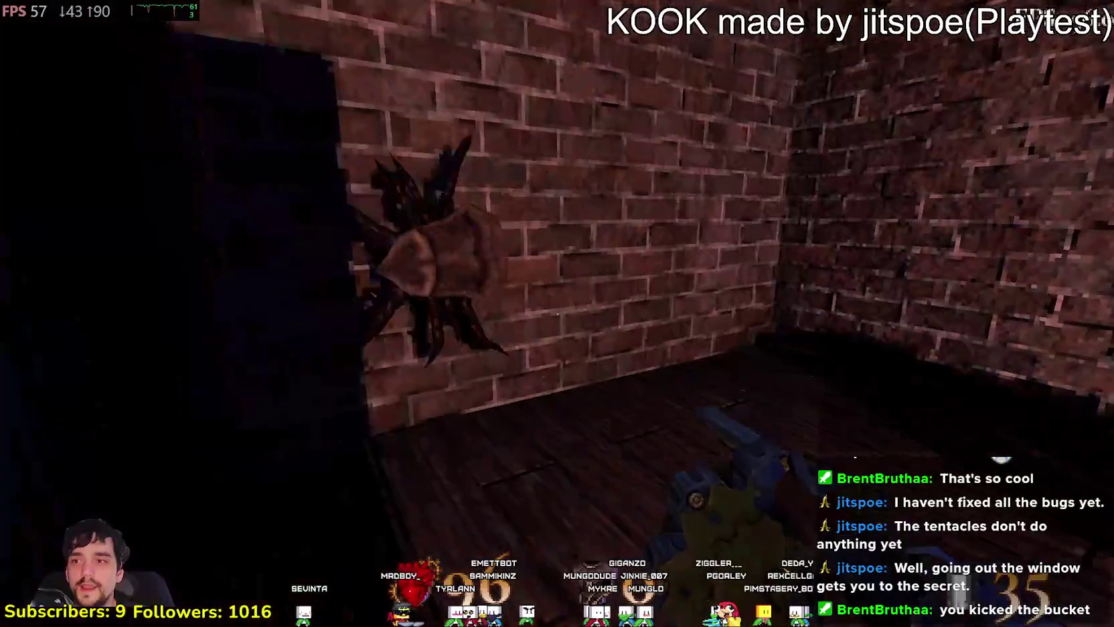
click(557, 313)
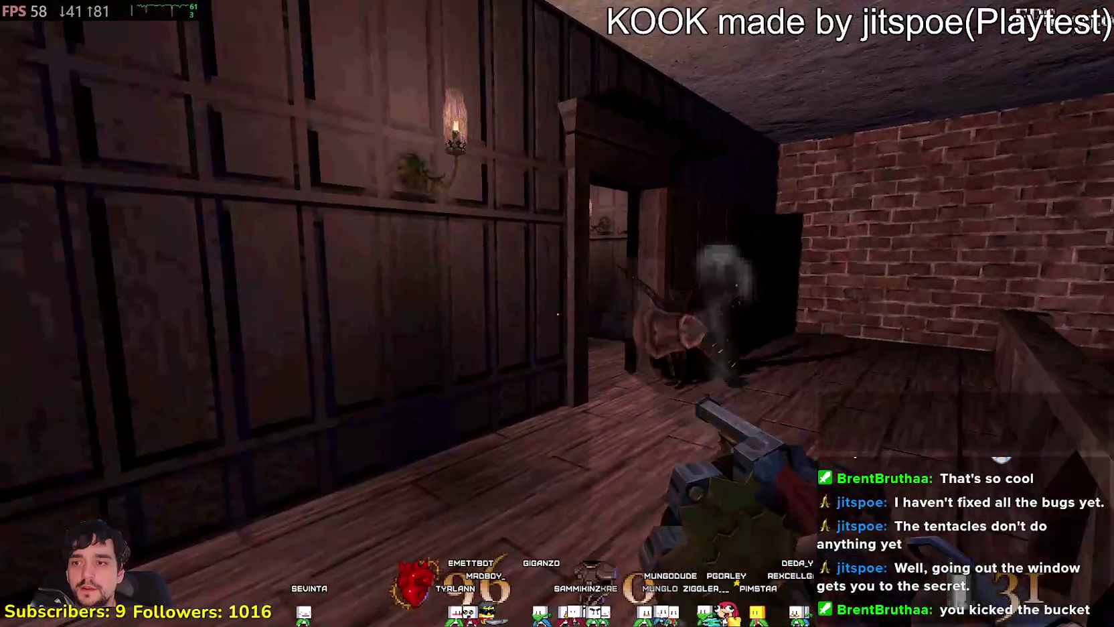
- Shoot the doorway creature, the tentacle creature, and the spider in the bloody stairwell
click(557, 313)
click(557, 313)
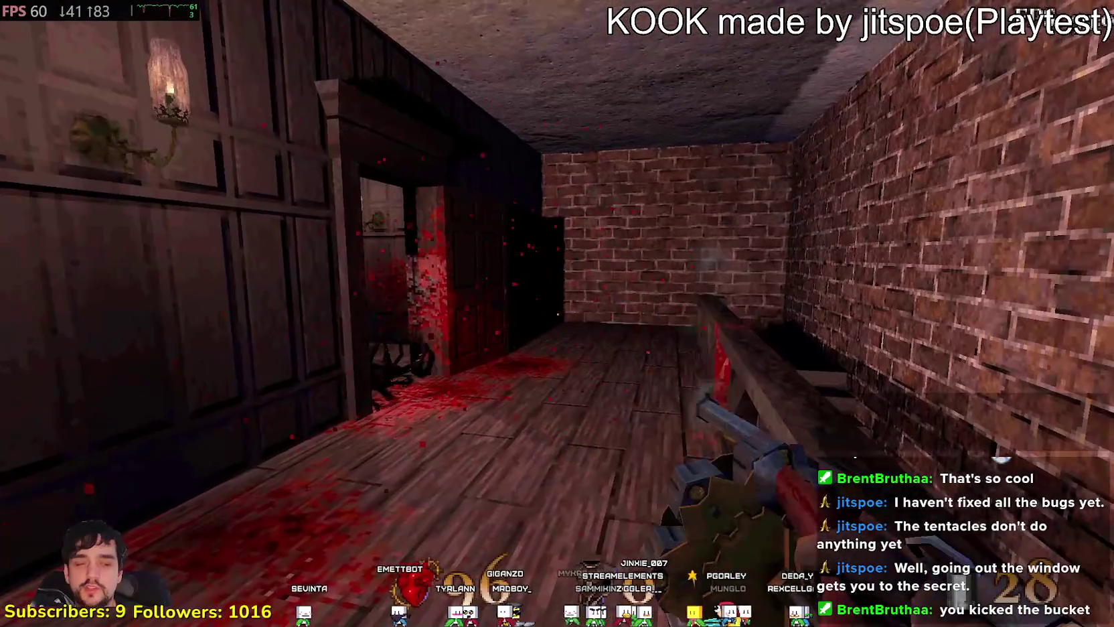
key(w)
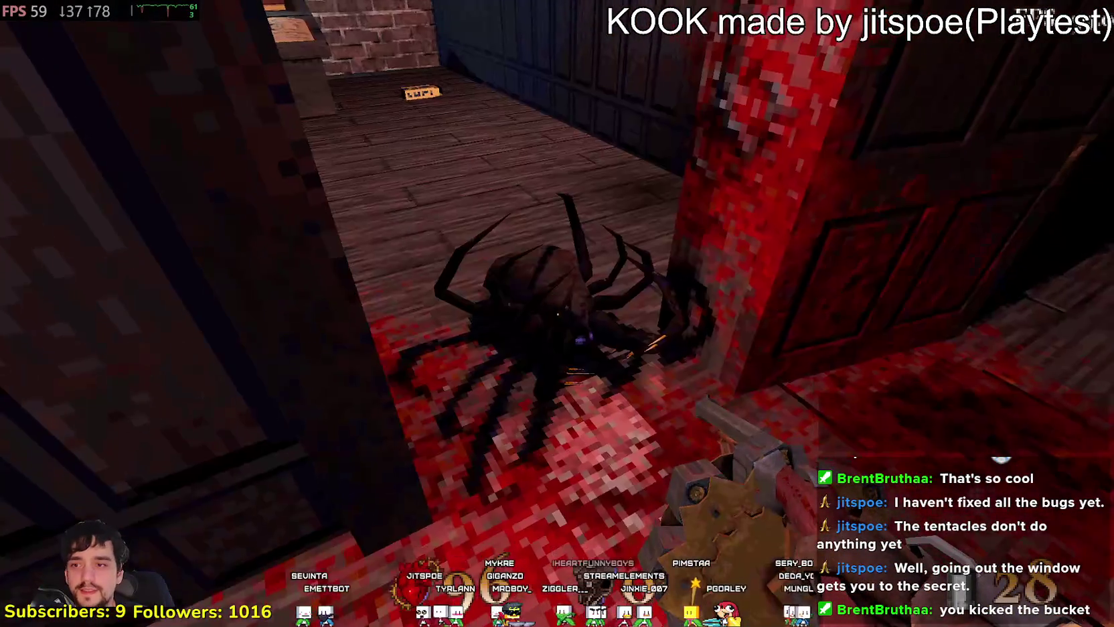
click(557, 313)
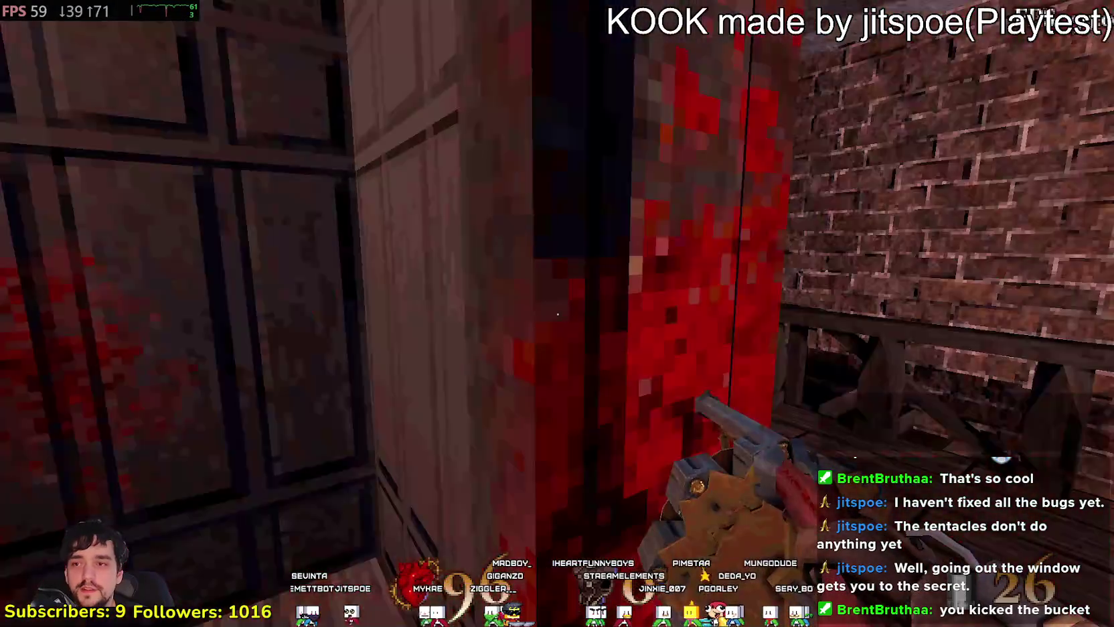
key(w)
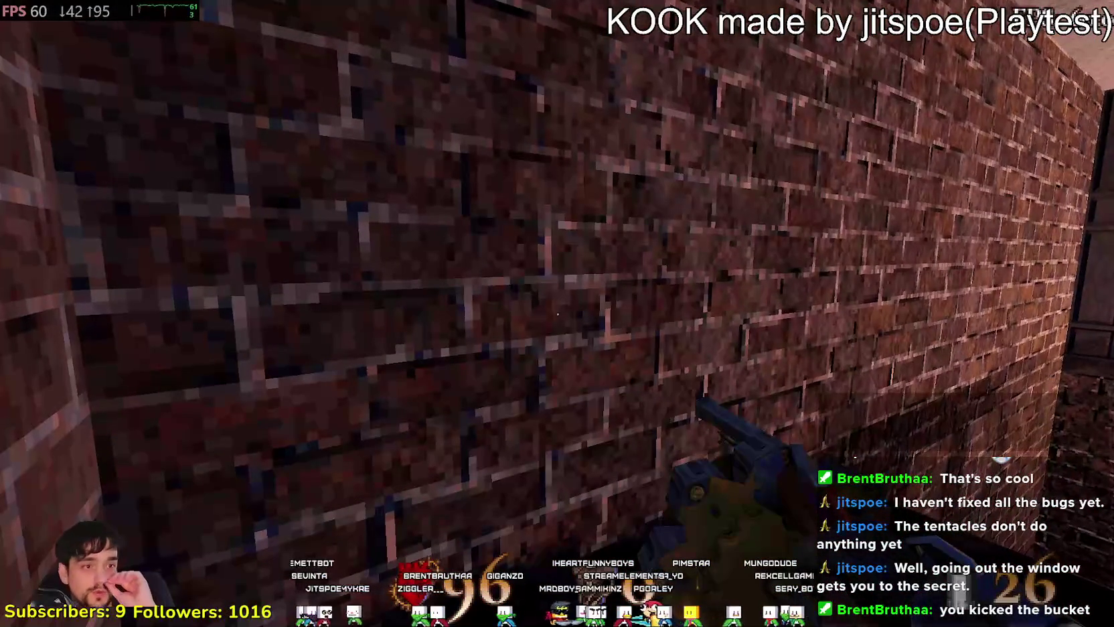
key(w)
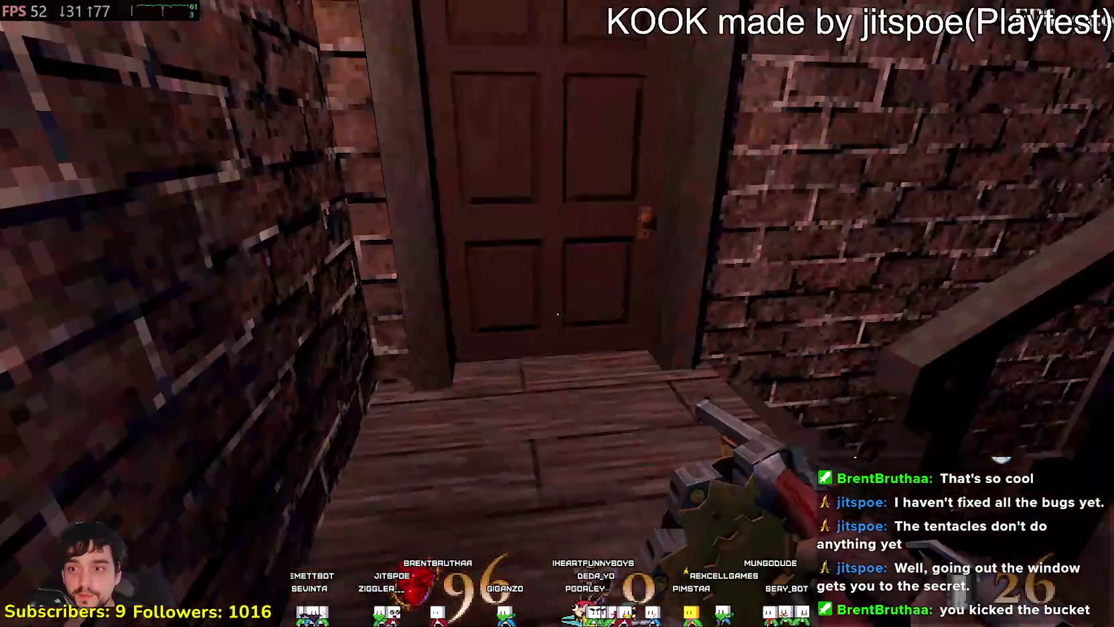
click(557, 314)
click(557, 313)
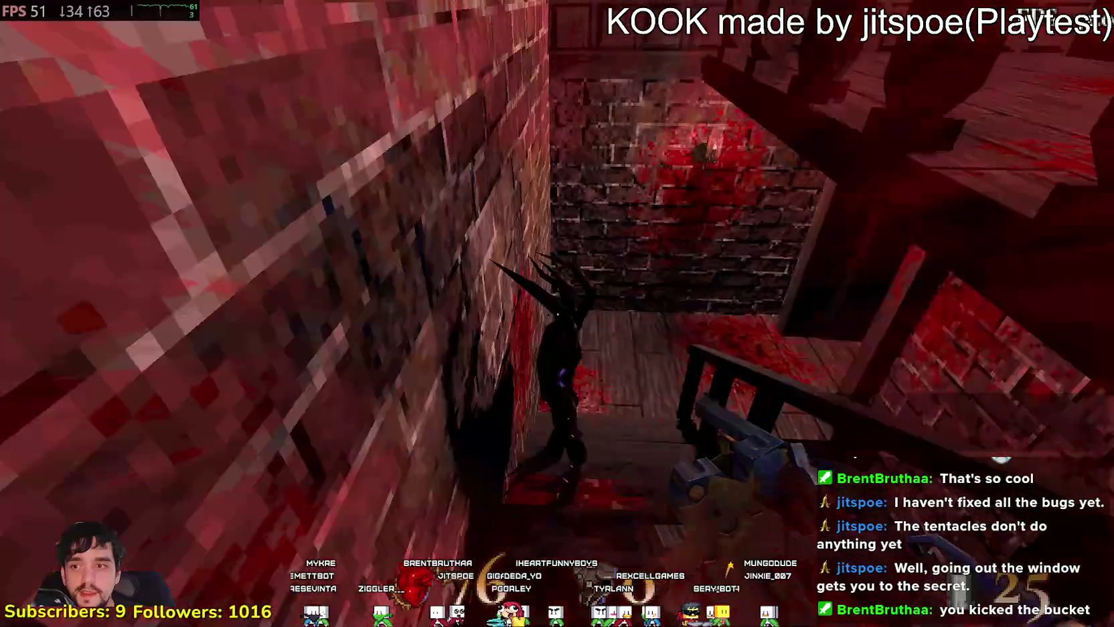
key(w)
click(557, 314)
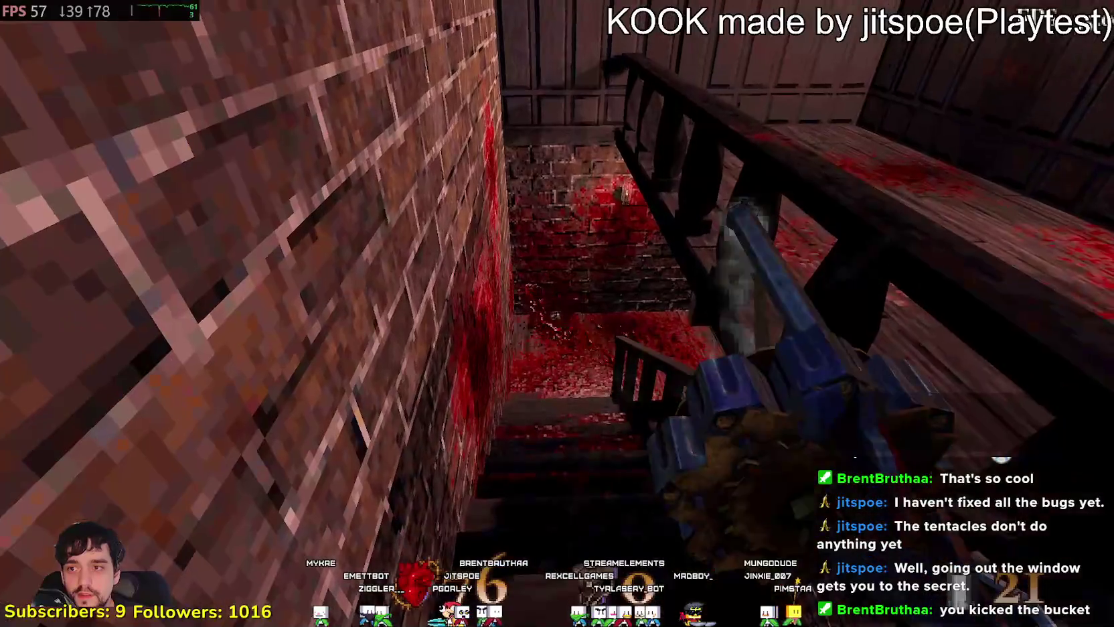
click(557, 314)
- Collect the bullets in the side room, then kick open the door at the corridor's end
key(w)
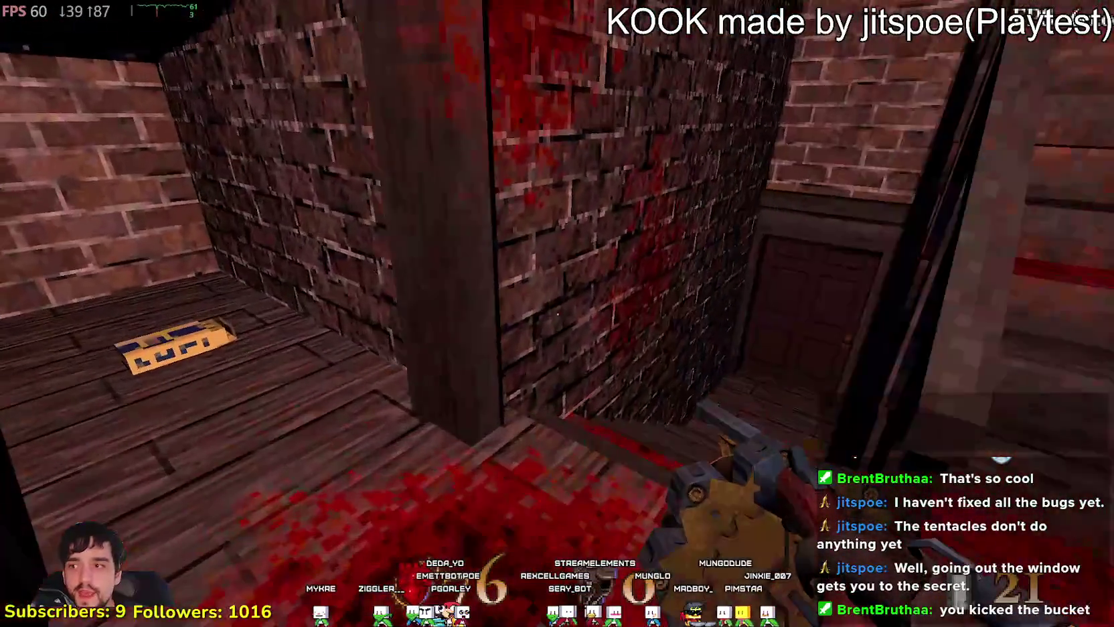
key(w)
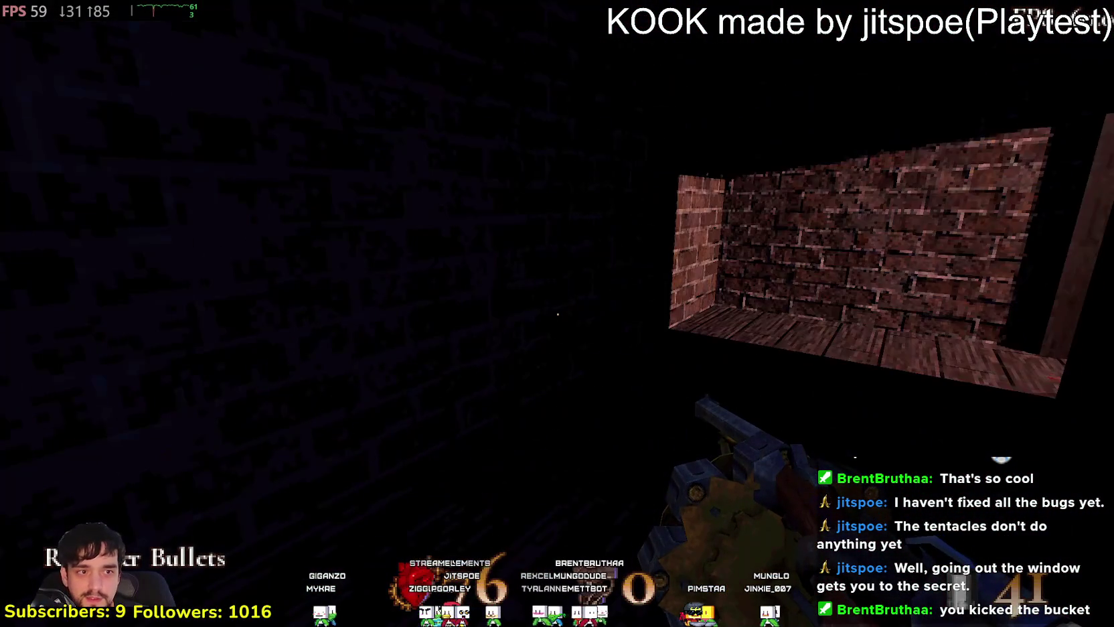
key(w)
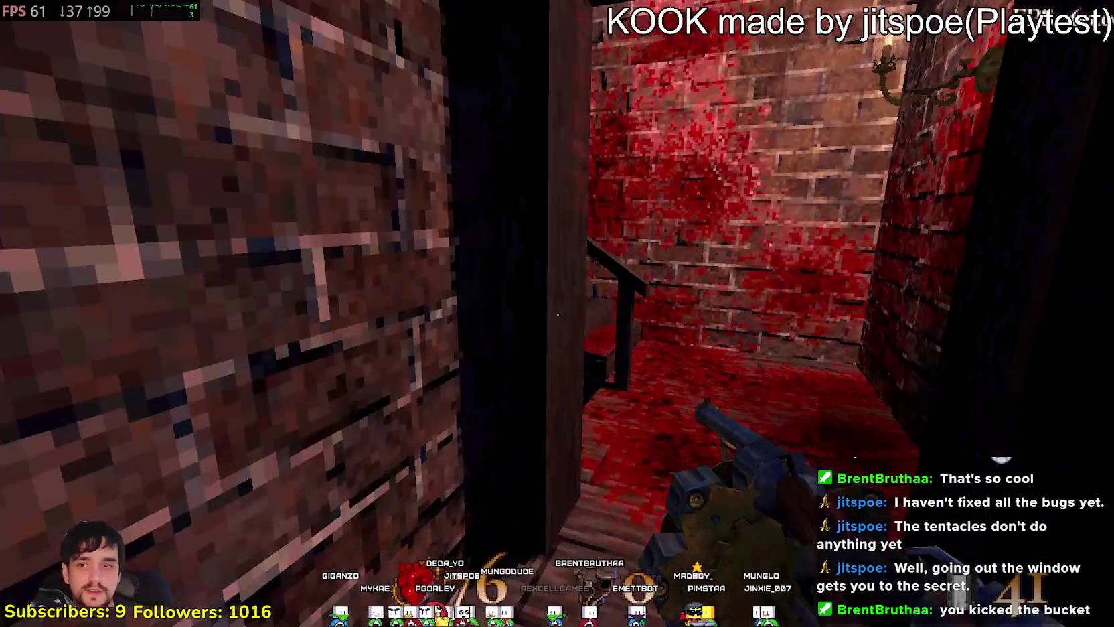
key(w)
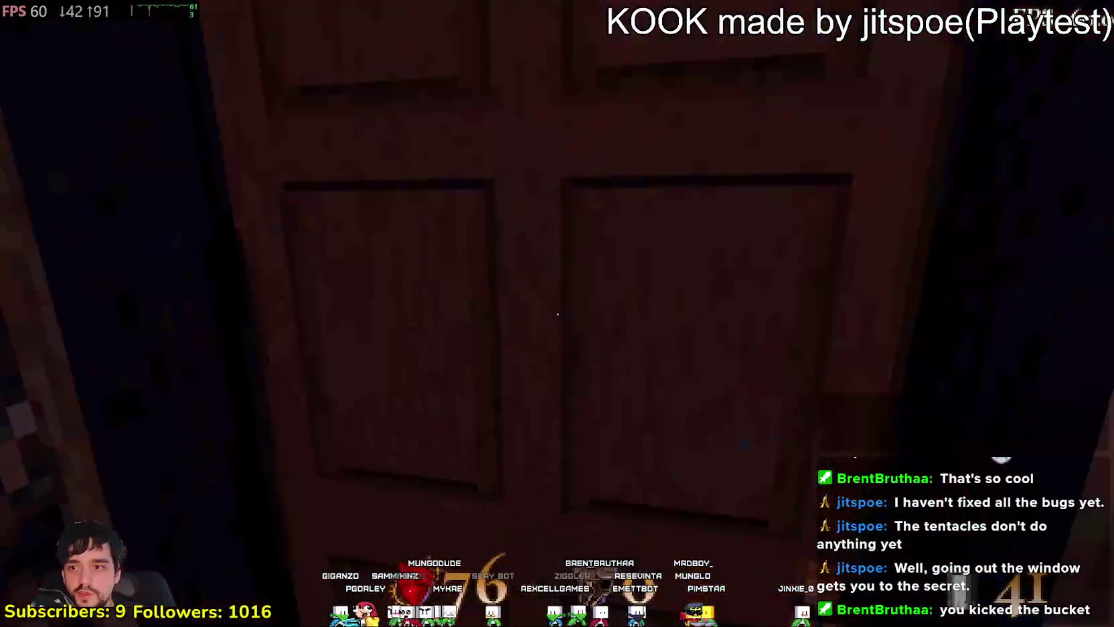
key(w)
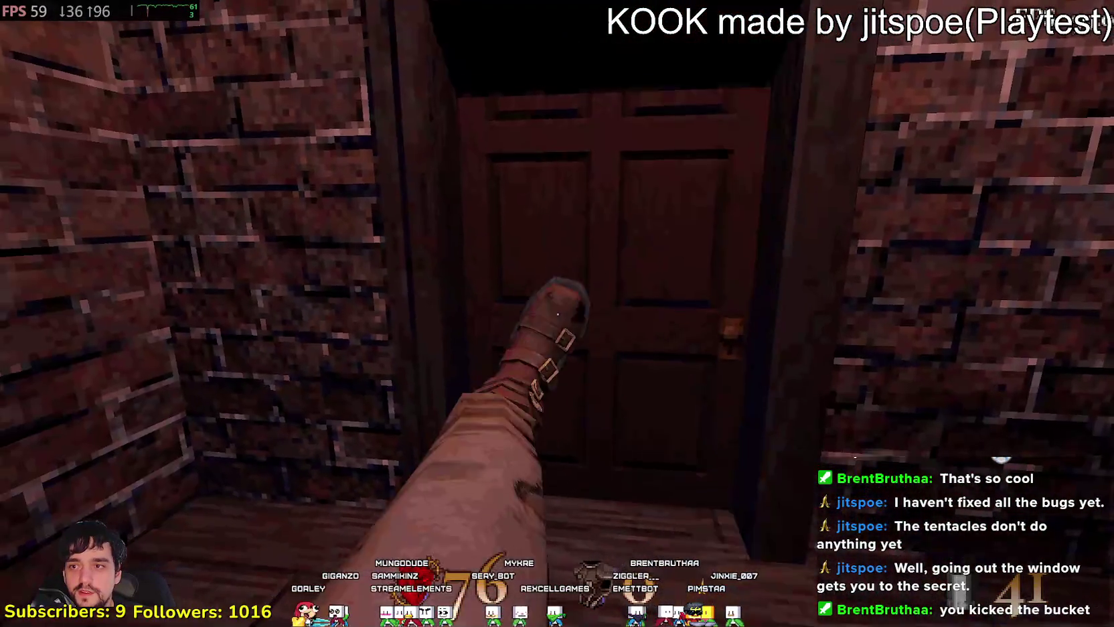
key(w)
key(w)
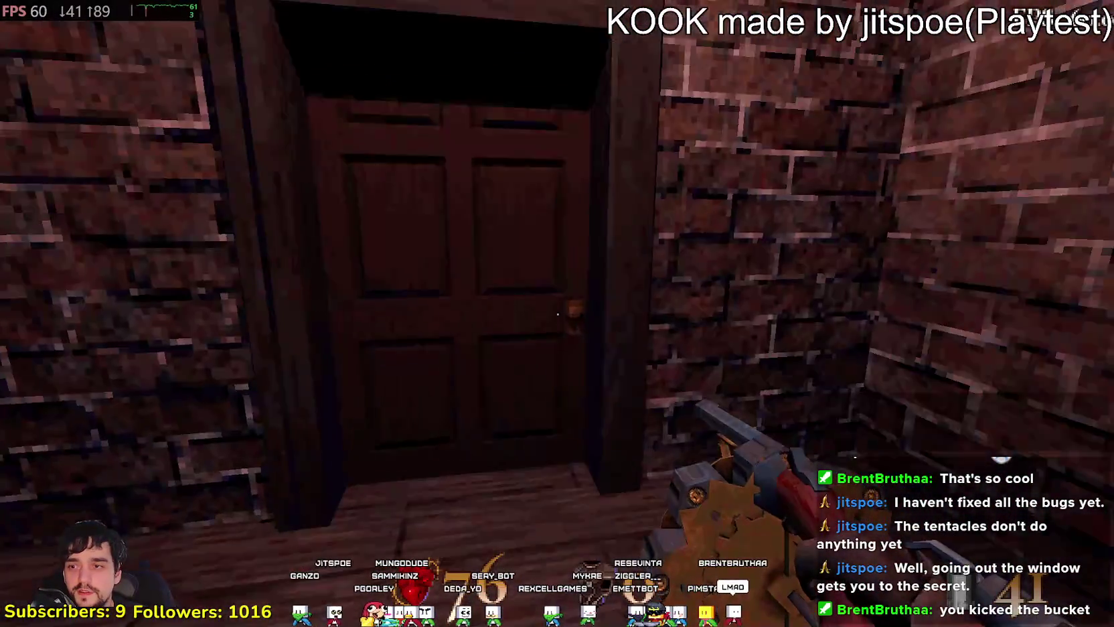
- Cross the brick corridor to the desk room and drop from the window onto the walkway
key(w)
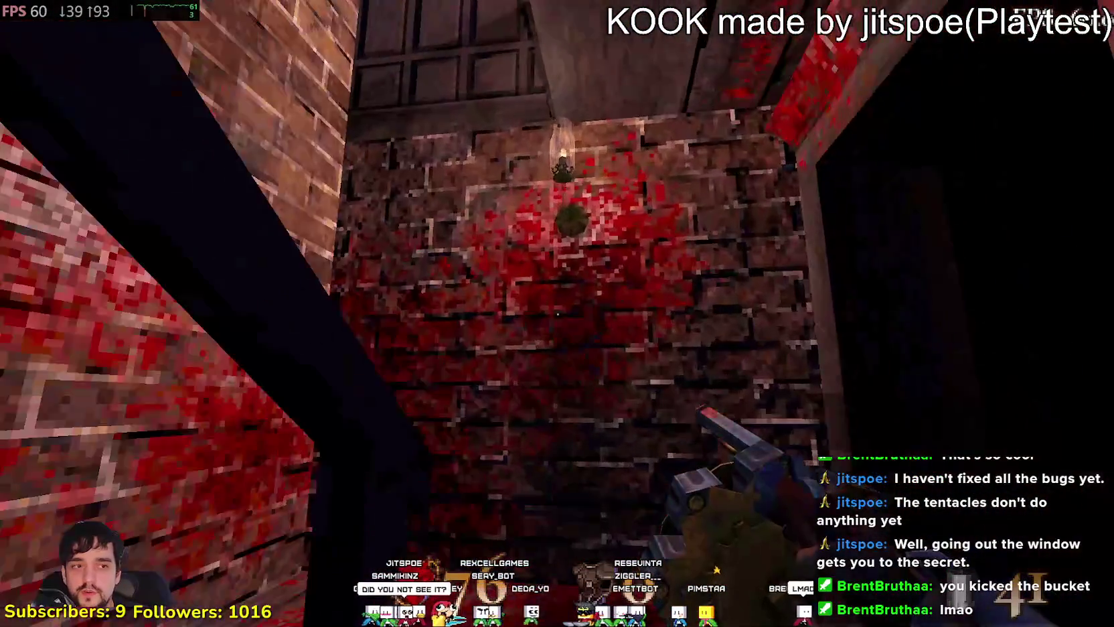
key(w)
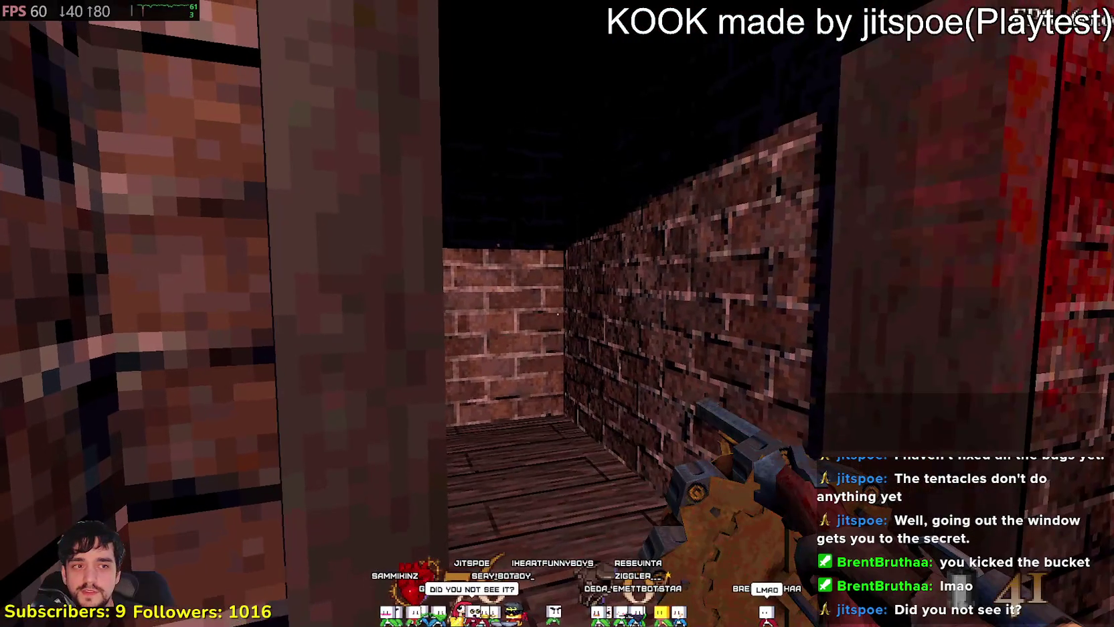
key(w)
key(w)
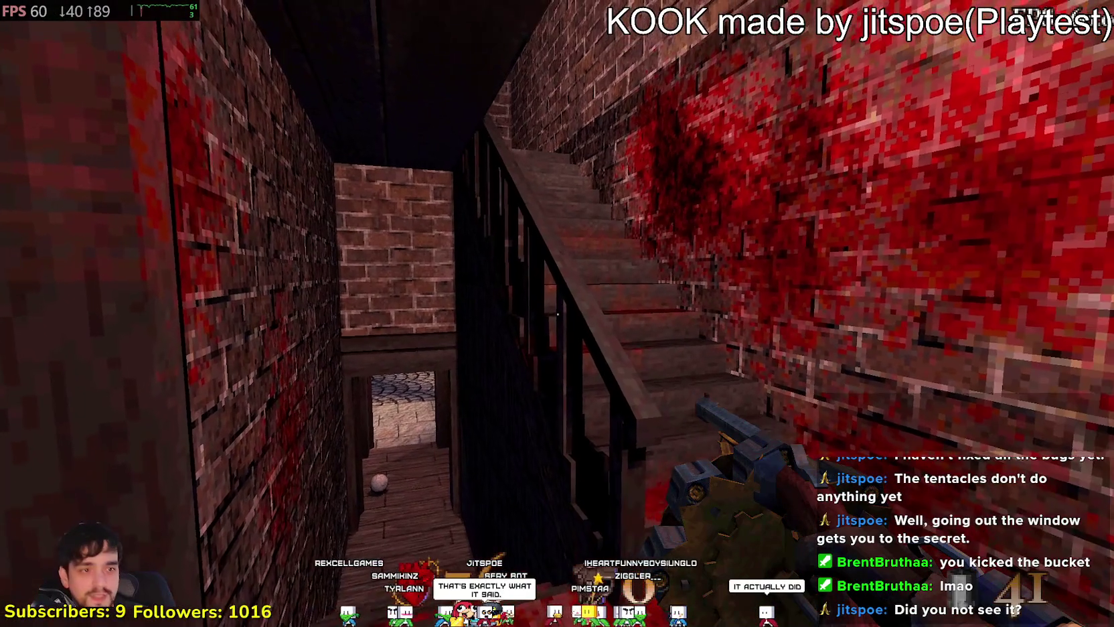
key(w)
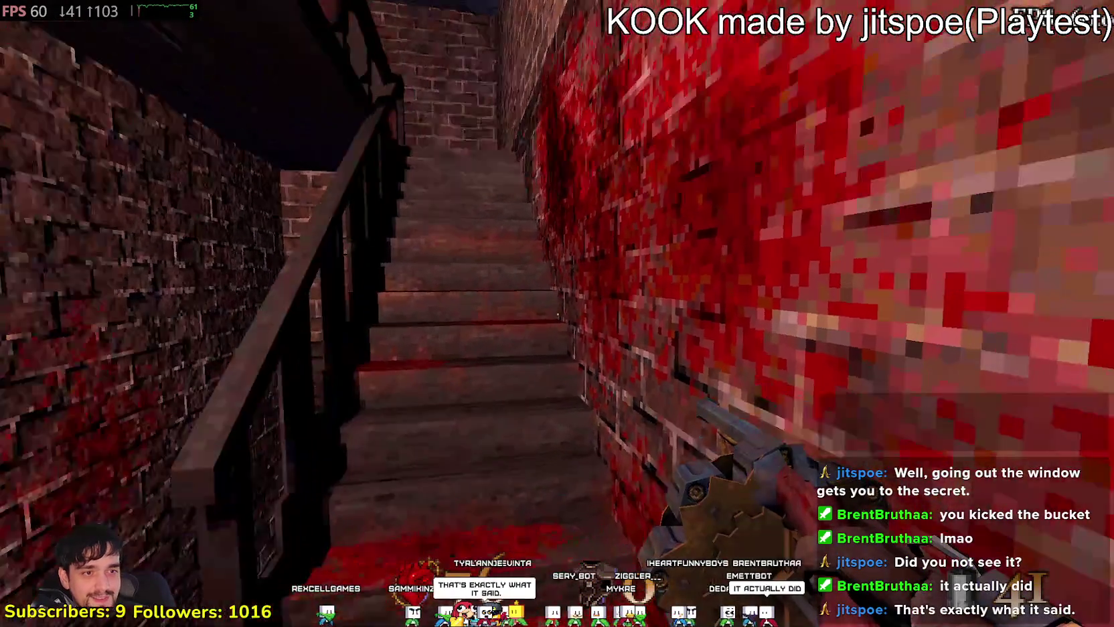
key(w)
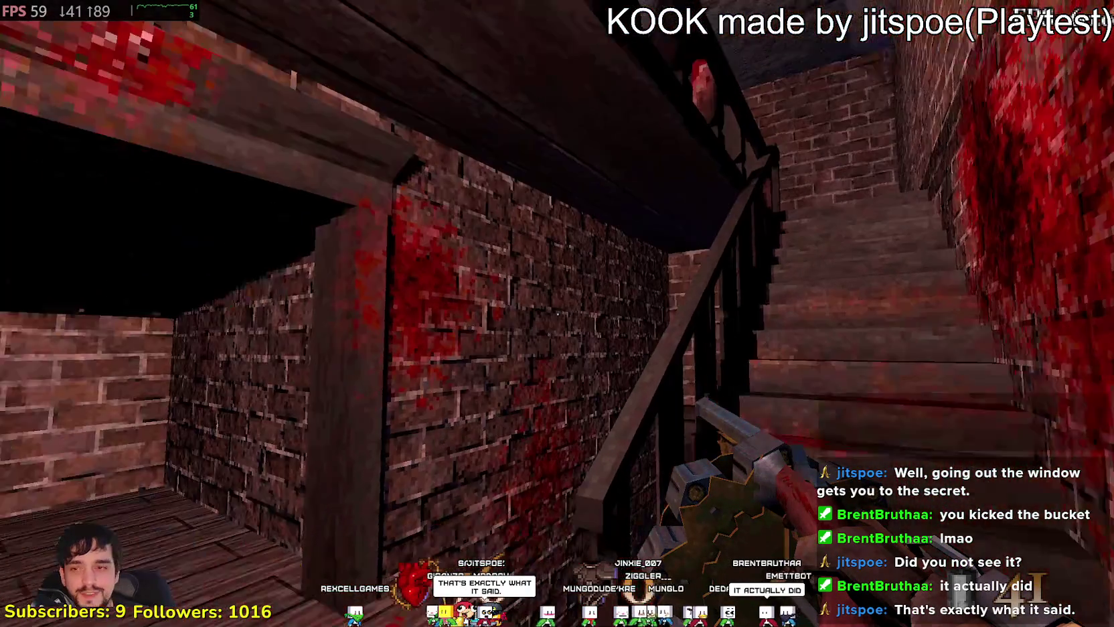
key(w)
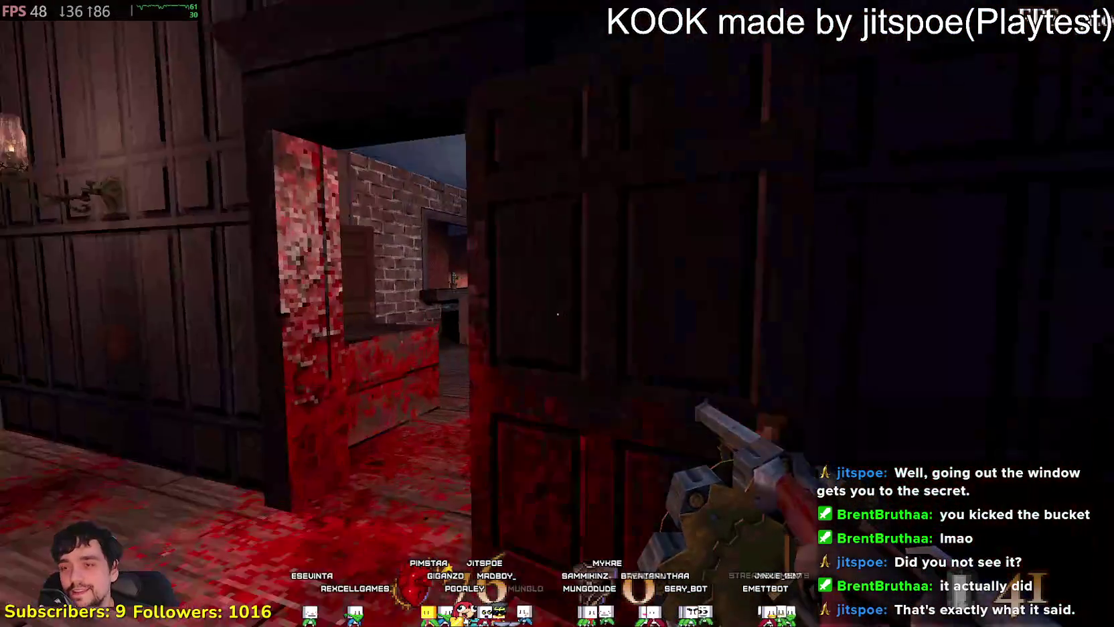
key(w)
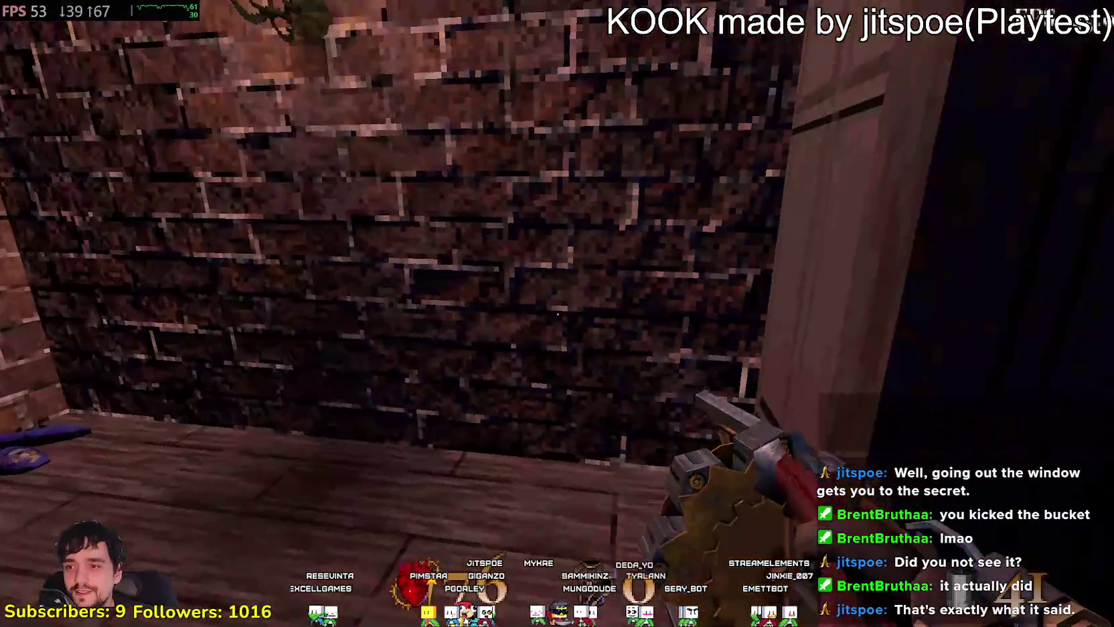
key(w)
key(w)
key(w)
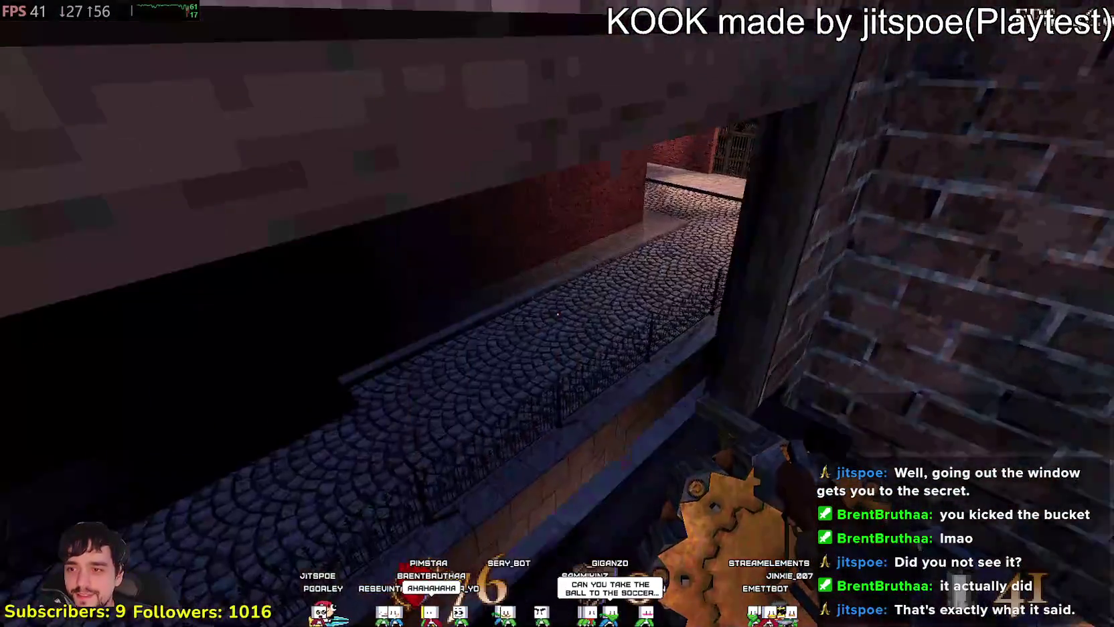
key(w)
key(w)
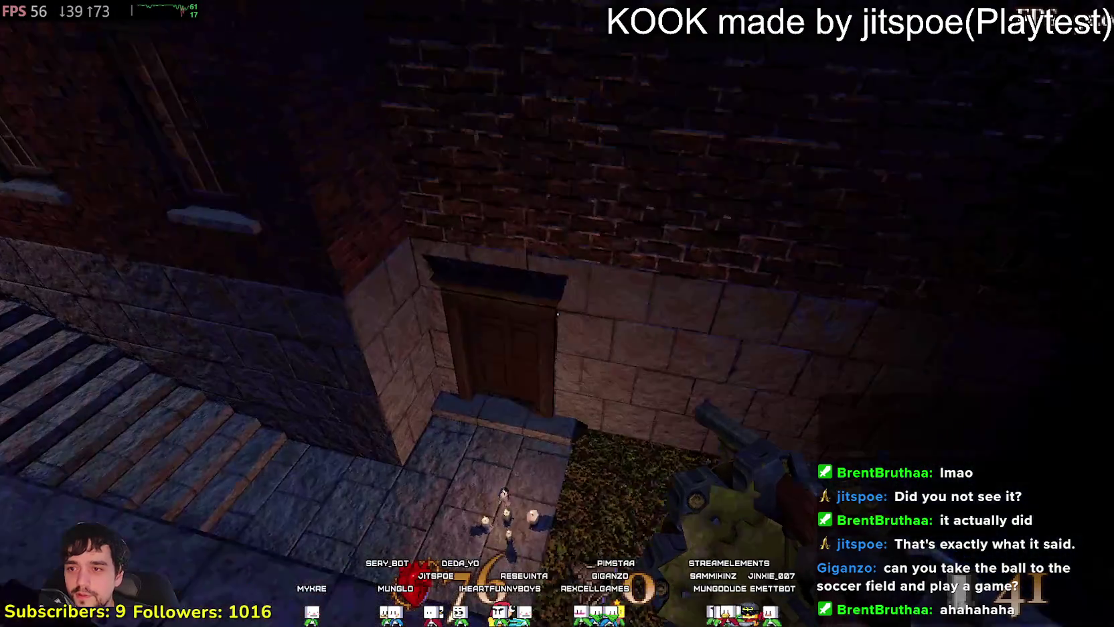
- Grab the Max HP Increase in the stone room, then walk the streets to the gate
key(w)
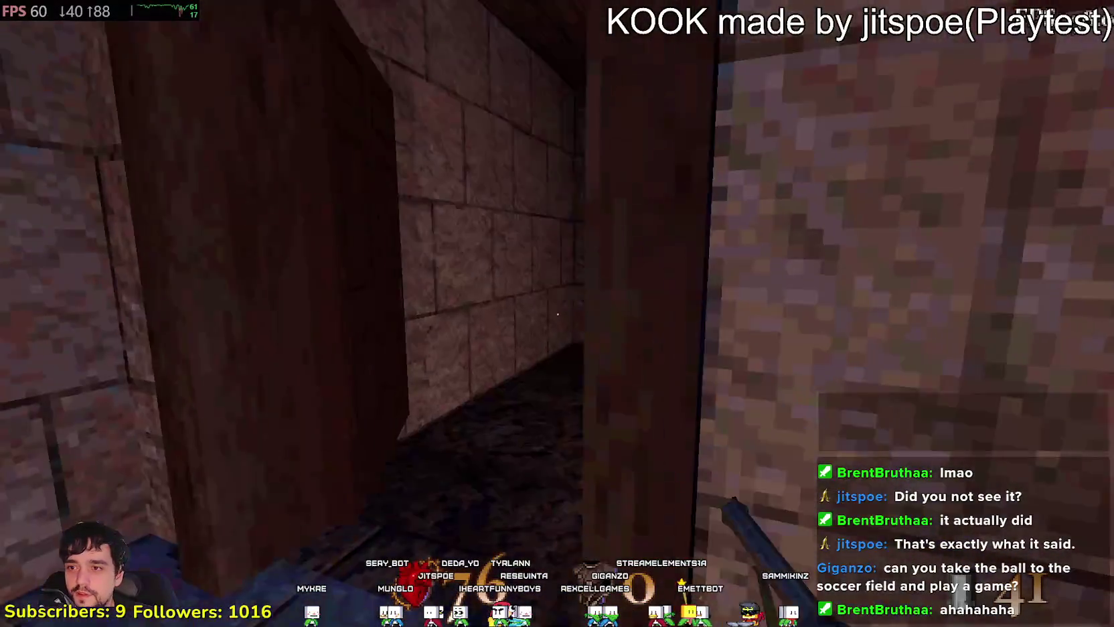
key(w)
key(w)
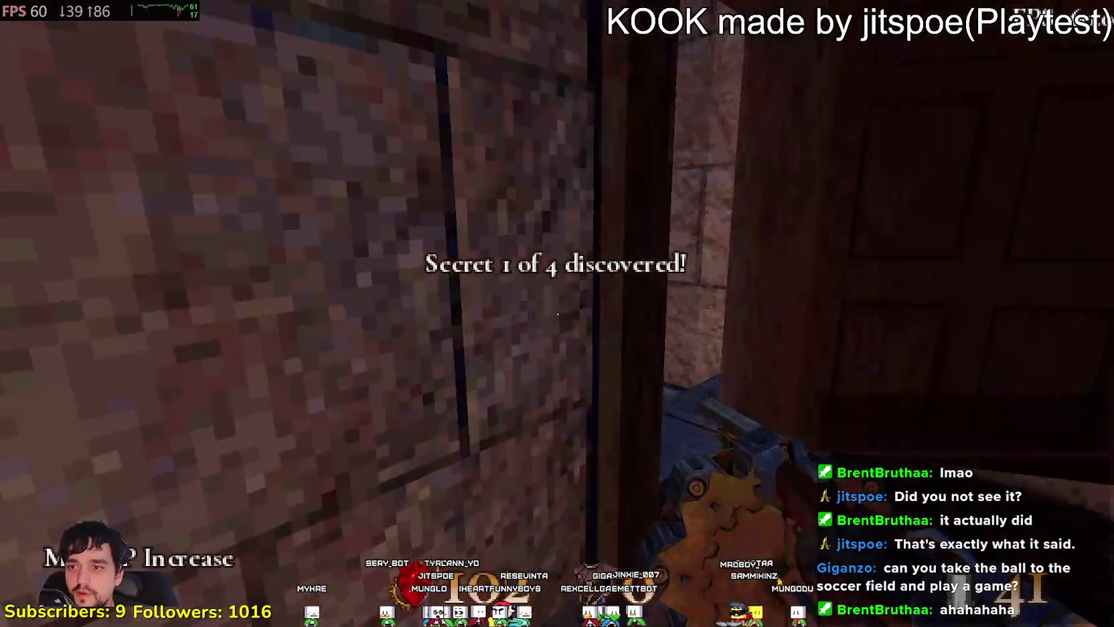
key(w)
key(w)
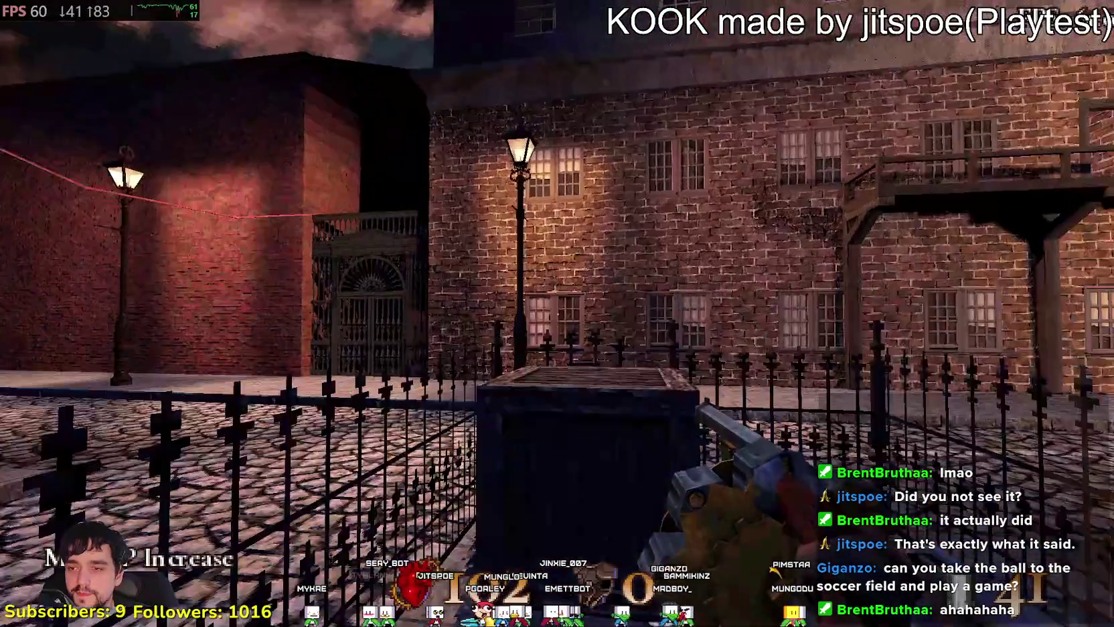
key(w)
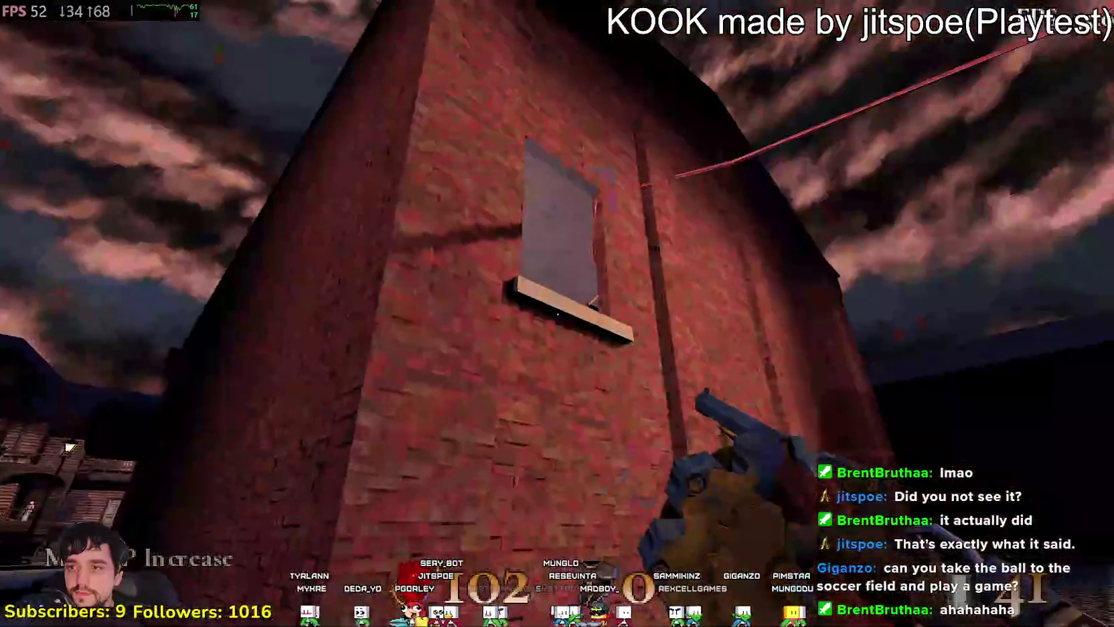
key(w)
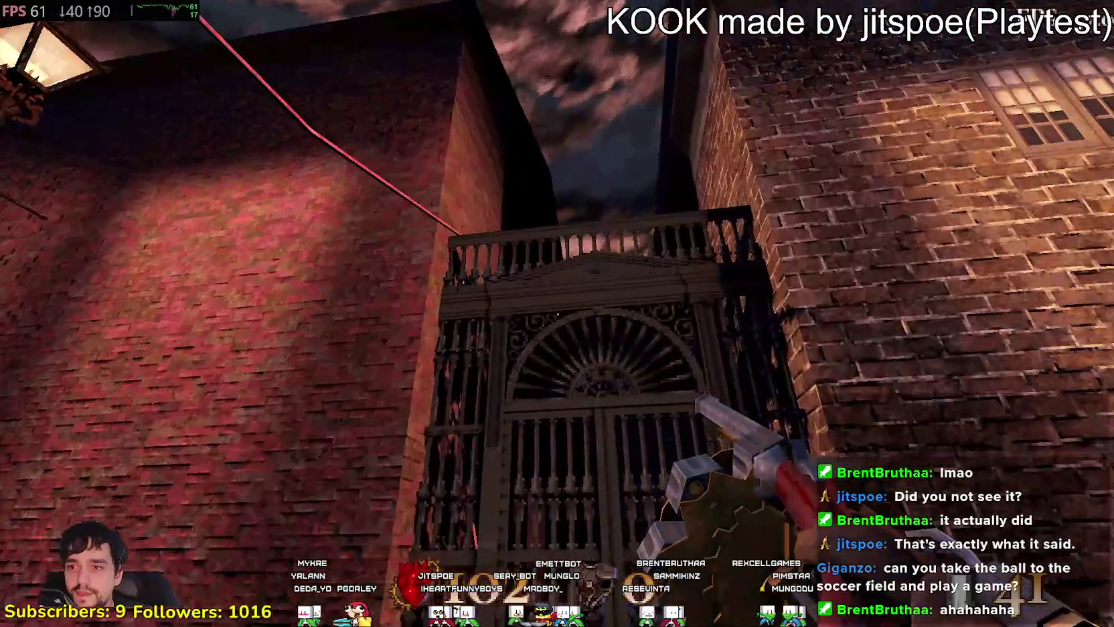
key(w)
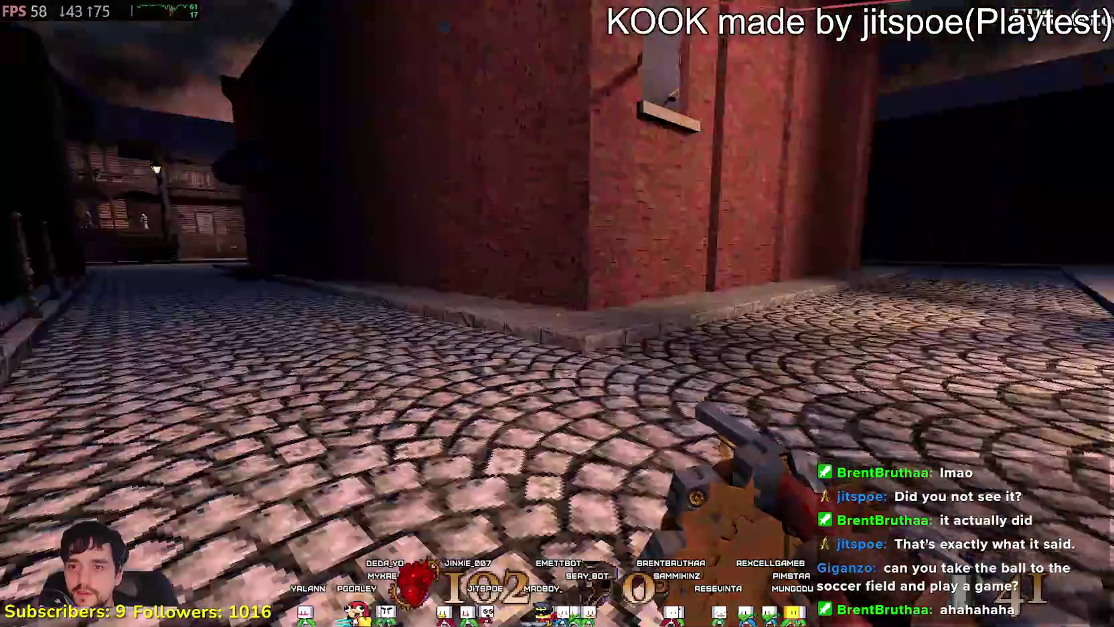
key(w)
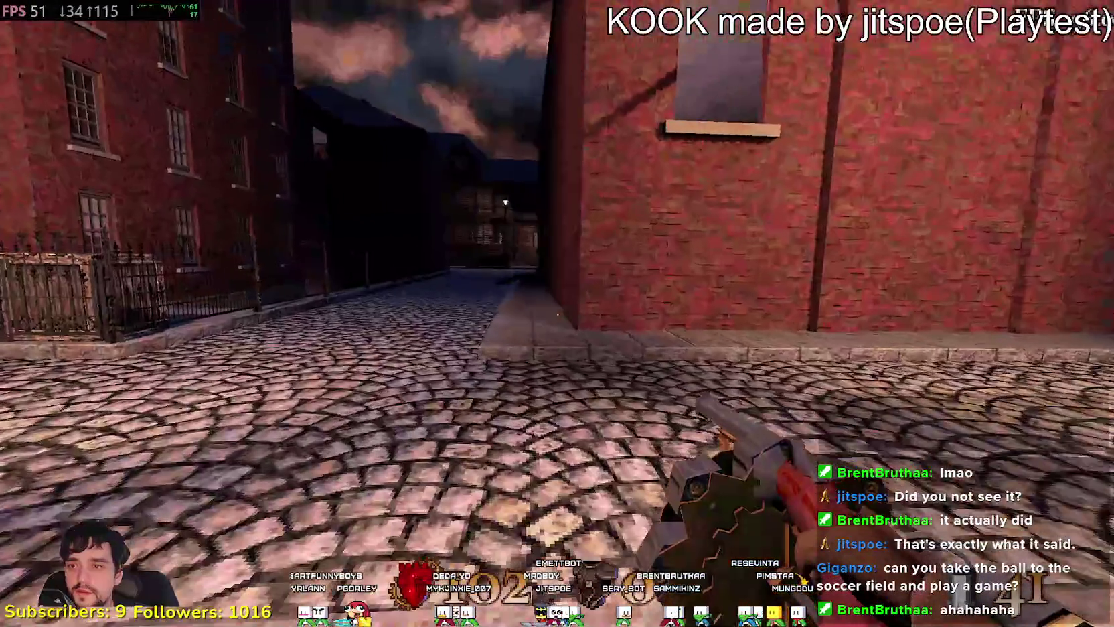
key(w)
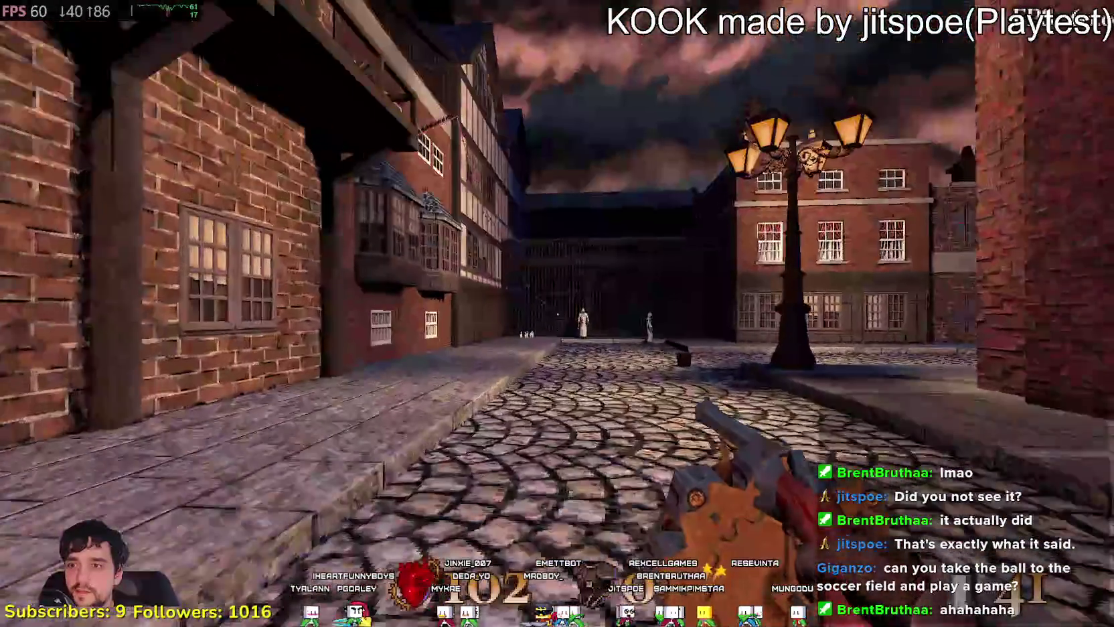
- Shoot the hooded enemies by the gate and grab the dropped item before getting killed
click(557, 314)
key(s)
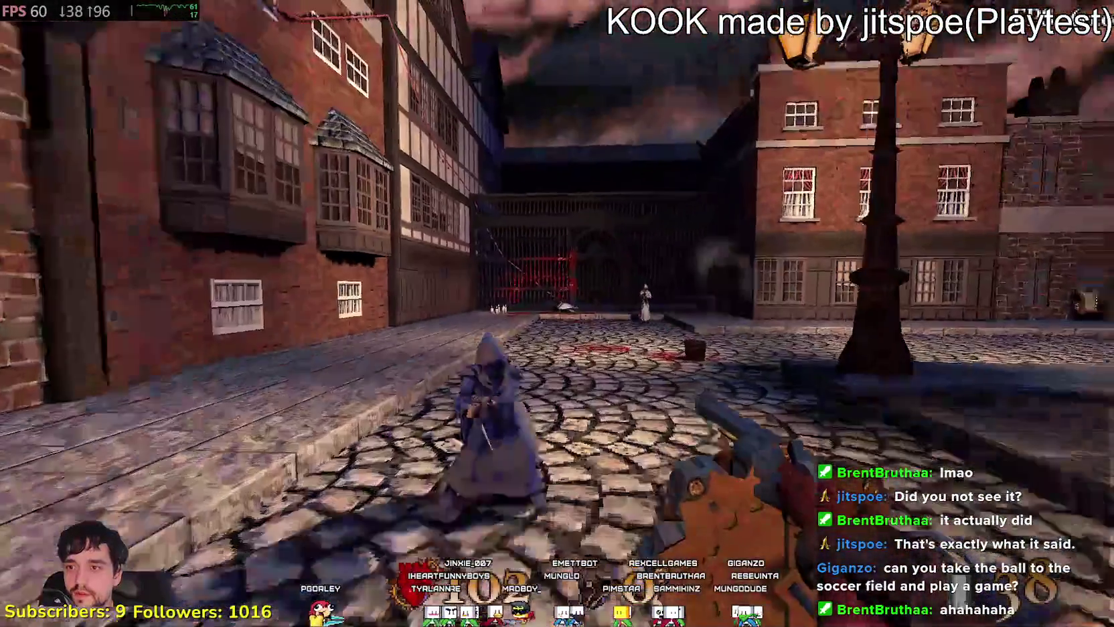
click(557, 314)
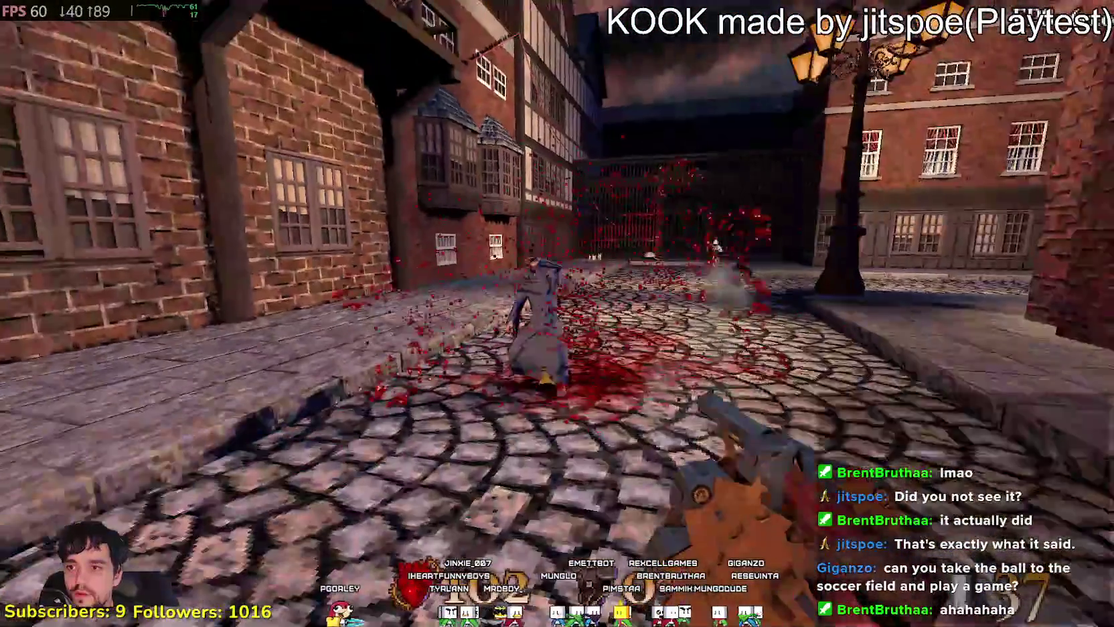
click(557, 314)
key(w)
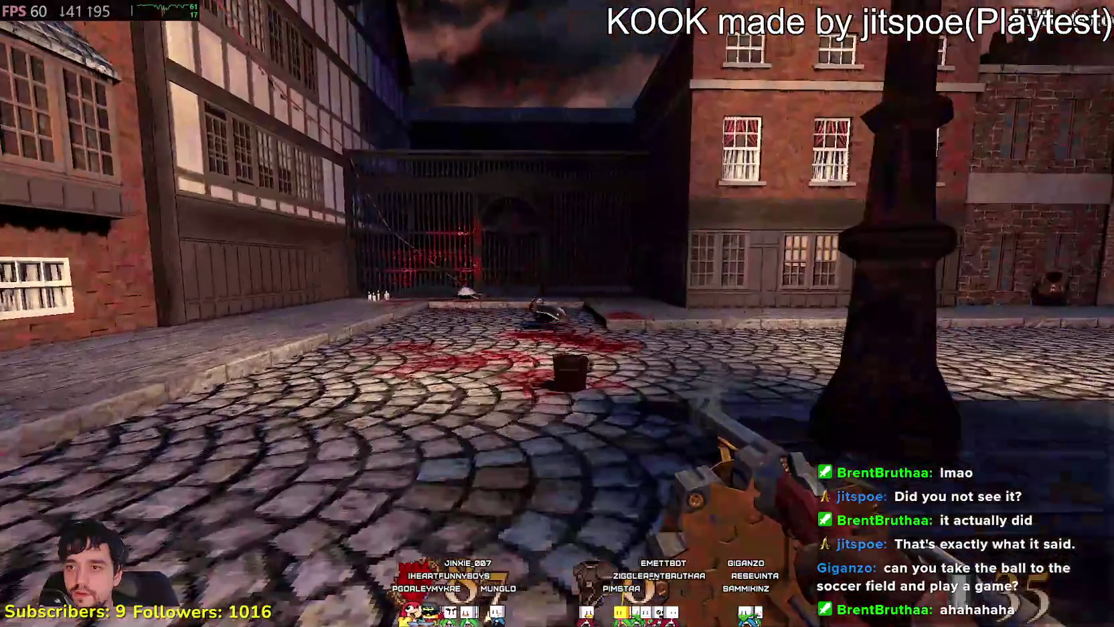
key(e)
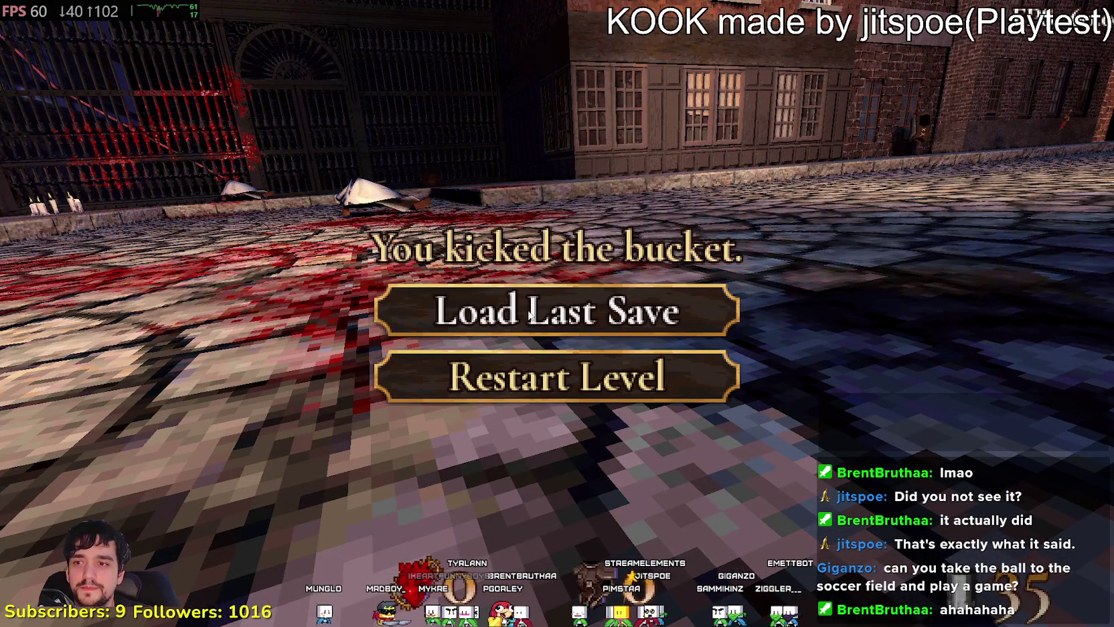
- Reload the last save and pick up the revolver from the table in the wood-panelled room
click(557, 310)
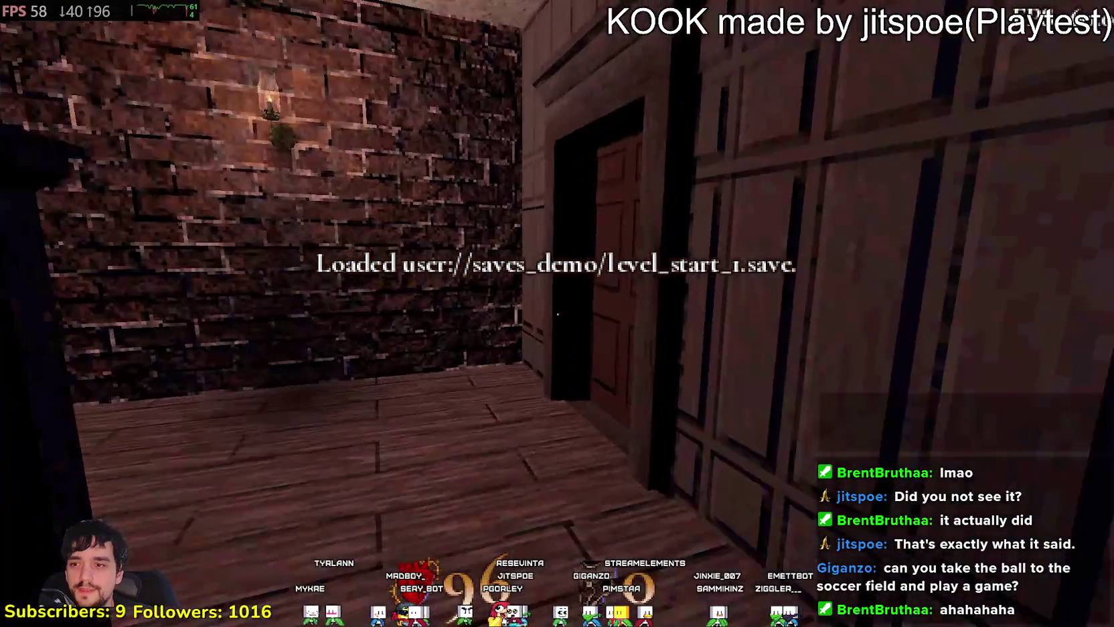
key(w)
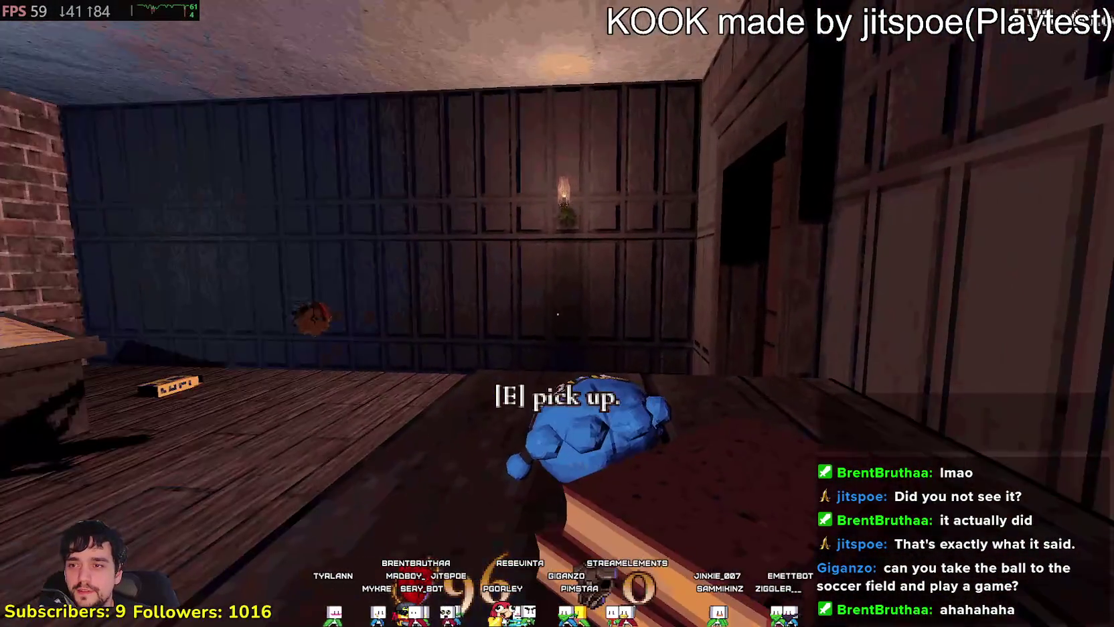
key(w)
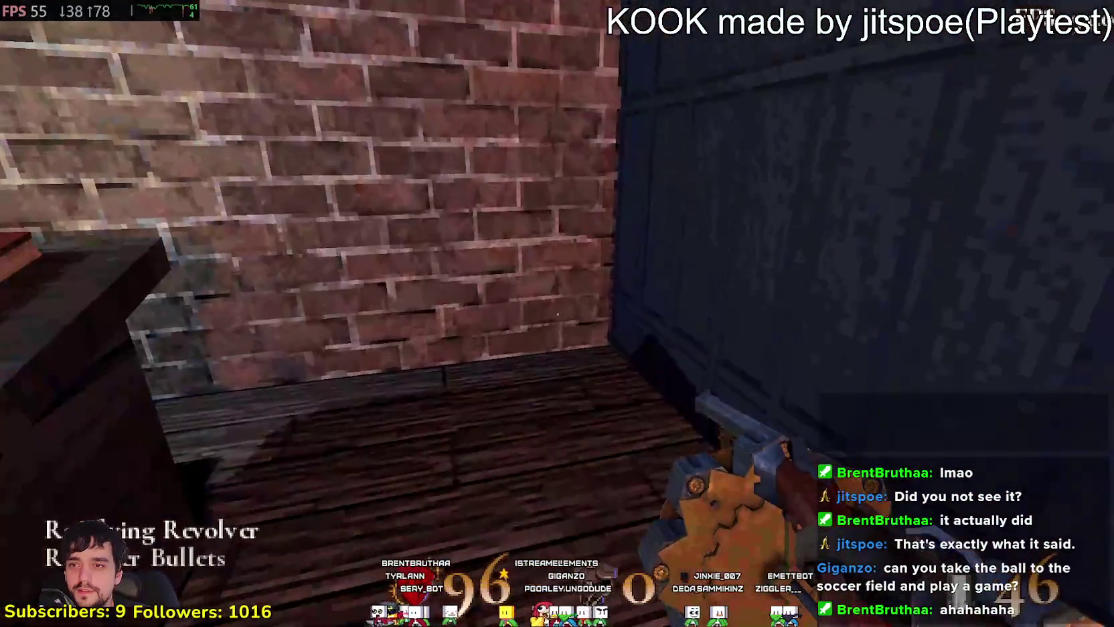
- Cross the room to the corridor by the brick wall and fire down it
key(w)
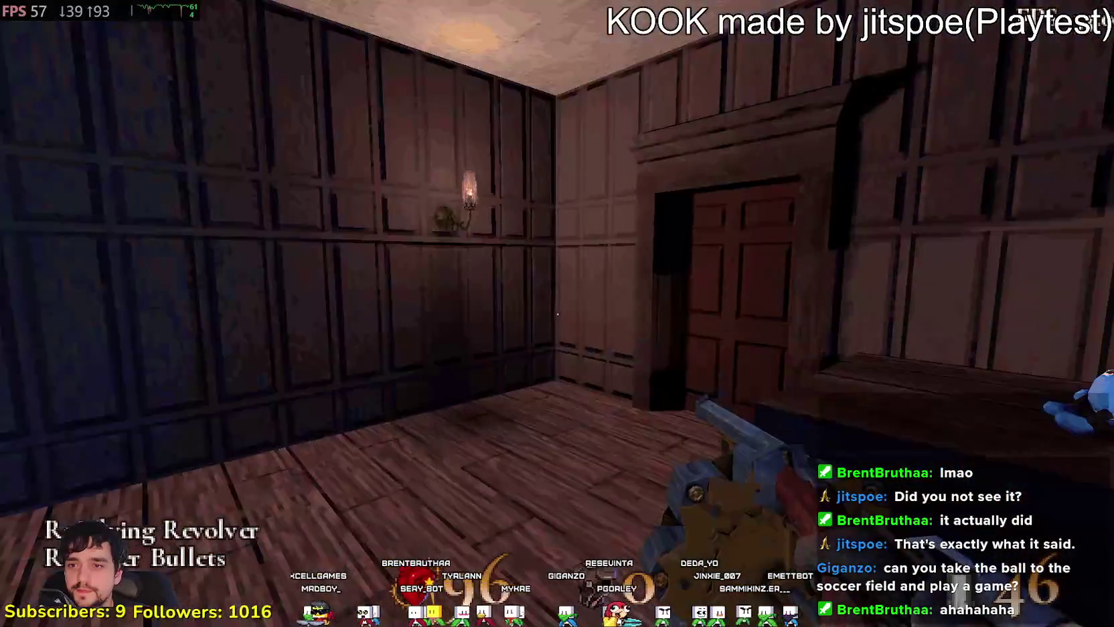
key(w)
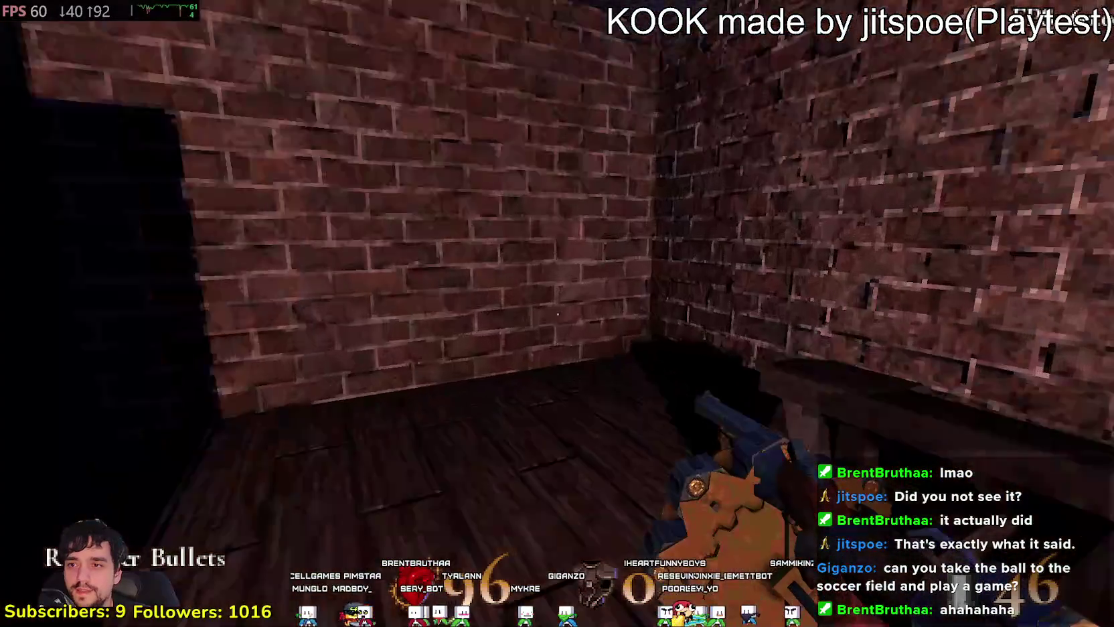
click(557, 313)
click(557, 313)
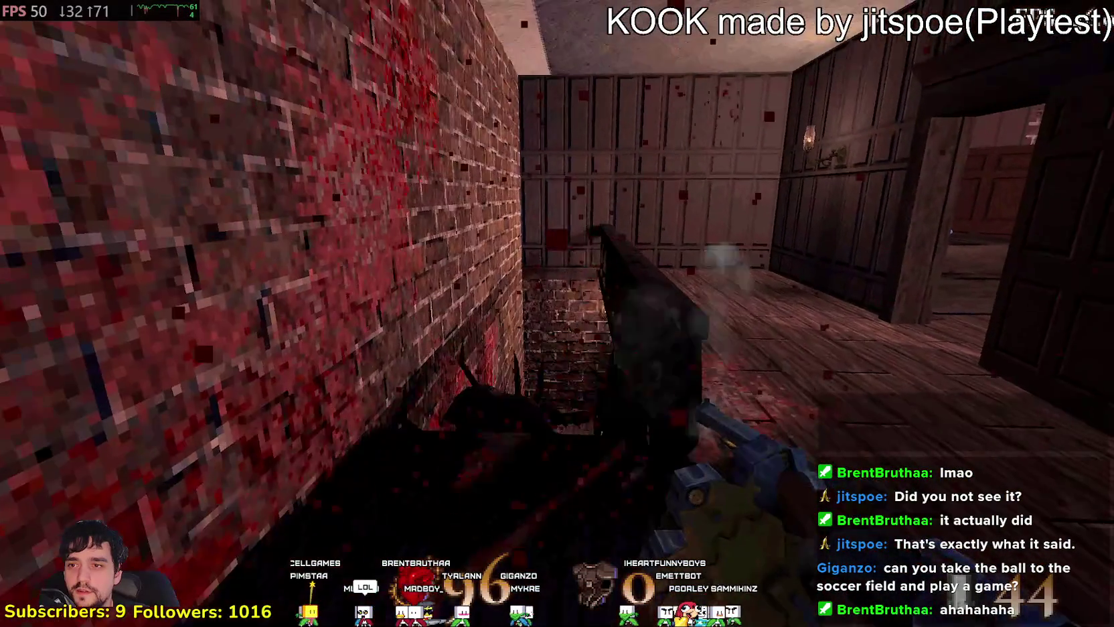
- Finish firing down the corridor, then move through the wood-panelled room to overlook the street and staircase
click(557, 314)
key(w)
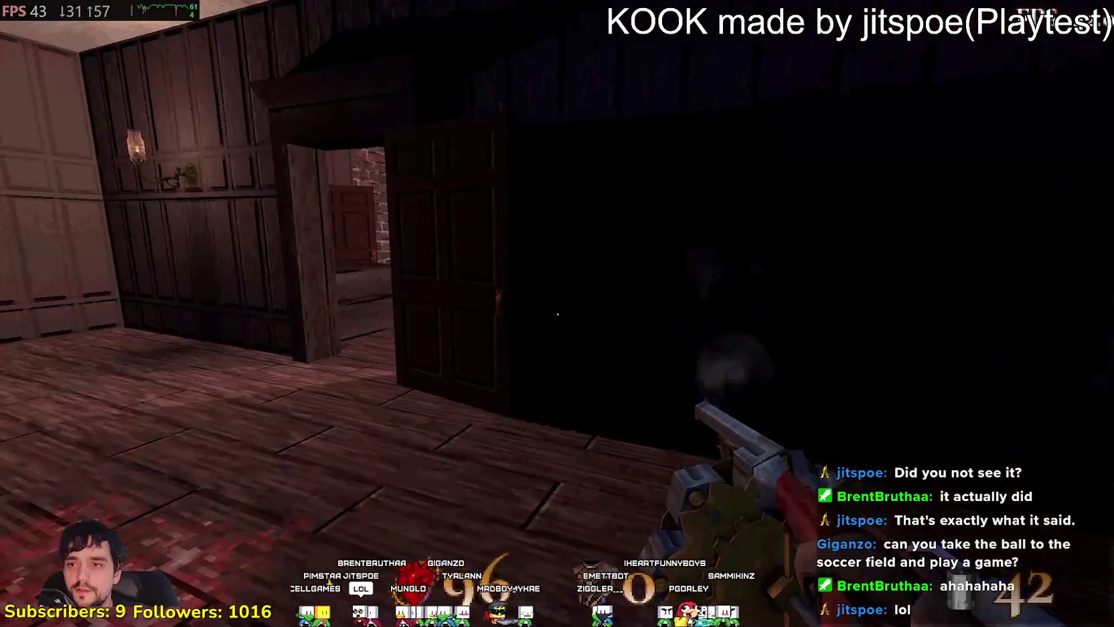
key(w)
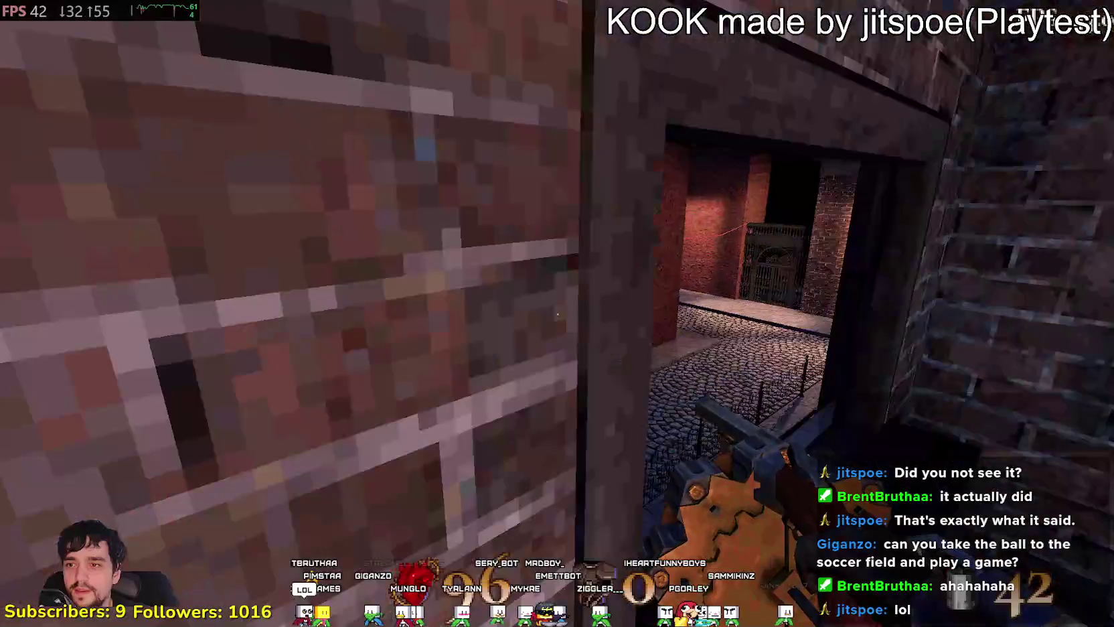
key(w)
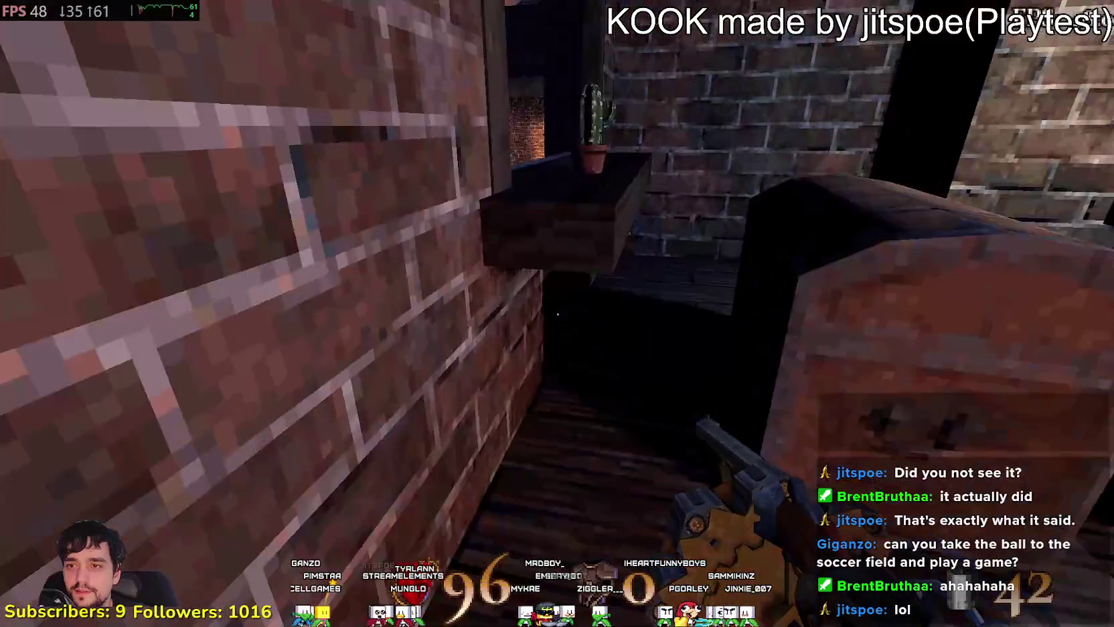
key(w)
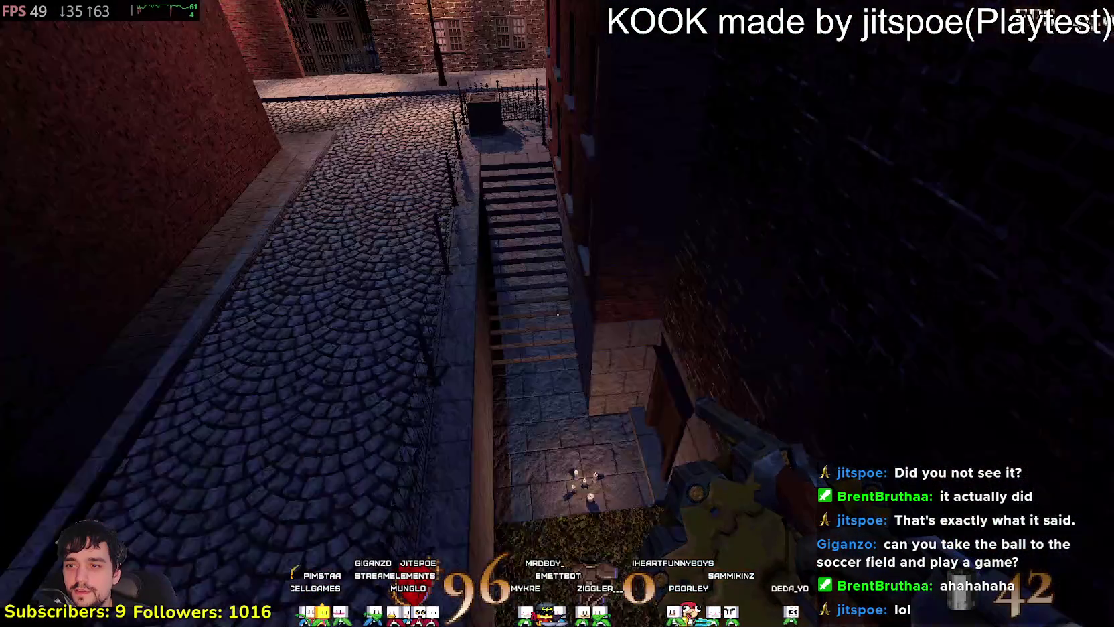
- Drop down beside the stairs and grab the hidden Max HP secret, raising health to 102
key(w)
click(558, 313)
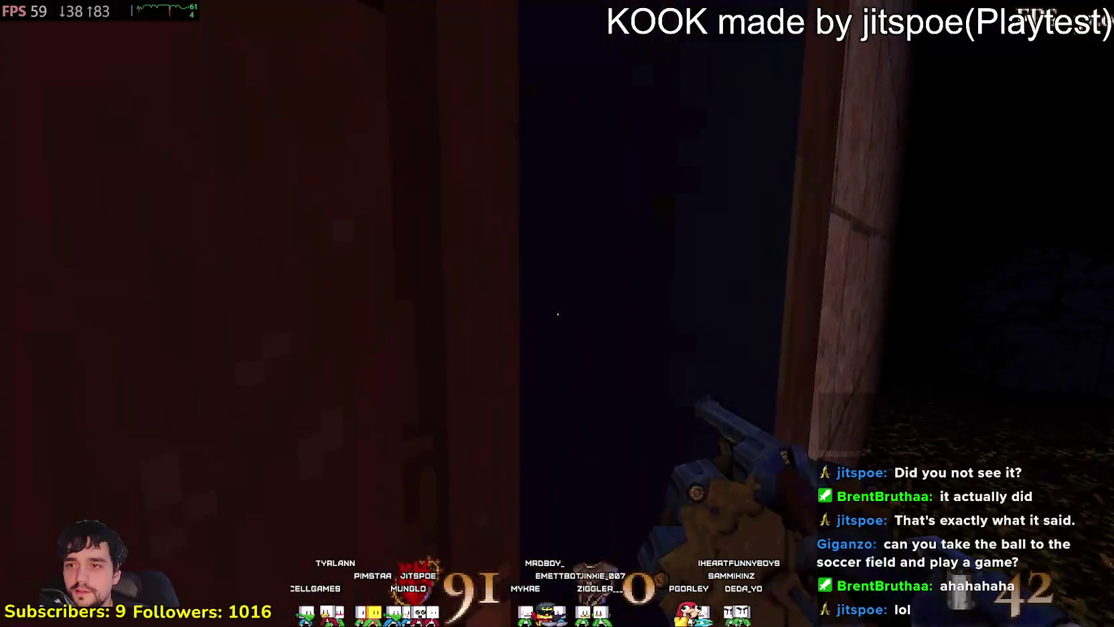
key(w)
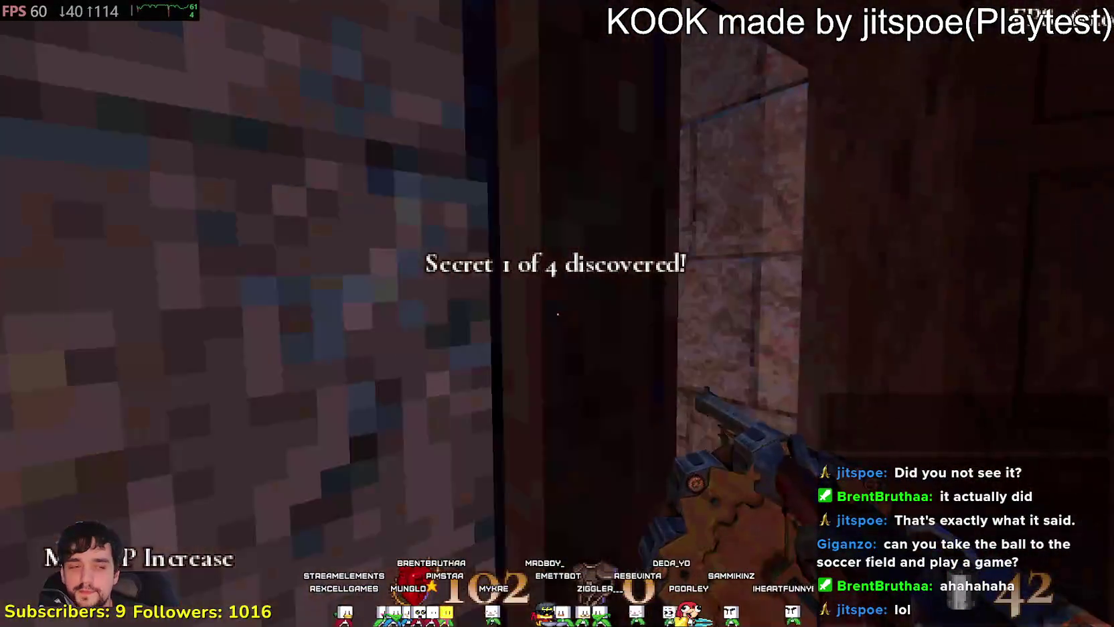
- Climb the stairs to the courtyard and walk through the alley back onto the street toward the gate
key(w)
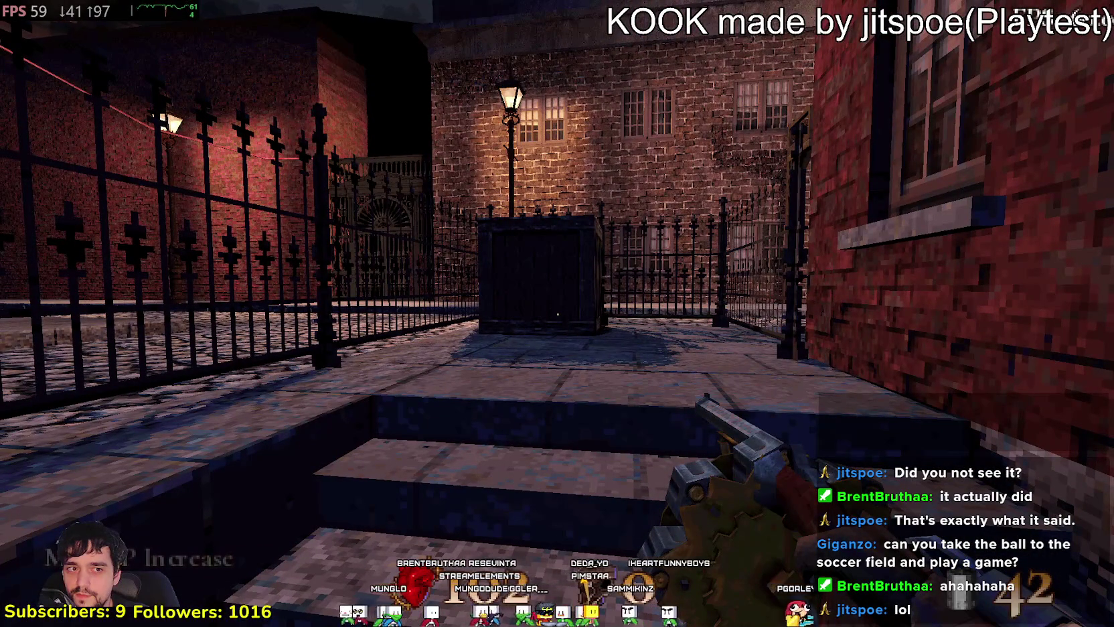
key(w)
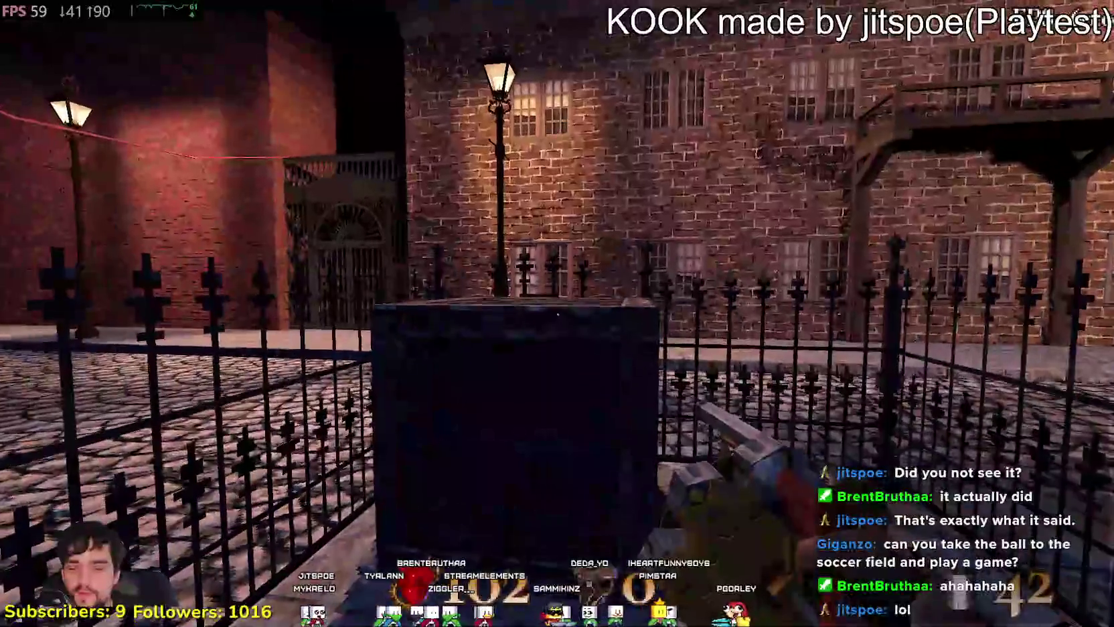
key(w)
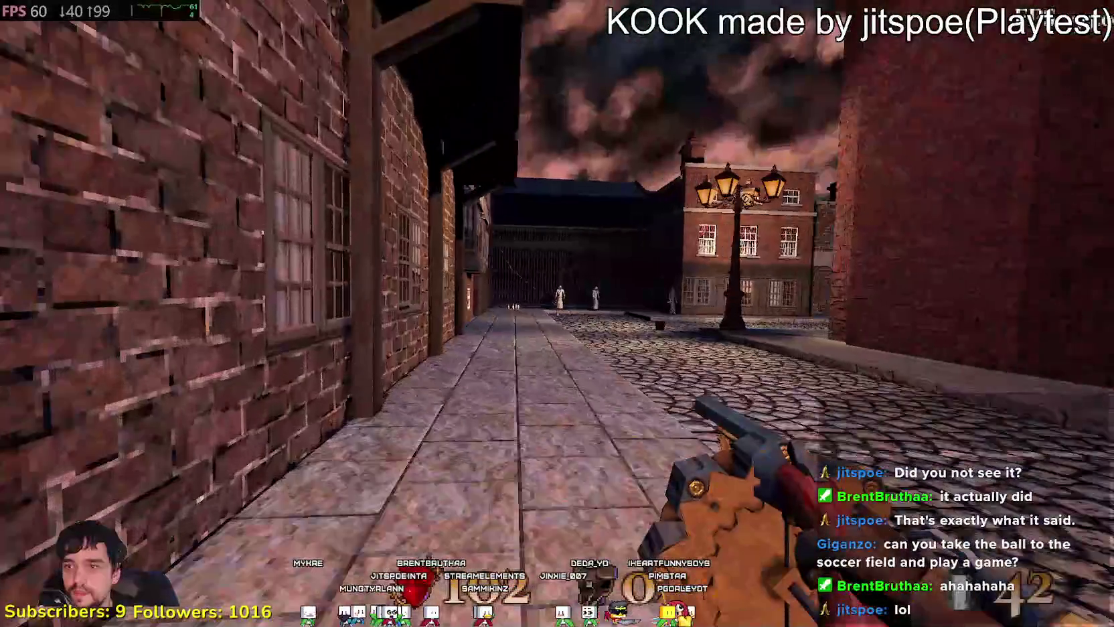
key(w)
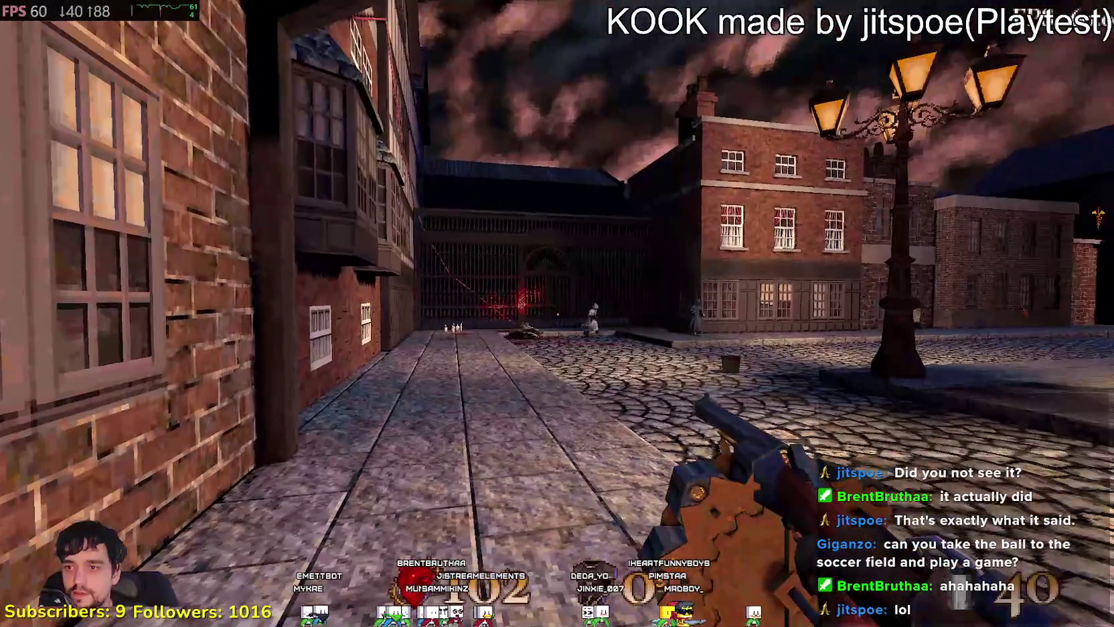